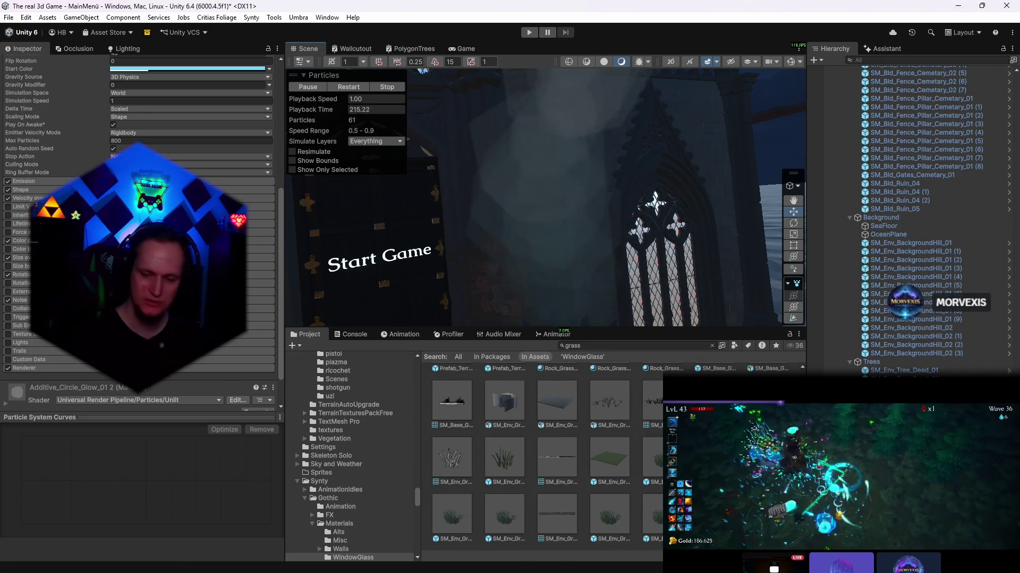
- Switch the viewport to the Game view to see the camera's shot with the 'Start Game' text
{"action": "left_click", "coordinate": [470, 49]}
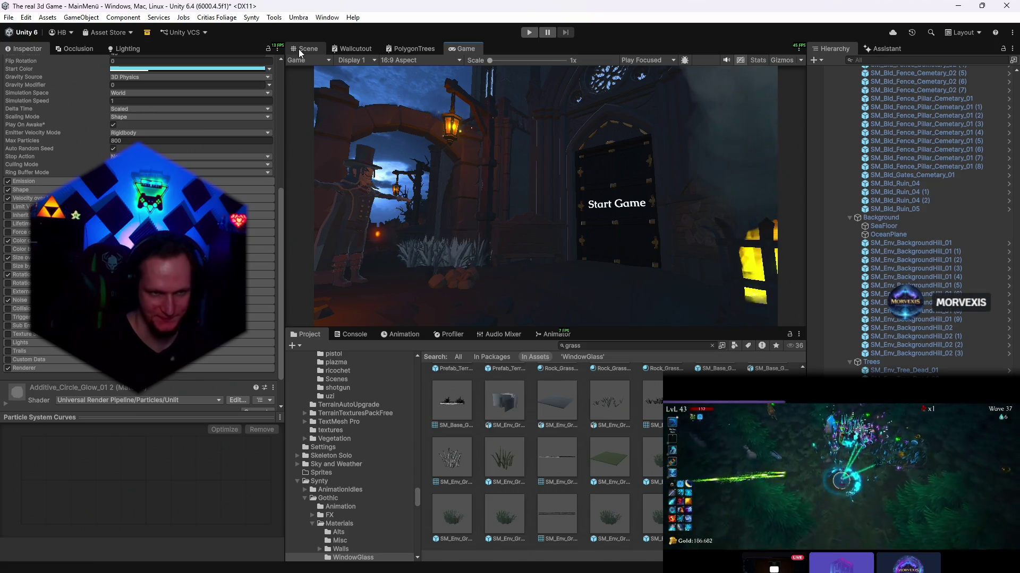
- Save the MainMenu scene and the whole project, then enter Play mode
{"action": "left_click", "coordinate": [9, 17]}
{"action": "left_click", "coordinate": [21, 69]}
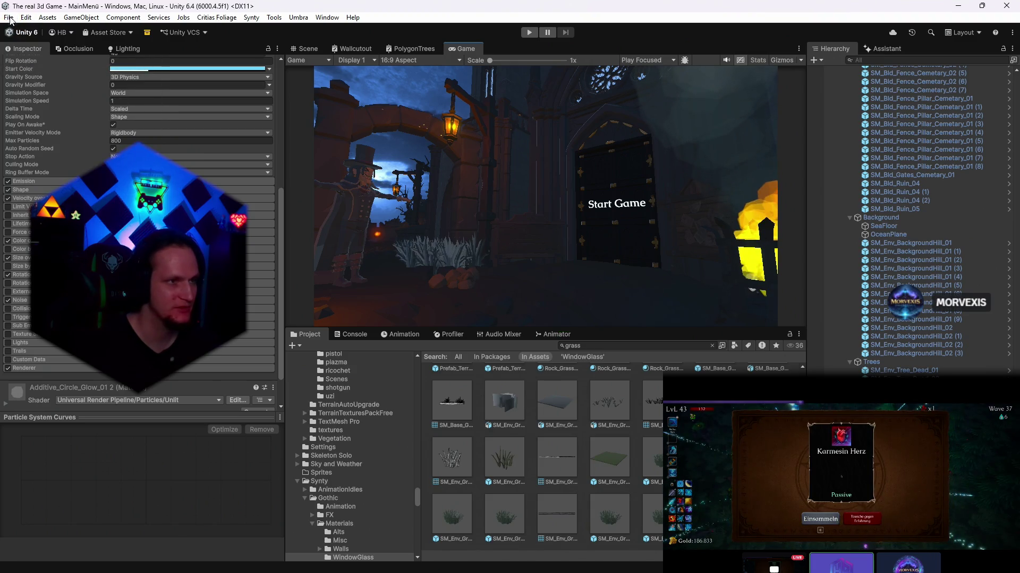
{"action": "left_click", "coordinate": [10, 18]}
{"action": "left_click", "coordinate": [32, 143]}
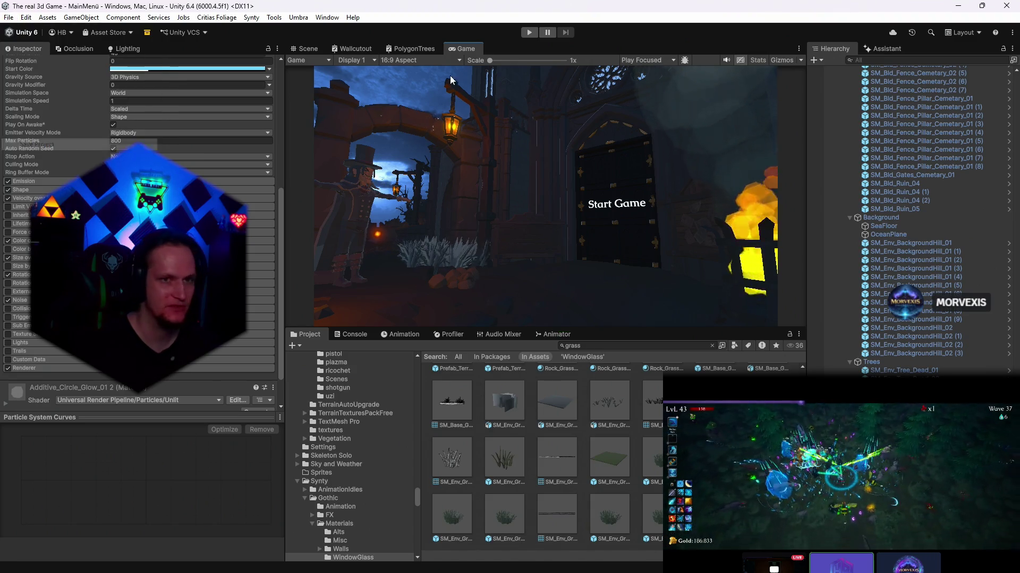
{"action": "left_click", "coordinate": [527, 33]}
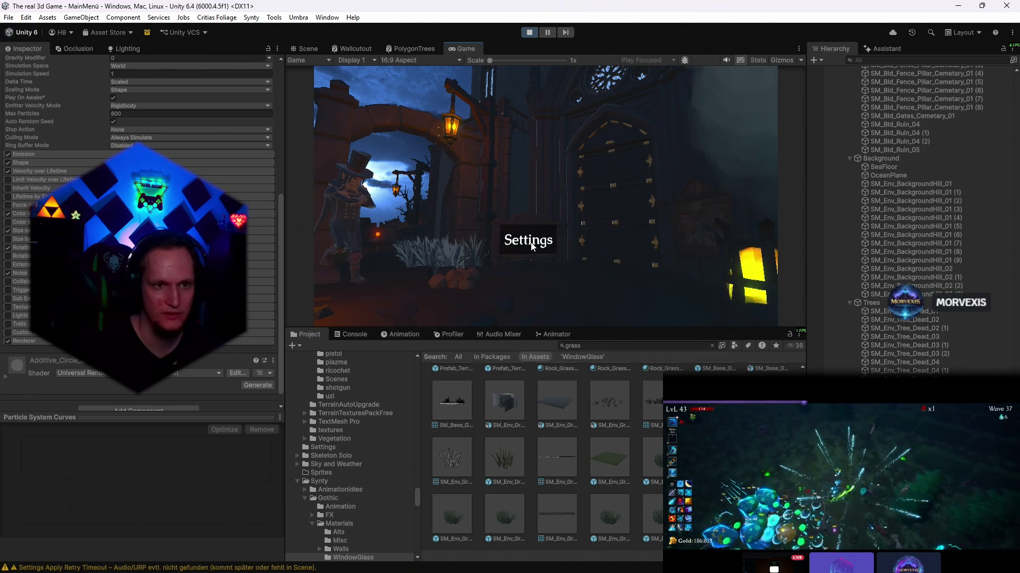
- Browse the in-game Settings panel's Kamera and Grafik pages, then close it
{"action": "left_click", "coordinate": [532, 246]}
{"action": "left_click", "coordinate": [532, 182]}
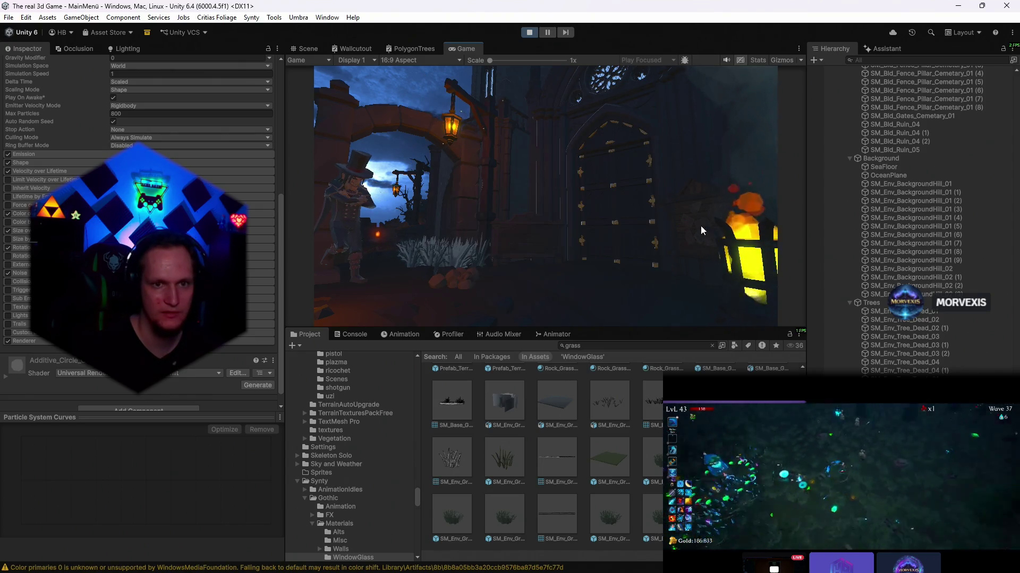
{"action": "left_click", "coordinate": [536, 238]}
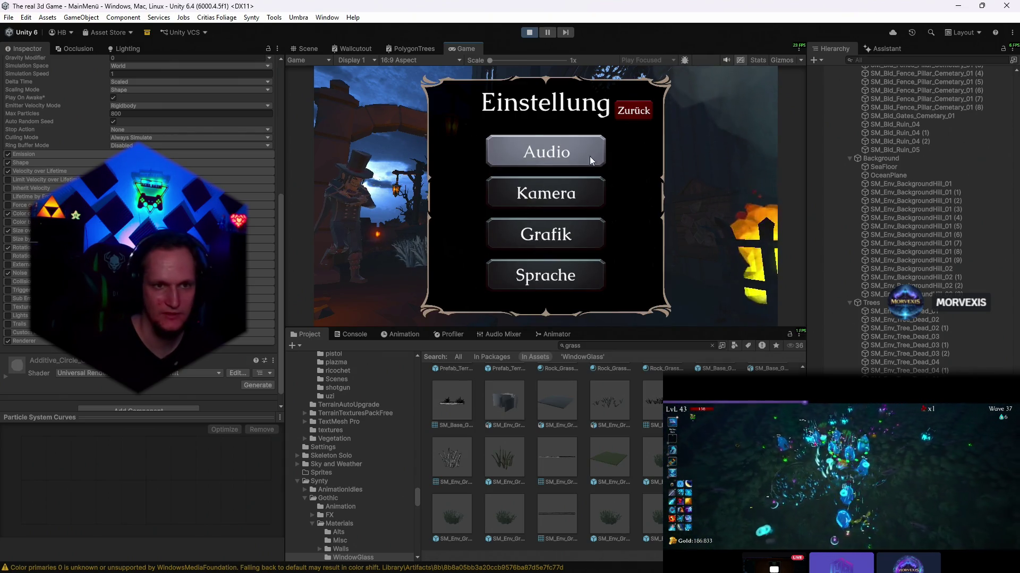
{"action": "left_click", "coordinate": [546, 193]}
{"action": "left_click", "coordinate": [633, 111]}
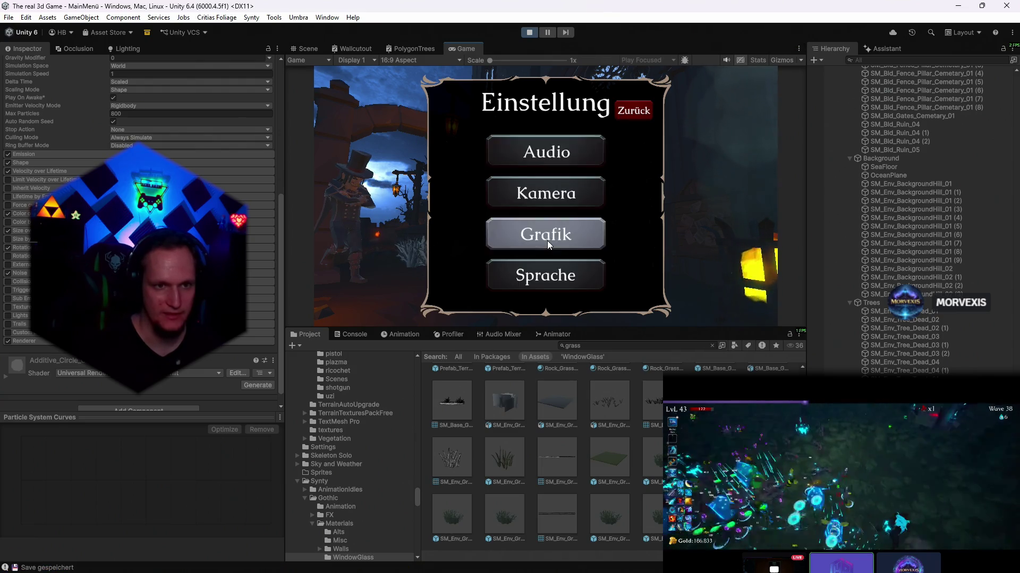
{"action": "left_click", "coordinate": [547, 241]}
{"action": "left_click", "coordinate": [621, 112]}
{"action": "left_click", "coordinate": [629, 110]}
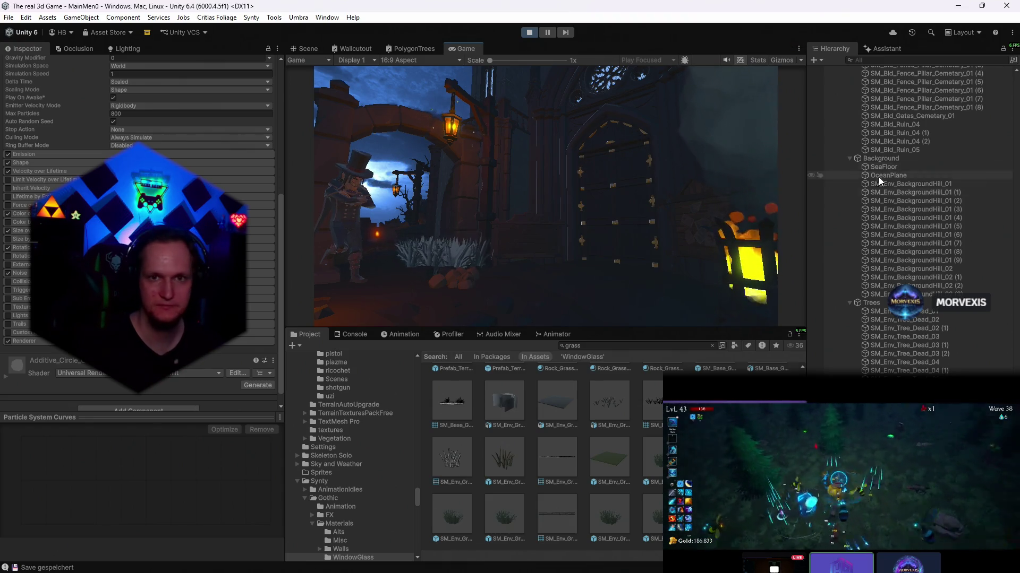
{"action": "scroll", "coordinate": [878, 177], "scroll_direction": "up", "scroll_amount": 10}
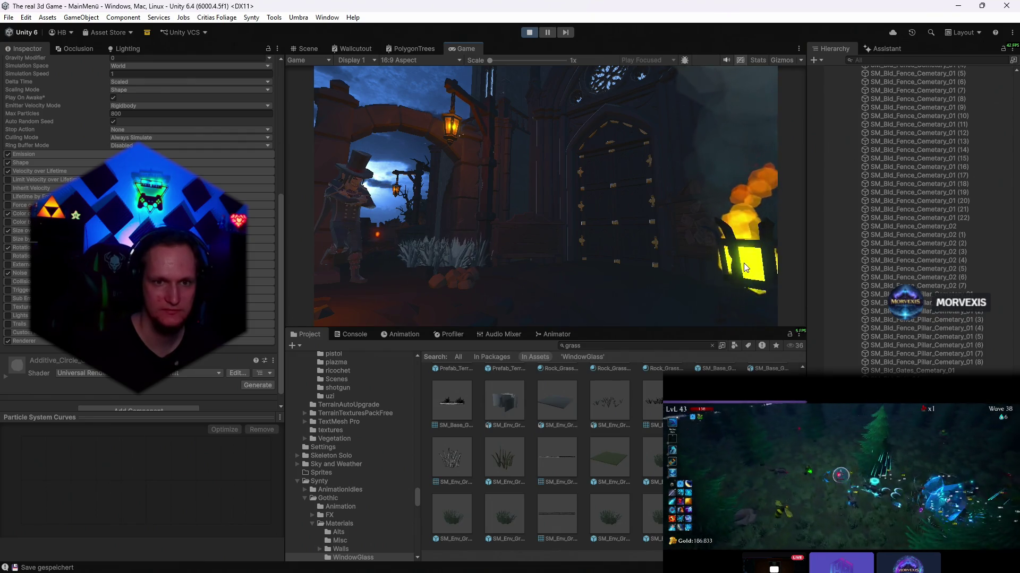
- Stop Play mode and reopen the Stage_Hub scene from the recent scenes list
{"action": "left_click", "coordinate": [530, 32]}
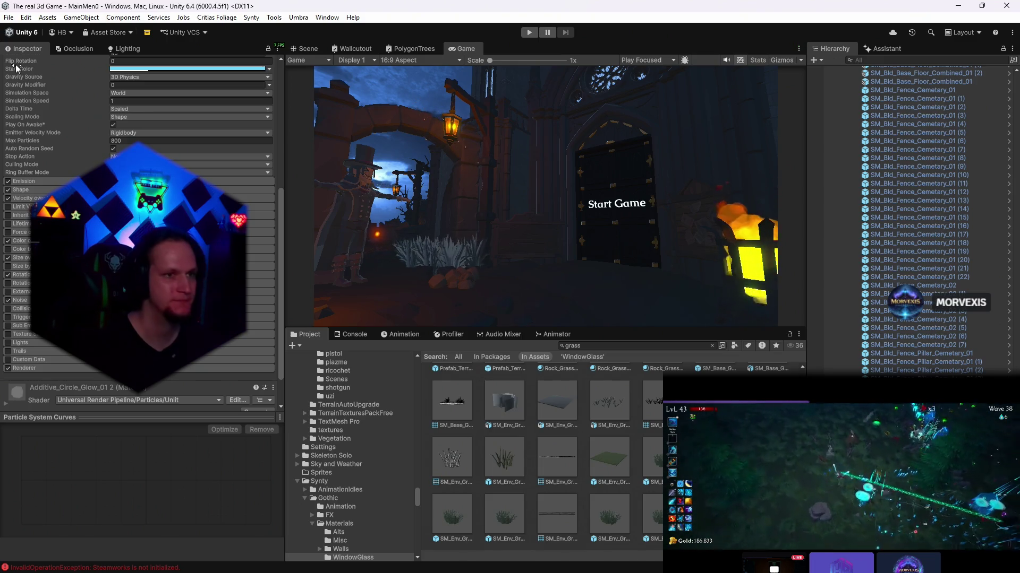
{"action": "left_click", "coordinate": [304, 49]}
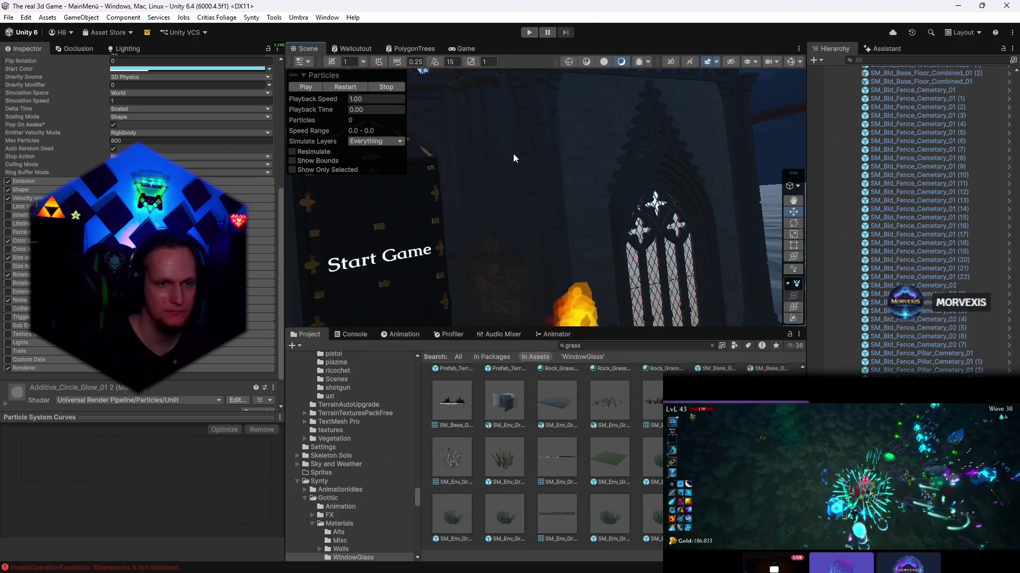
{"action": "left_click", "coordinate": [9, 17]}
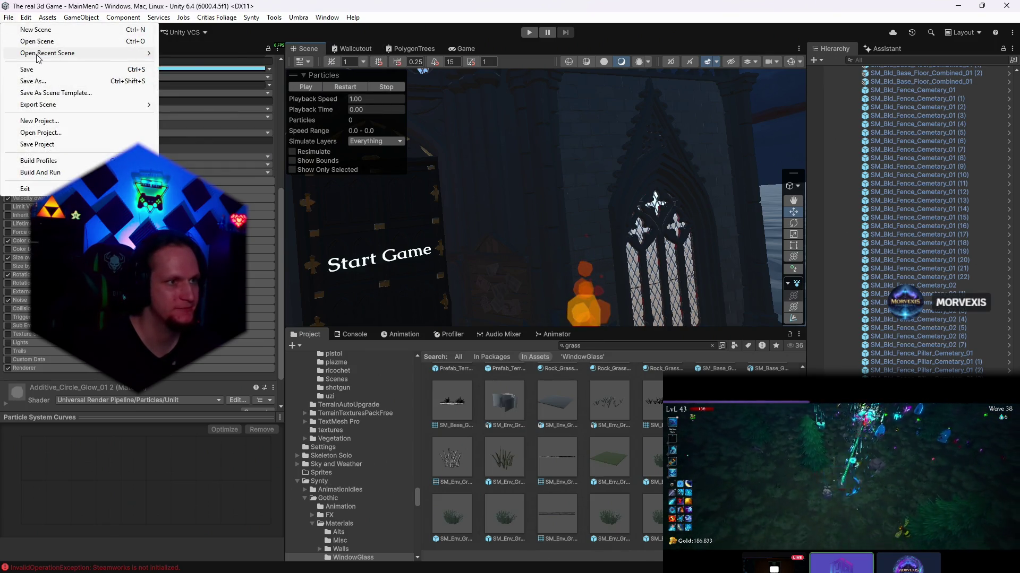
{"action": "mouse_move", "coordinate": [38, 55]}
{"action": "left_click", "coordinate": [223, 66]}
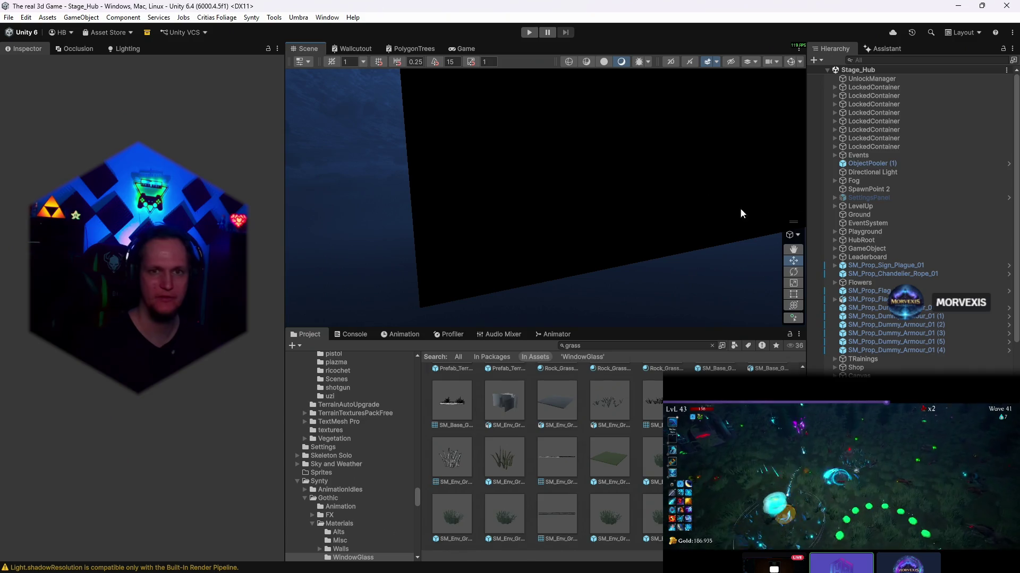
- Select ObjectPooler (1) in the Hierarchy of the loaded Stage_Hub scene
{"action": "left_click", "coordinate": [866, 164]}
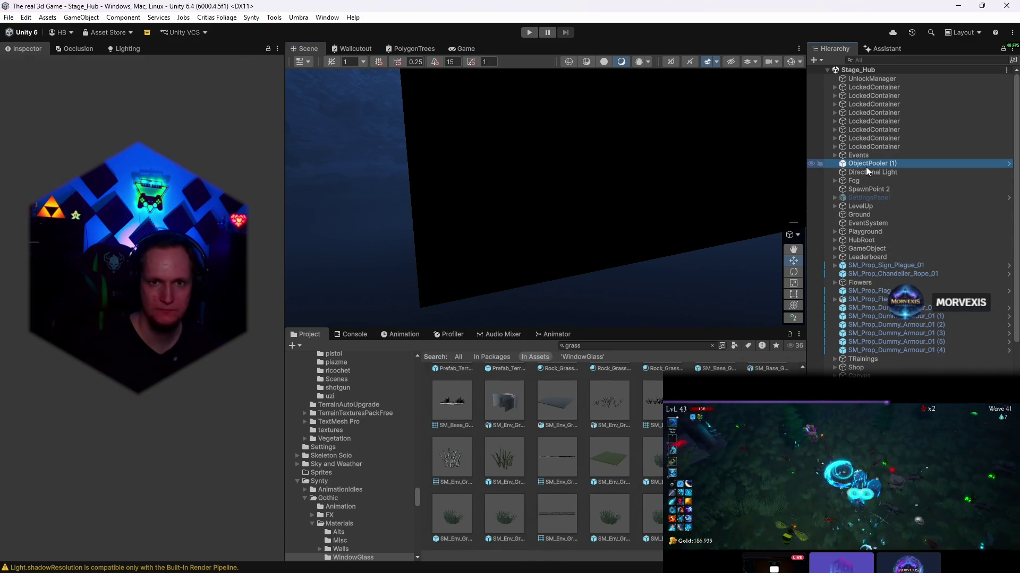
- Frame the selection and fly the scene camera through the hub town to the cyan-windowed house
{"action": "key", "text": "f"}
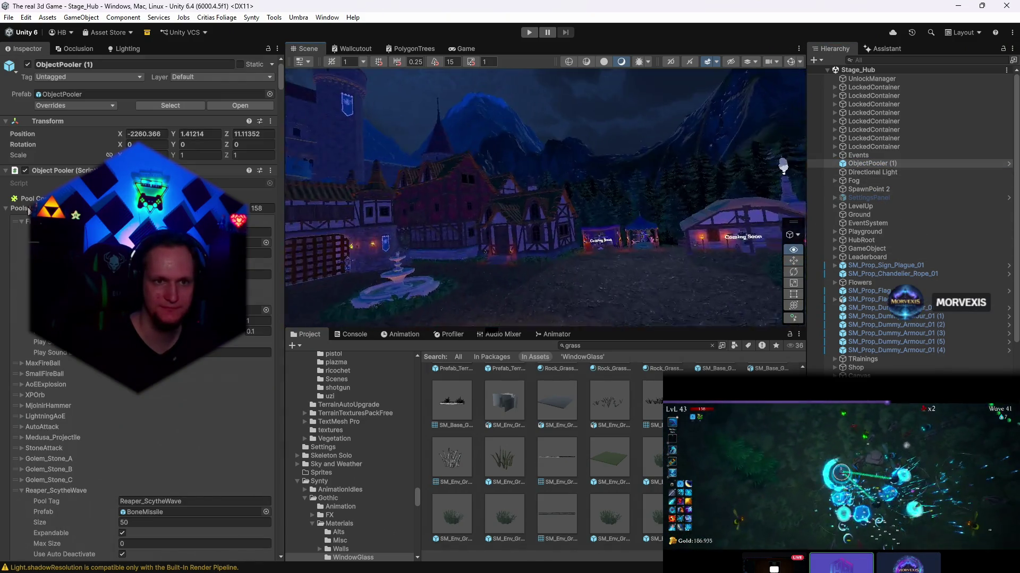
{"action": "key", "text": "w"}
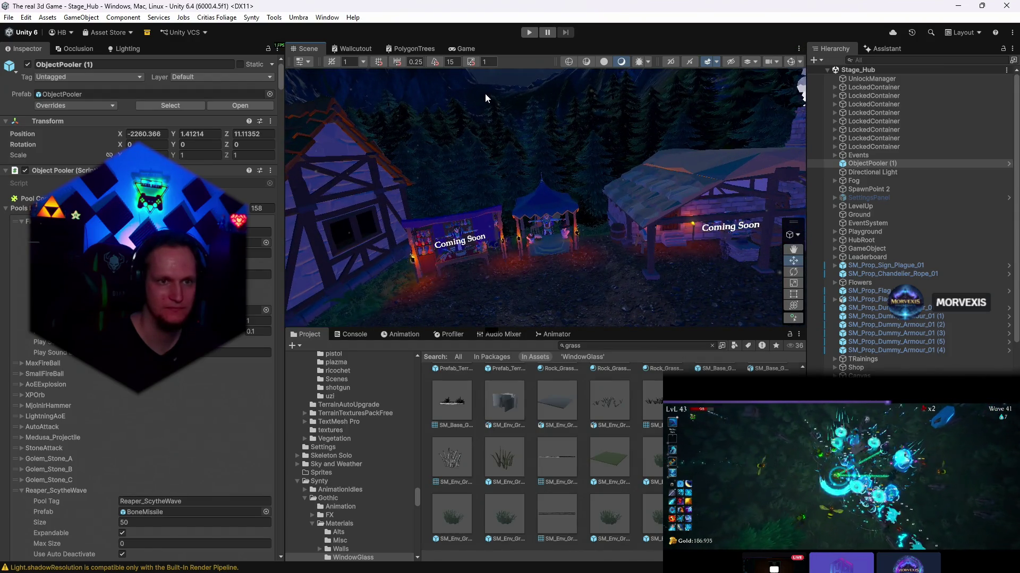
{"action": "mouse_move", "coordinate": [486, 93]}
{"action": "left_mouse_down"}
{"action": "mouse_move", "coordinate": [525, 106]}
{"action": "mouse_move", "coordinate": [478, 96]}
{"action": "left_mouse_up"}
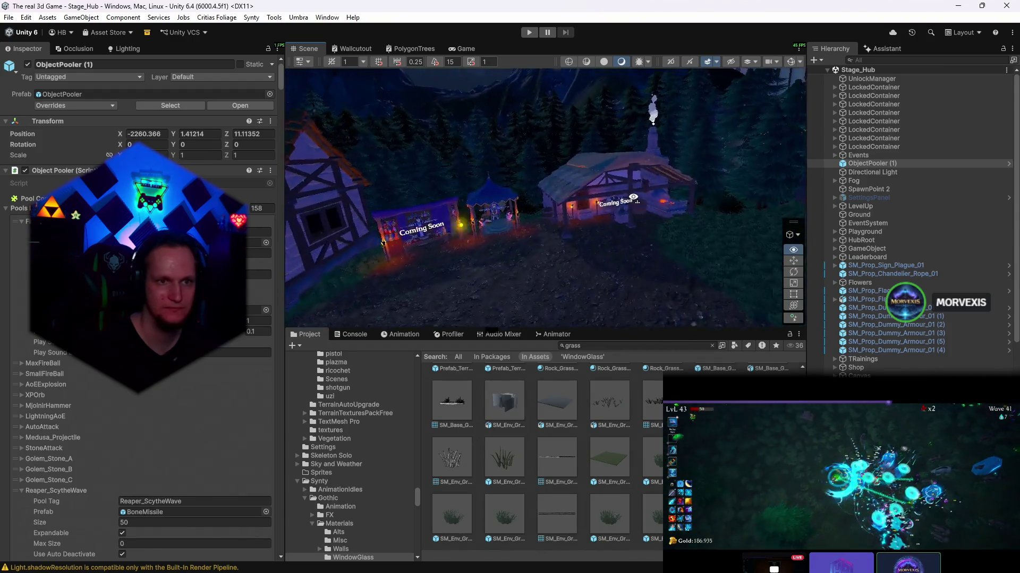
{"action": "left_click_drag", "start_coordinate": [634, 197], "coordinate": [800, 174]}
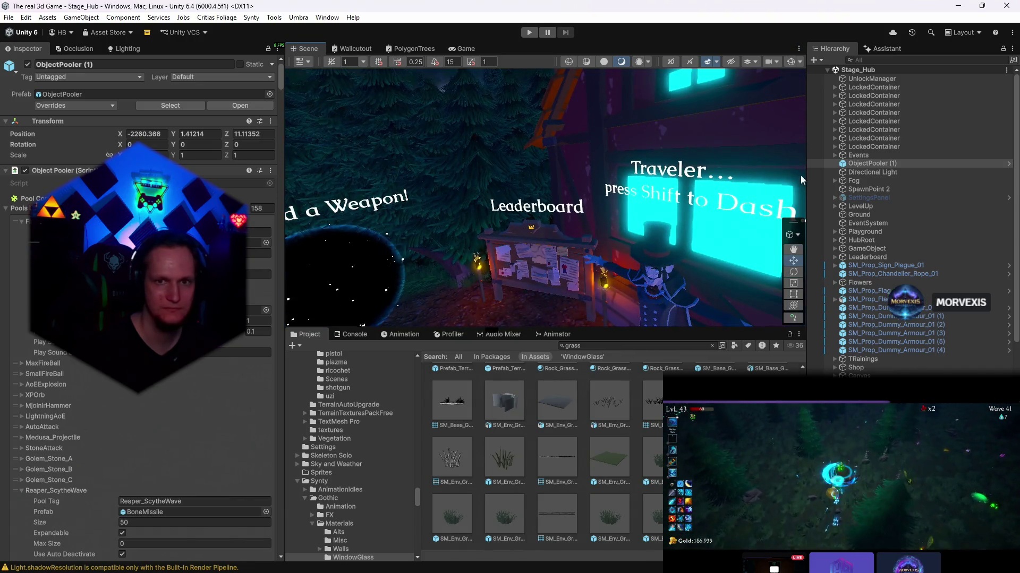
- Find and select 03_Arrow_top via an 'arr' Hierarchy search, then start Play mode
{"action": "key", "text": "ctrl+f"}
{"action": "type", "text": "arr"}
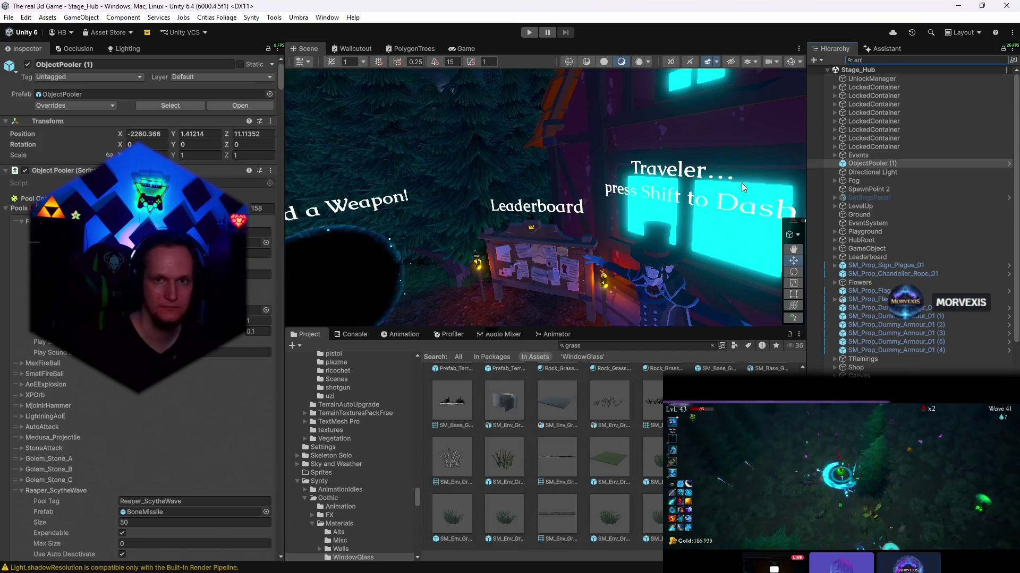
{"action": "left_click", "coordinate": [865, 77]}
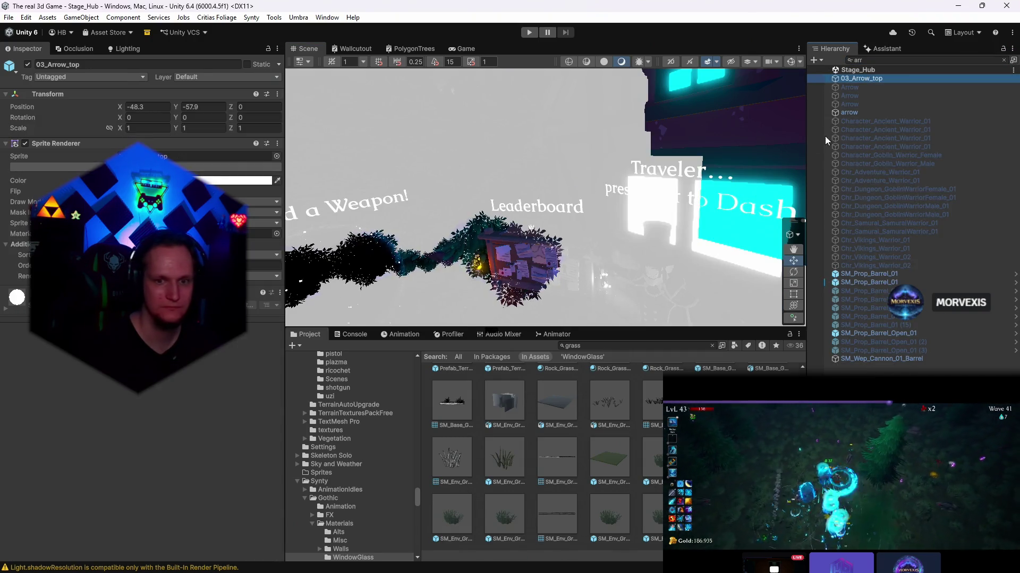
{"action": "key", "text": "Escape"}
{"action": "mouse_move", "coordinate": [641, 215]}
{"action": "left_mouse_down"}
{"action": "mouse_move", "coordinate": [634, 225]}
{"action": "mouse_move", "coordinate": [747, 256]}
{"action": "left_mouse_up"}
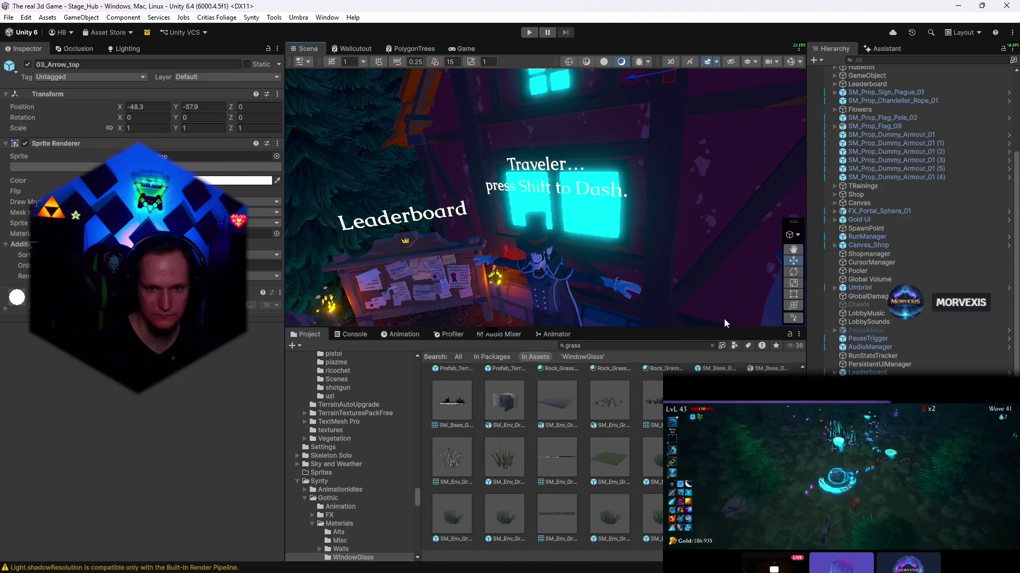
{"action": "left_click", "coordinate": [531, 33]}
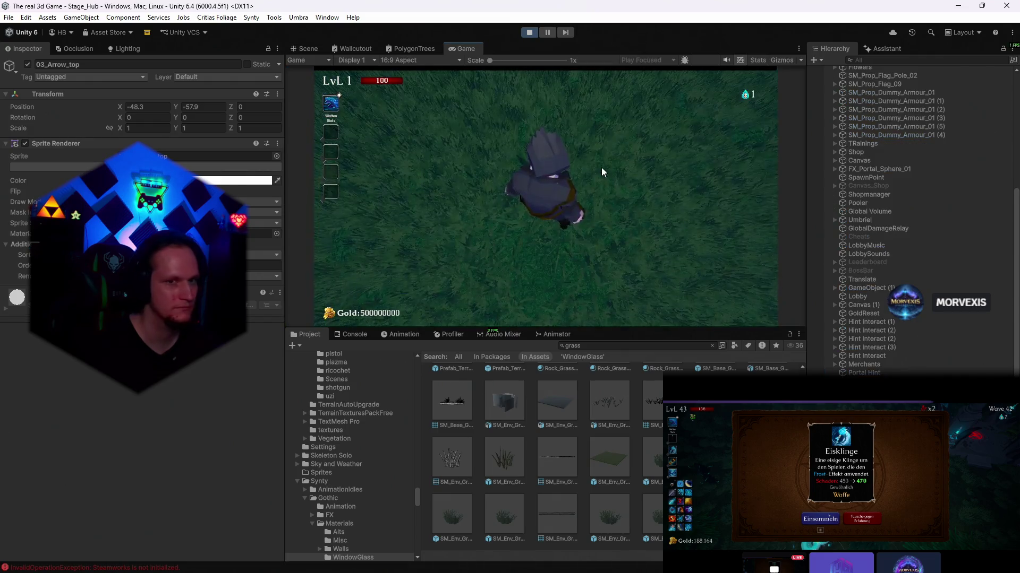
- Open the pause menu, zoom out in the Scene view, stop playing, and show the scene effects list
{"action": "key", "text": "Escape"}
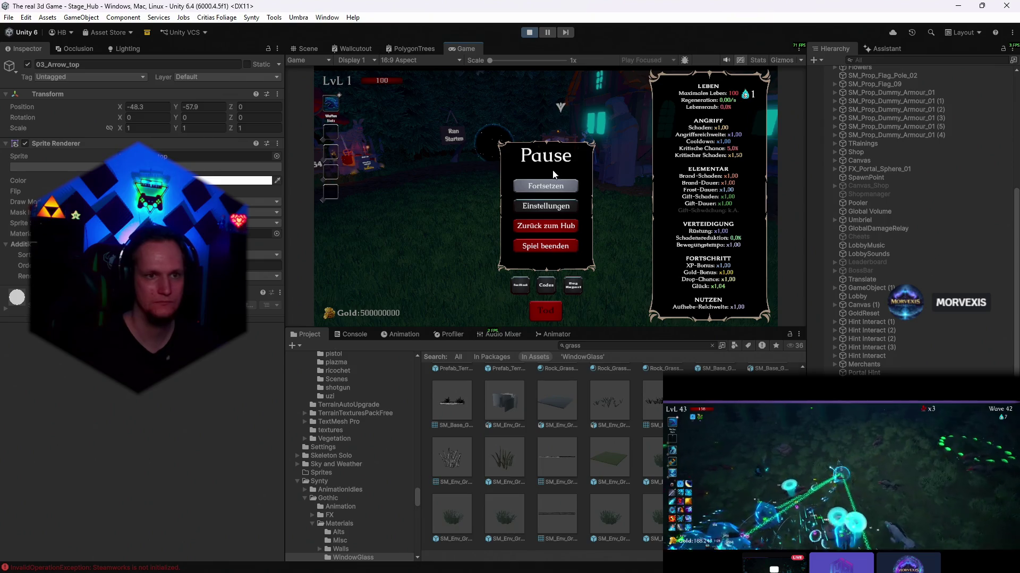
{"action": "key", "text": "ctrl+1"}
{"action": "scroll", "coordinate": [374, 77], "scroll_direction": "down", "scroll_amount": 5}
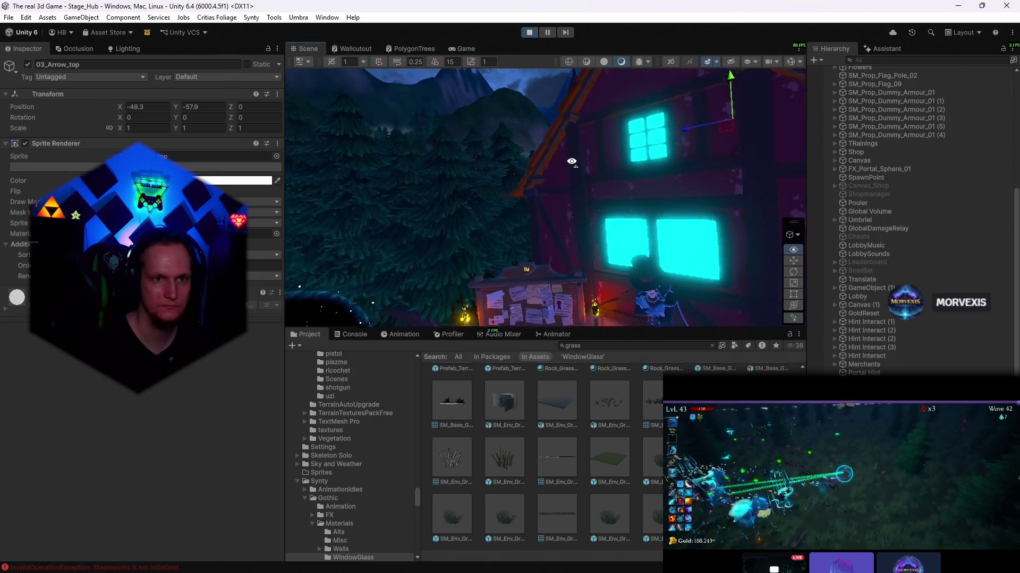
{"action": "left_click", "coordinate": [529, 32]}
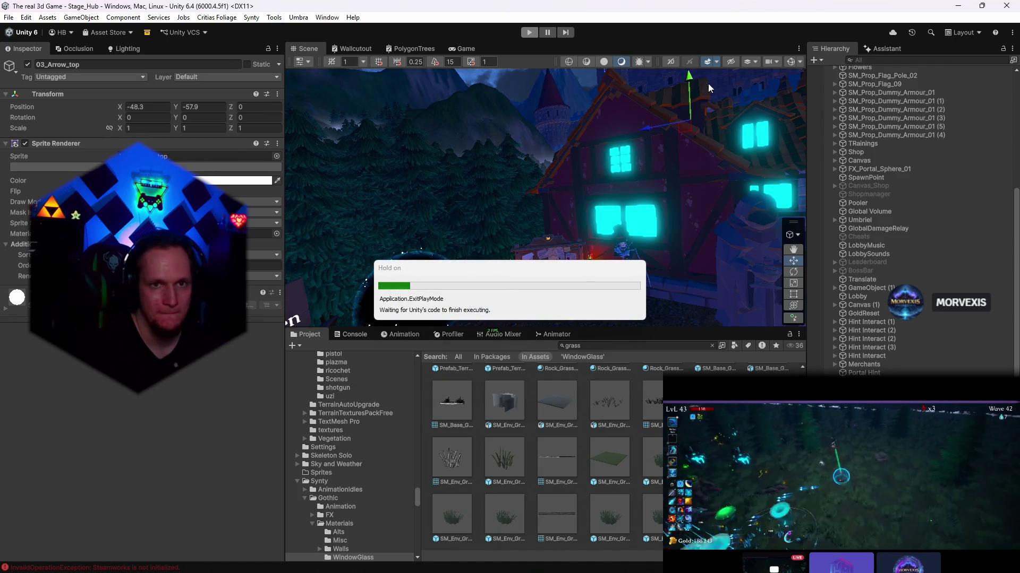
{"action": "left_click", "coordinate": [719, 60]}
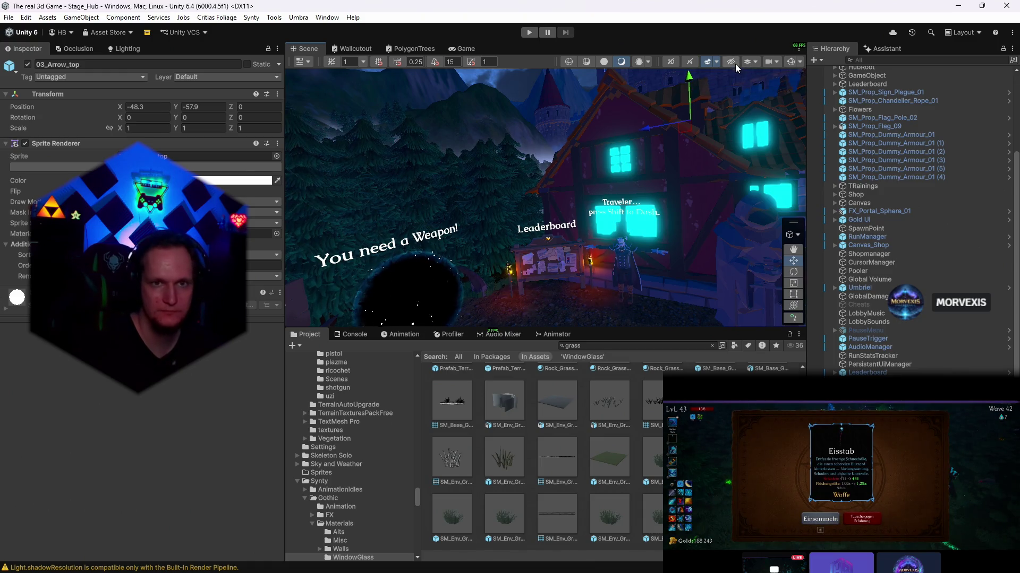
- Check the visible scene layers and select FX_Fog_01 (9) and the House_07 building
{"action": "left_click", "coordinate": [754, 62]}
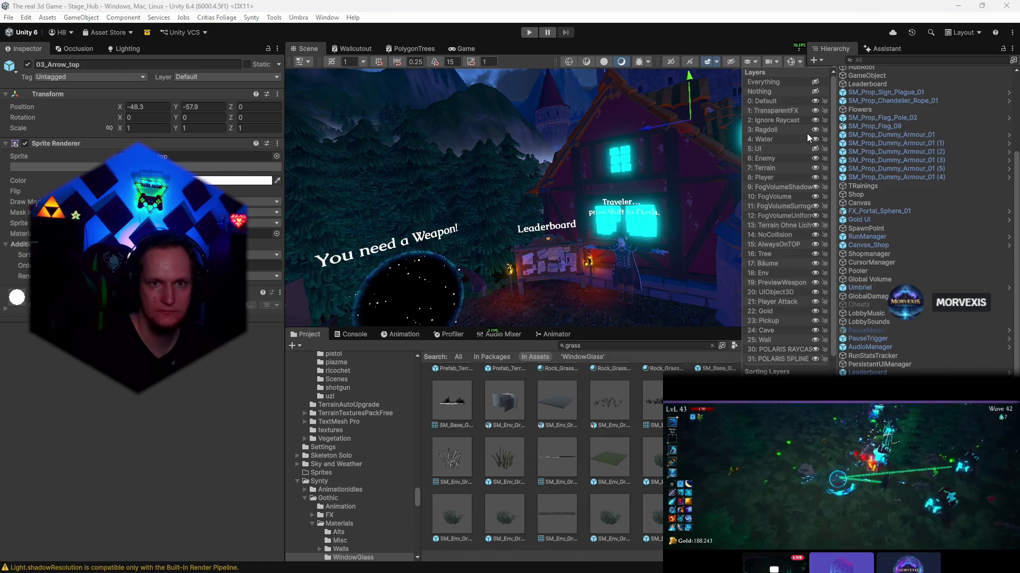
{"action": "left_click", "coordinate": [545, 212]}
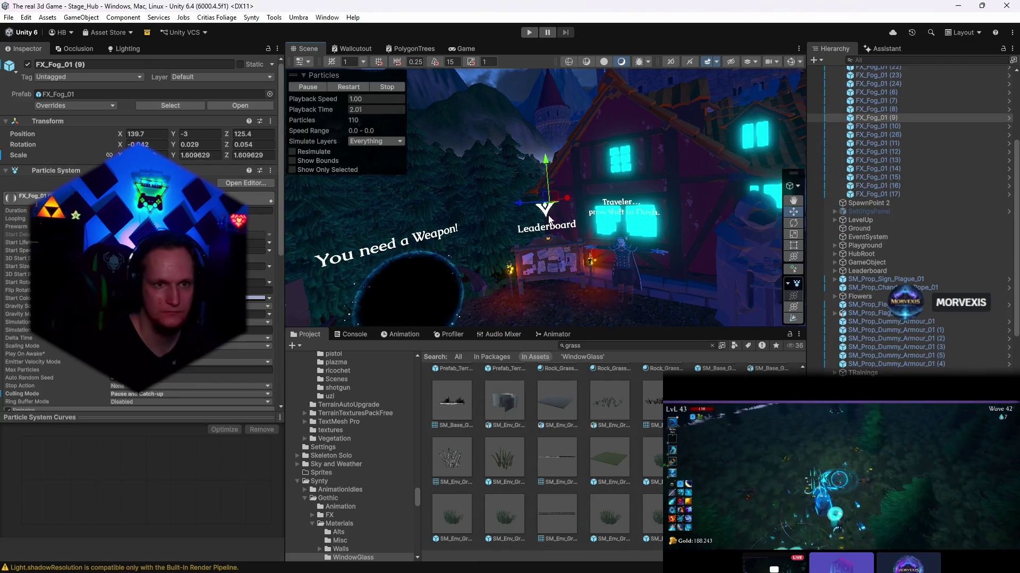
{"action": "left_click", "coordinate": [549, 218]}
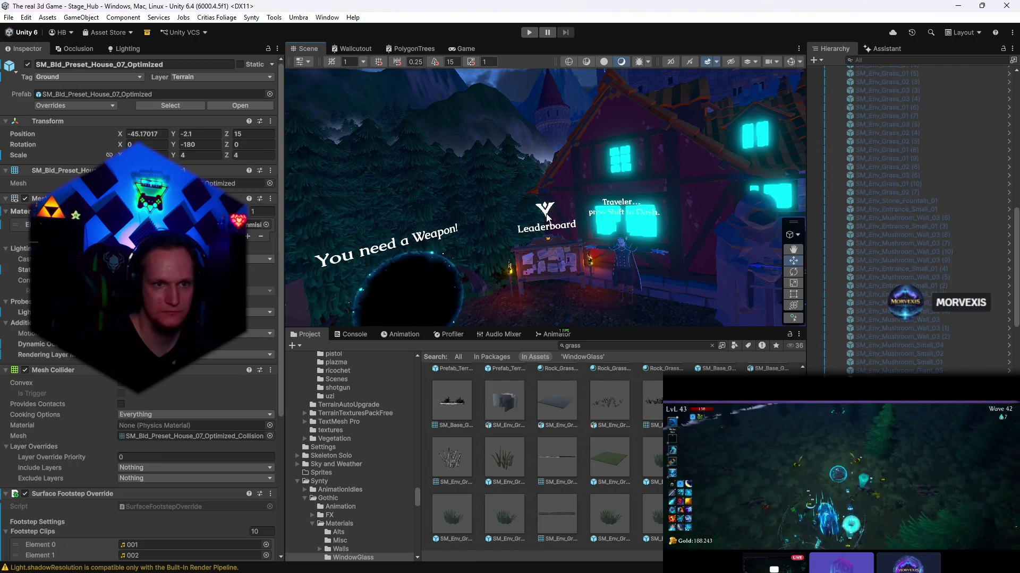
- Search the project for 'main men' and open the MainMenu/Generated folder
{"action": "left_click", "coordinate": [587, 345]}
{"action": "type", "text": "main me"}
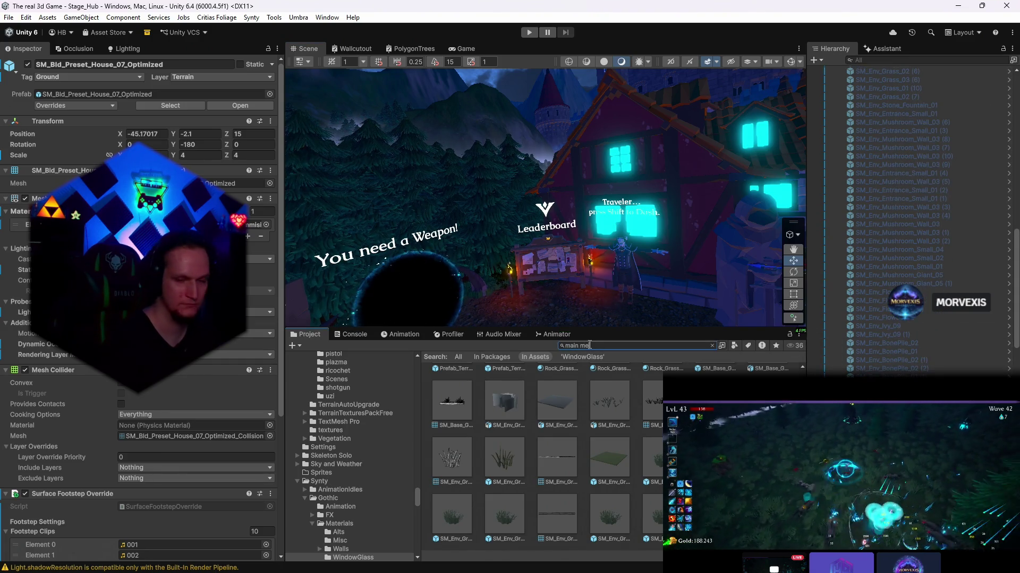
{"action": "type", "text": "n"}
{"action": "left_click", "coordinate": [457, 397]}
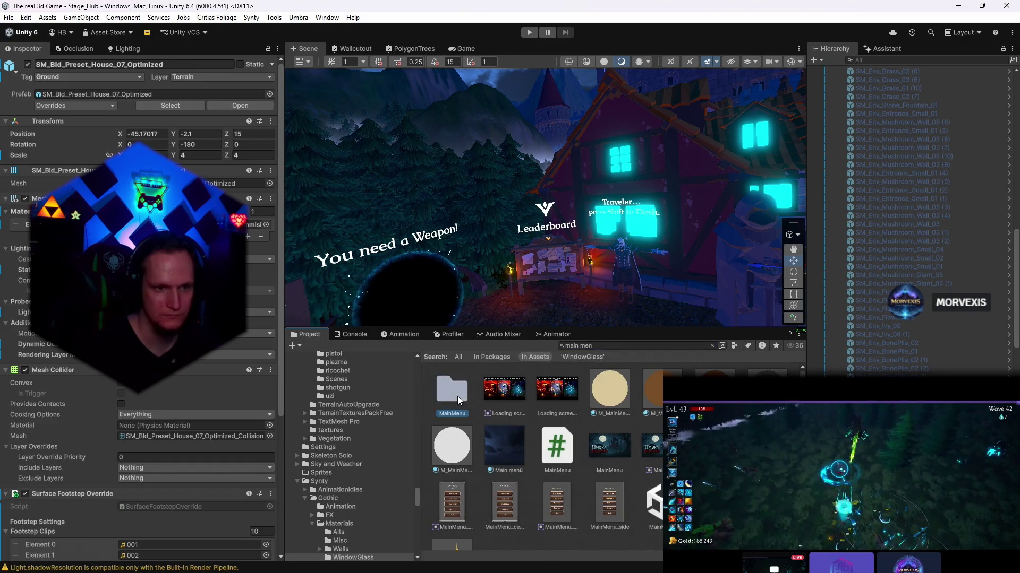
{"action": "double_click", "coordinate": [457, 396]}
{"action": "double_click", "coordinate": [452, 391]}
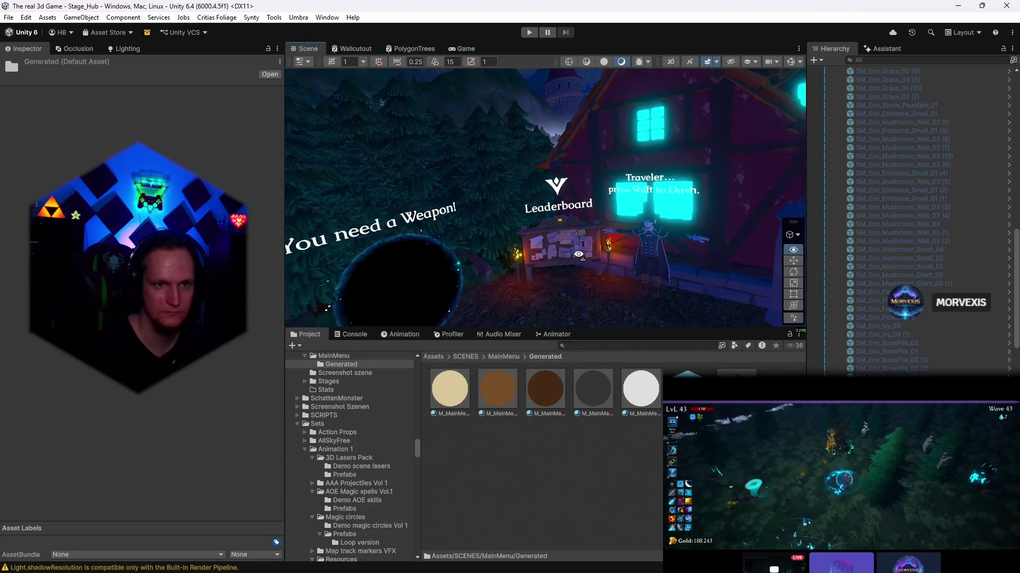
{"action": "scroll", "coordinate": [579, 255], "scroll_direction": "up", "scroll_amount": 3}
{"action": "left_click", "coordinate": [545, 215]}
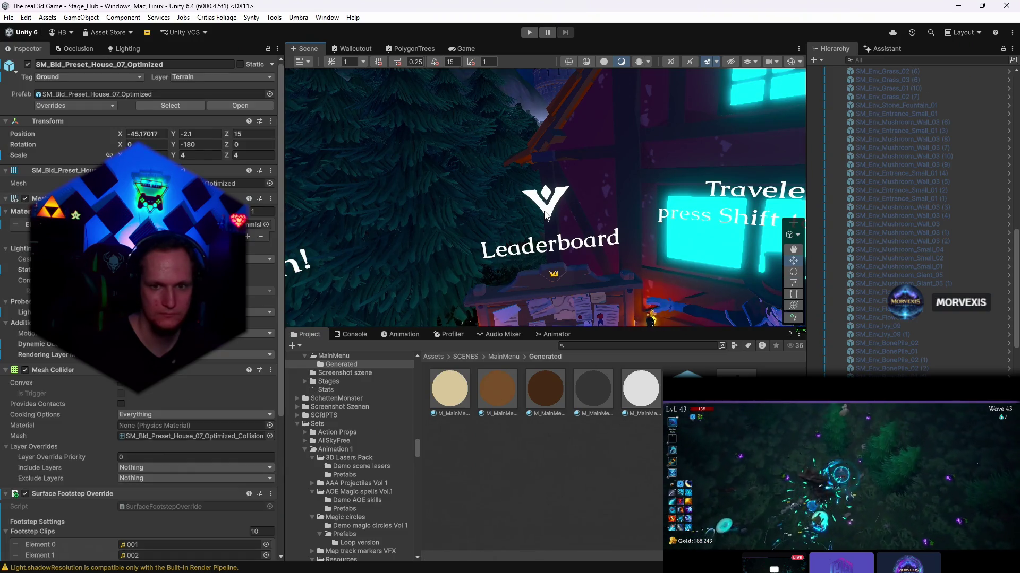
{"action": "scroll", "coordinate": [674, 223], "scroll_direction": "down", "scroll_amount": 5}
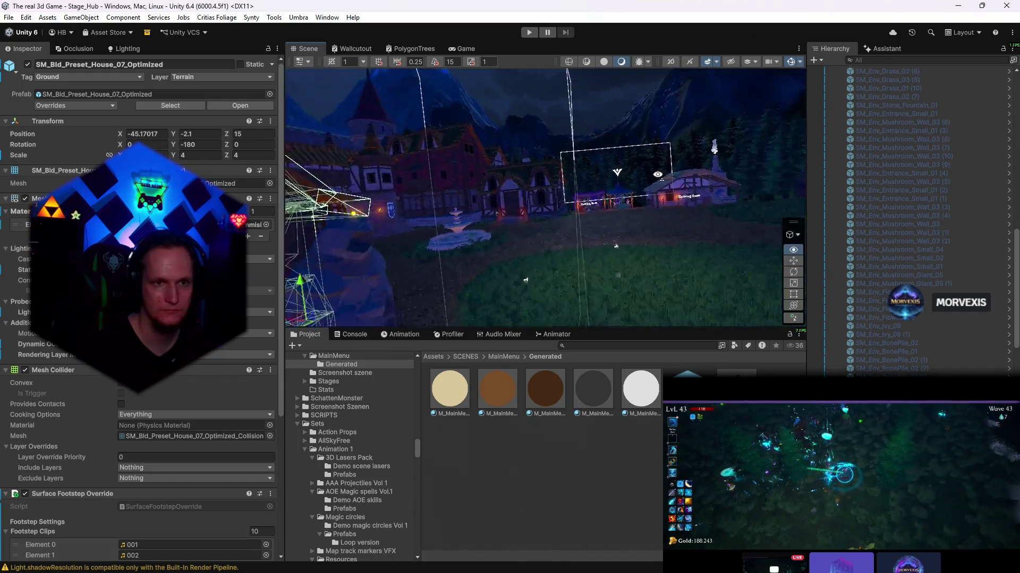
{"action": "scroll", "coordinate": [588, 170], "scroll_direction": "up", "scroll_amount": 3}
- Fly to the graveyard and save FX_Fog_01 (17) as a prefab variant in Generated
{"action": "left_click", "coordinate": [589, 169]}
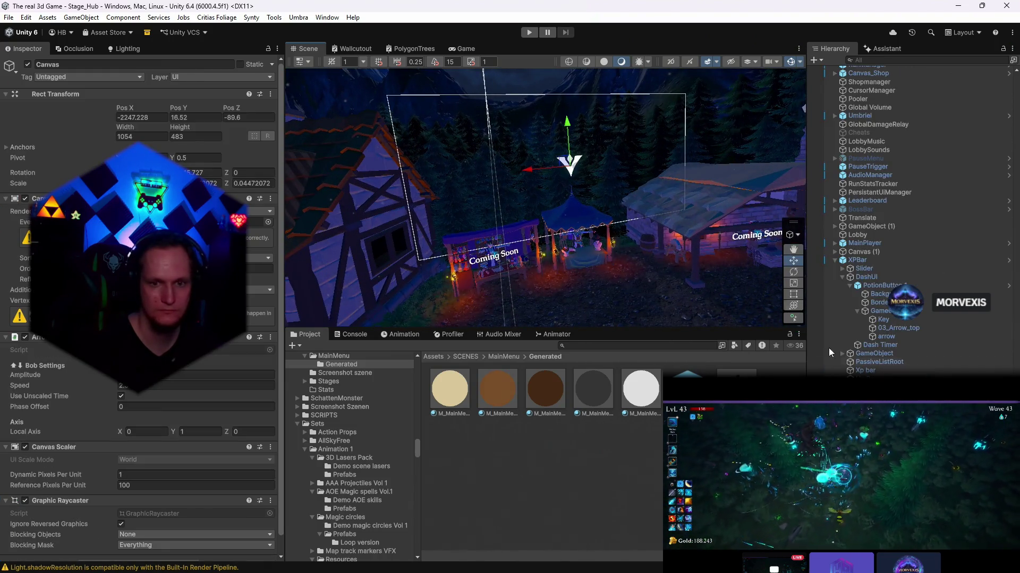
{"action": "scroll", "coordinate": [828, 349], "scroll_direction": "down", "scroll_amount": 3}
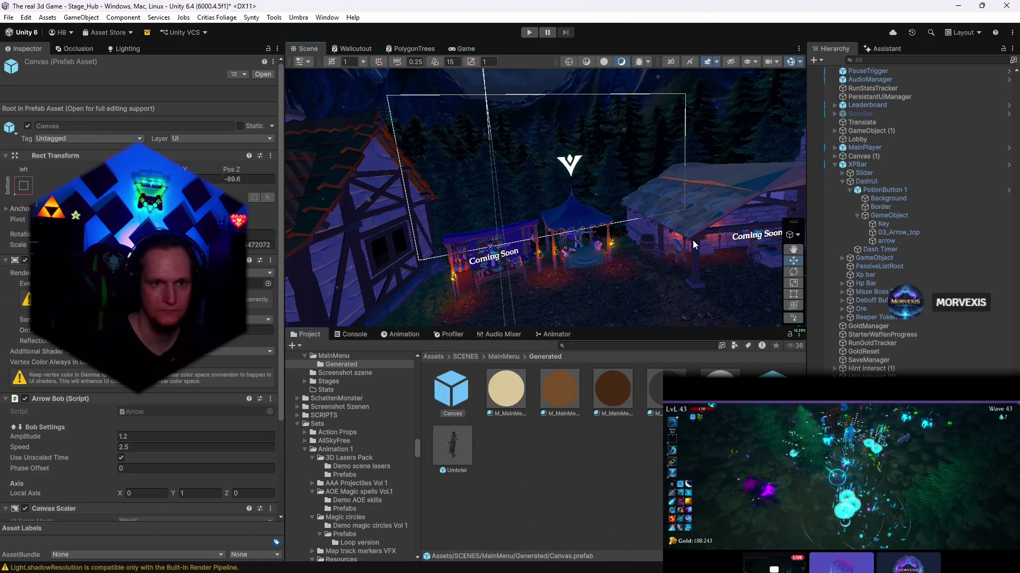
{"action": "left_click_drag", "start_coordinate": [692, 240], "coordinate": [590, 274]}
{"action": "mouse_move", "coordinate": [545, 197]}
{"action": "left_mouse_down"}
{"action": "mouse_move", "coordinate": [682, 304]}
{"action": "mouse_move", "coordinate": [589, 276]}
{"action": "left_mouse_up"}
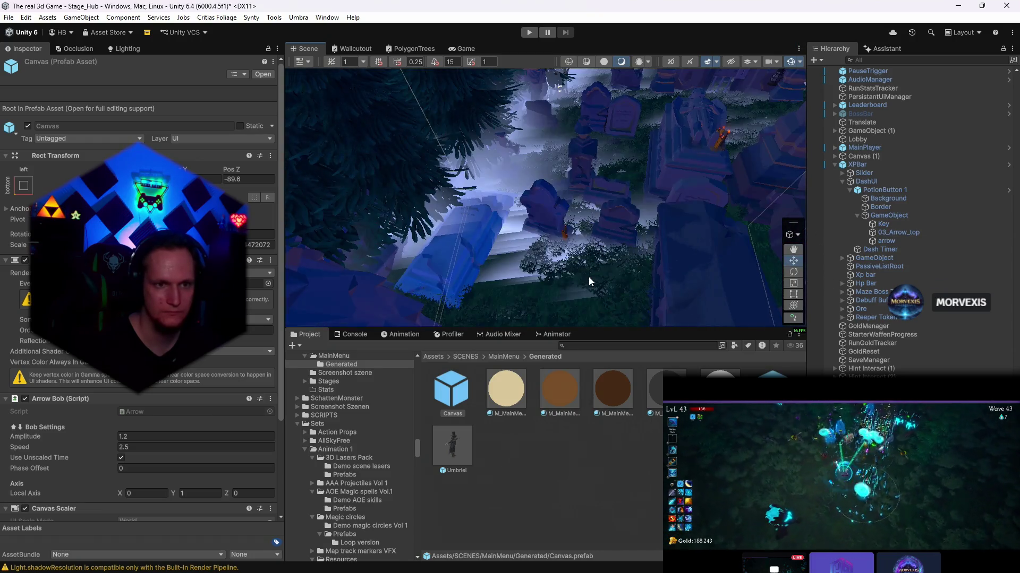
{"action": "left_click", "coordinate": [514, 244]}
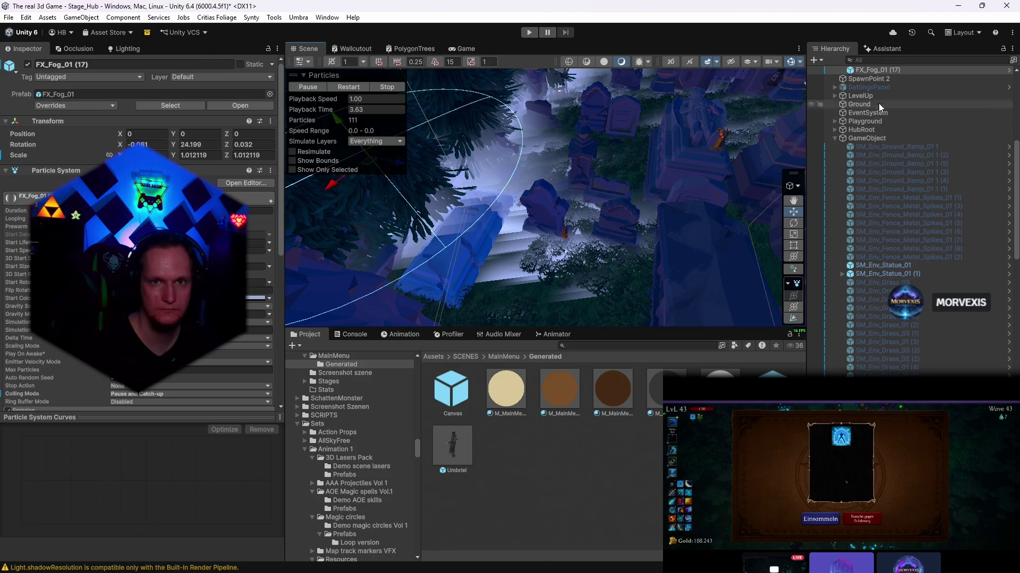
{"action": "scroll", "coordinate": [881, 159], "scroll_direction": "up", "scroll_amount": 3}
{"action": "left_click_drag", "start_coordinate": [877, 165], "coordinate": [492, 324]}
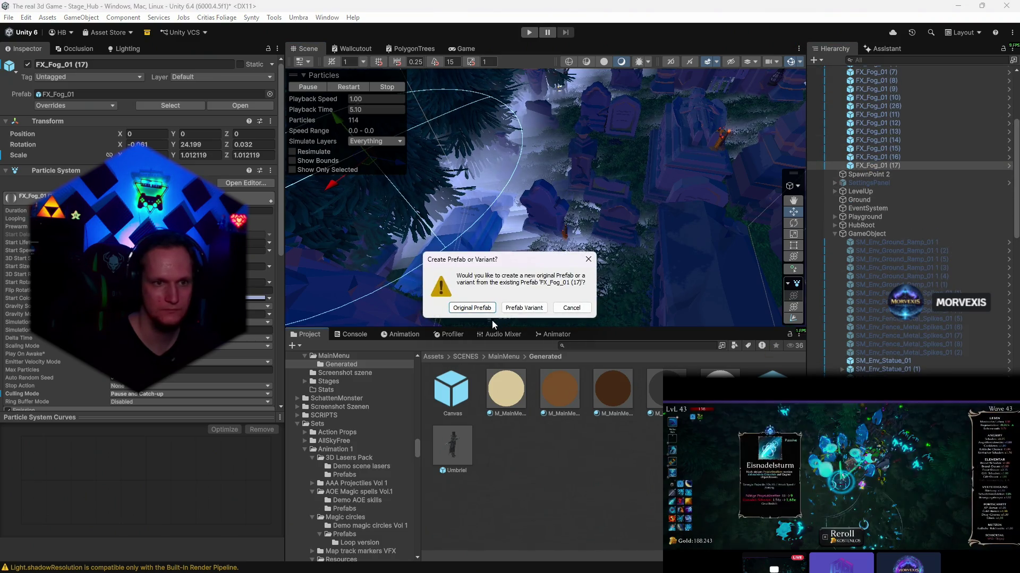
{"action": "left_click", "coordinate": [524, 308]}
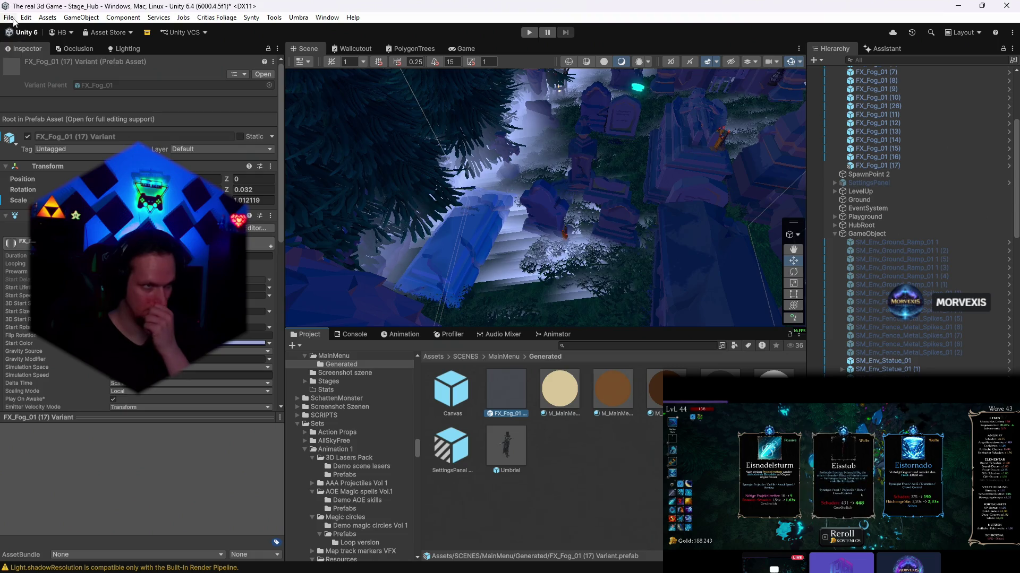
- Save the church's CFXR2 Wandering Souls effect as a prefab variant in Generated
{"action": "mouse_move", "coordinate": [455, 215]}
{"action": "left_mouse_down"}
{"action": "mouse_move", "coordinate": [687, 80]}
{"action": "mouse_move", "coordinate": [613, 63]}
{"action": "mouse_move", "coordinate": [610, 105]}
{"action": "mouse_move", "coordinate": [780, 255]}
{"action": "left_mouse_up"}
{"action": "left_click", "coordinate": [780, 255]}
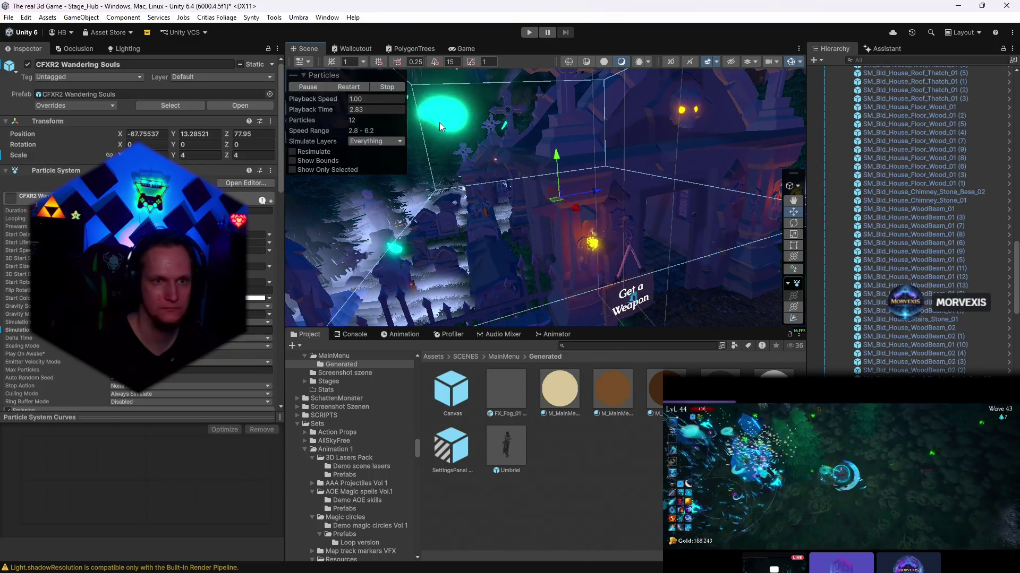
{"action": "mouse_move", "coordinate": [914, 362]}
{"action": "left_mouse_down"}
{"action": "mouse_move", "coordinate": [743, 419]}
{"action": "mouse_move", "coordinate": [604, 448]}
{"action": "left_mouse_up"}
{"action": "left_click", "coordinate": [524, 308]}
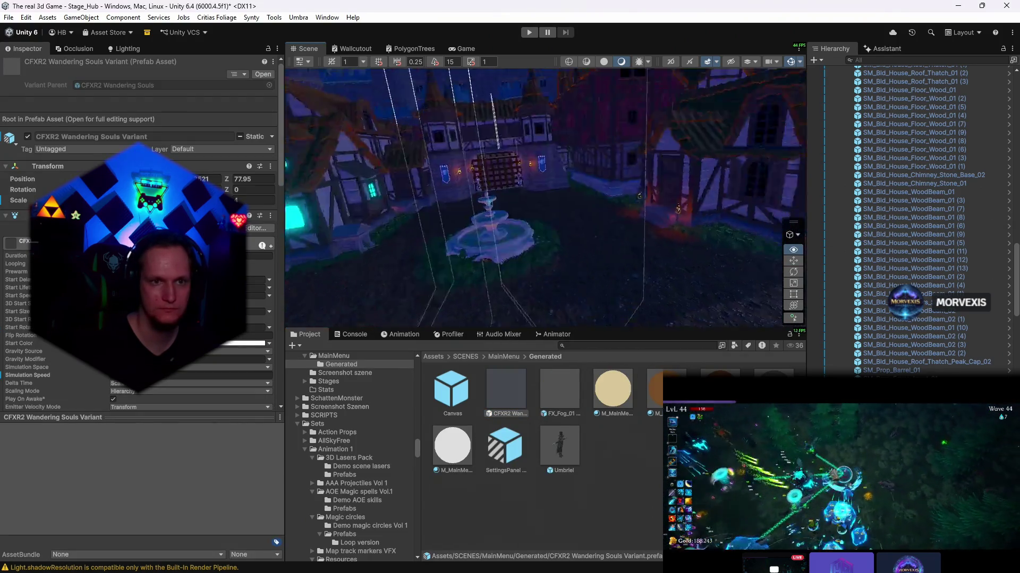
- Look around the village square, selecting the Ground terrain and Leaderboard Trigger text (1)
{"action": "mouse_move", "coordinate": [691, 223]}
{"action": "left_mouse_down"}
{"action": "mouse_move", "coordinate": [762, 228]}
{"action": "mouse_move", "coordinate": [644, 224]}
{"action": "mouse_move", "coordinate": [641, 235]}
{"action": "mouse_move", "coordinate": [616, 244]}
{"action": "left_mouse_up"}
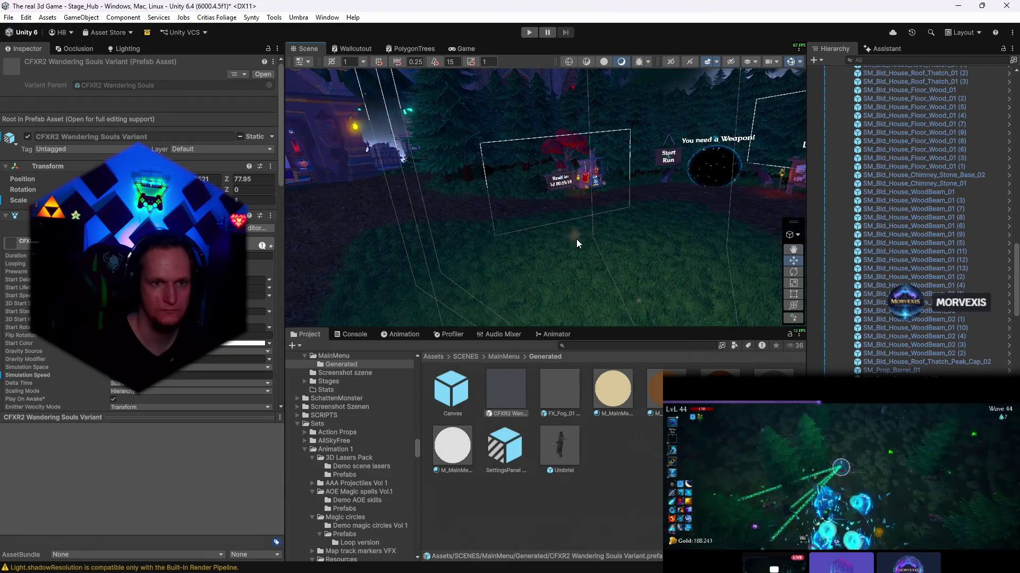
{"action": "left_click", "coordinate": [594, 236]}
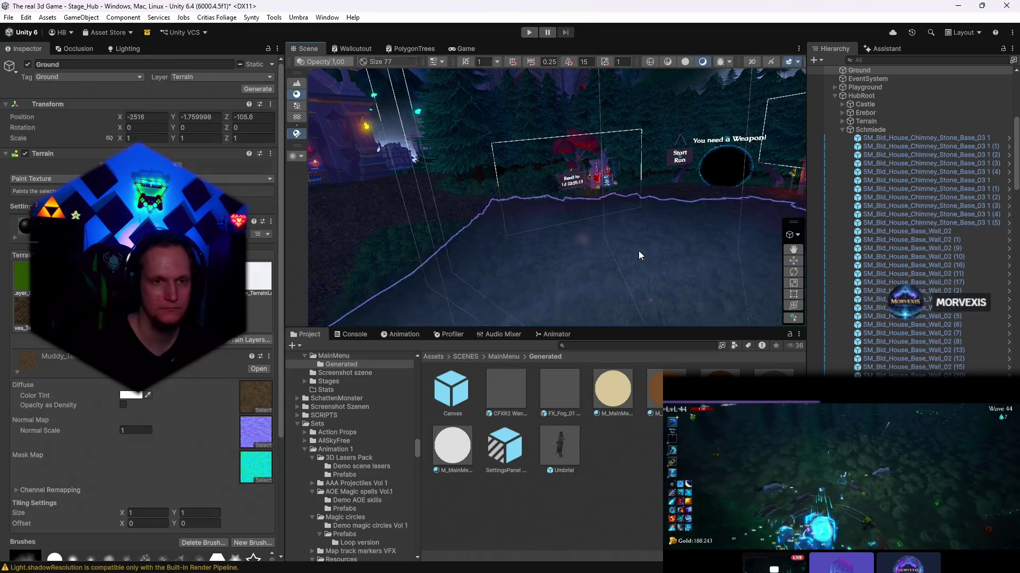
{"action": "left_click", "coordinate": [564, 260]}
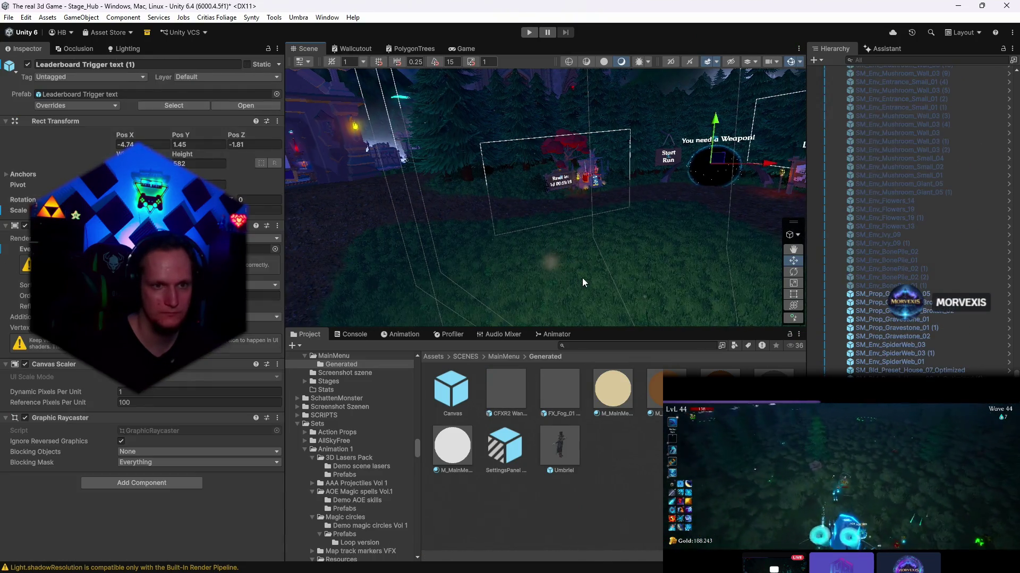
{"action": "mouse_move", "coordinate": [616, 244]}
{"action": "left_mouse_down"}
{"action": "mouse_move", "coordinate": [627, 241]}
{"action": "mouse_move", "coordinate": [477, 203]}
{"action": "mouse_move", "coordinate": [545, 234]}
{"action": "mouse_move", "coordinate": [661, 205]}
{"action": "left_mouse_up"}
{"action": "left_click", "coordinate": [477, 203]}
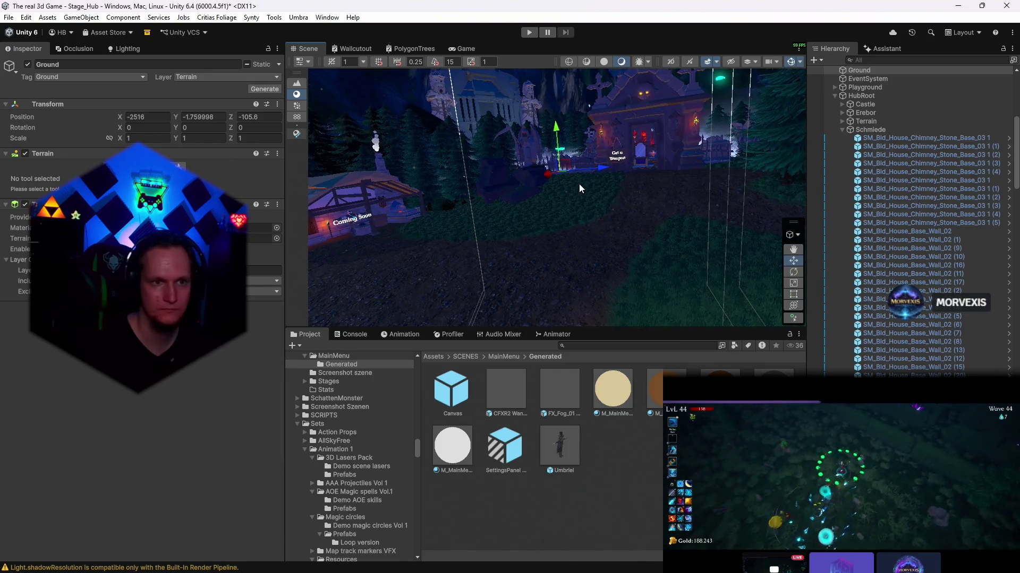
- Select the Dust particle system, attempt to move it, and dismiss the cannot-restructure warning
{"action": "type", "text": "dust"}
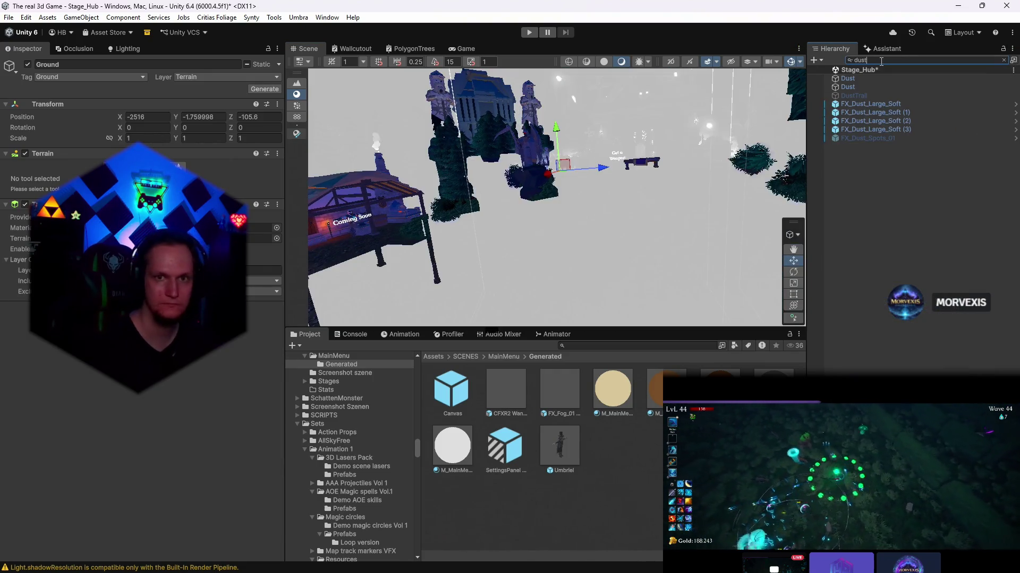
{"action": "left_click", "coordinate": [858, 77]}
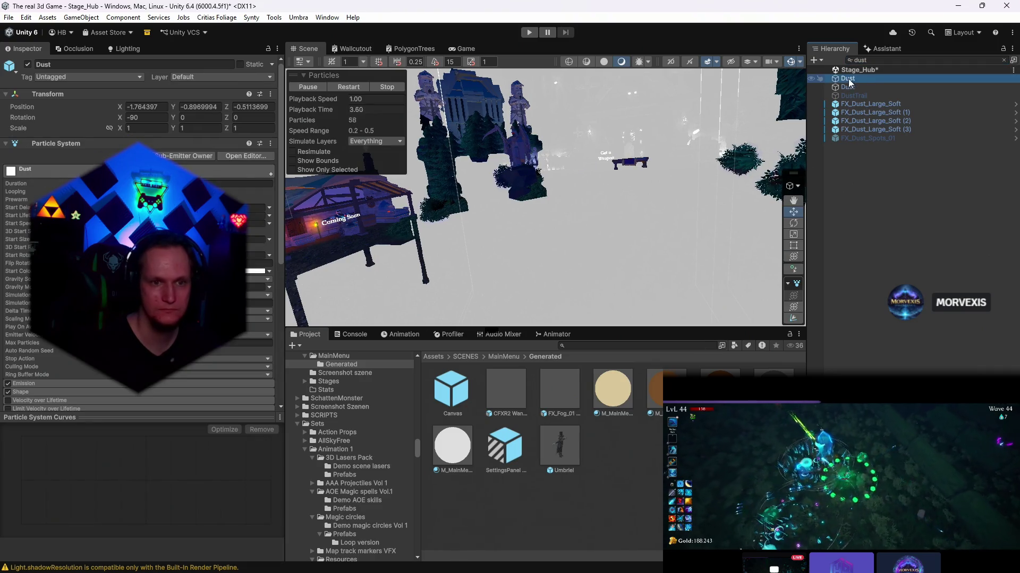
{"action": "left_click_drag", "start_coordinate": [654, 415], "coordinate": [654, 417]}
{"action": "left_click", "coordinate": [579, 317]}
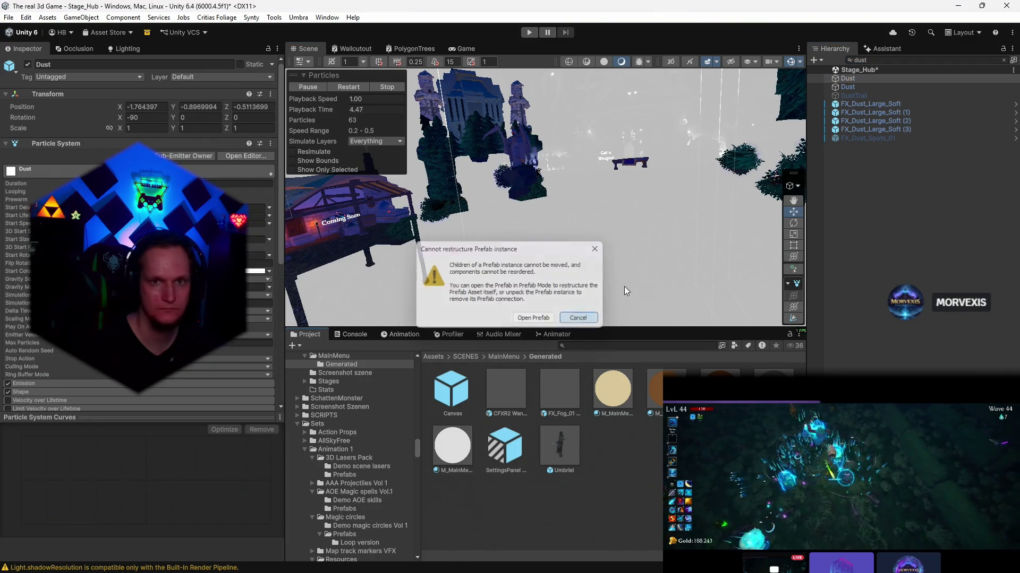
{"action": "key", "text": "BackSpace"}
{"action": "key", "text": "BackSpace"}
{"action": "key", "text": "BackSpace"}
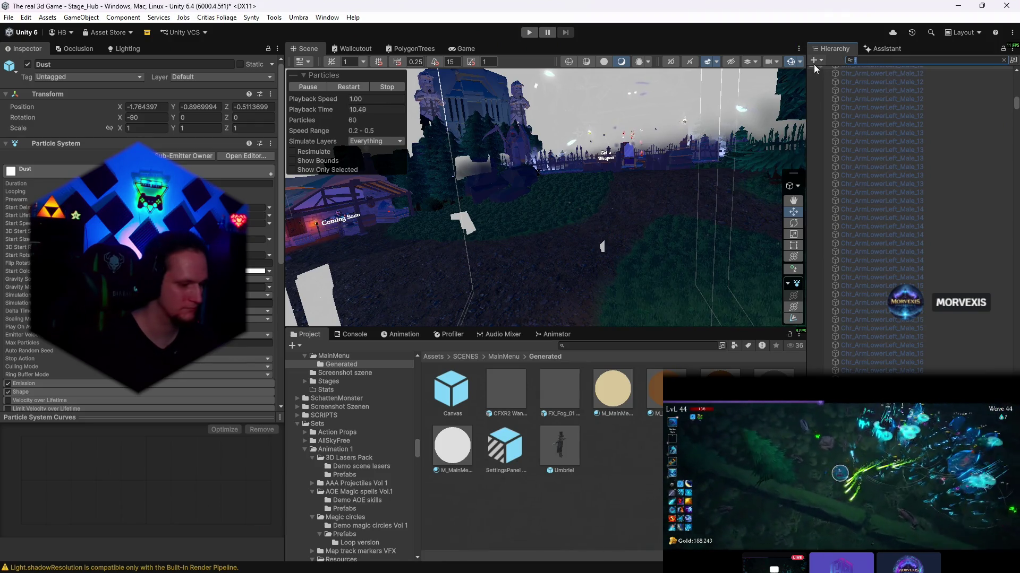
{"action": "type", "text": "dus"}
- Filter the Hierarchy for 'dust' and save FX_Dust_Large_Soft as a prefab variant in Generated
{"action": "key", "text": "BackSpace"}
{"action": "type", "text": "dust"}
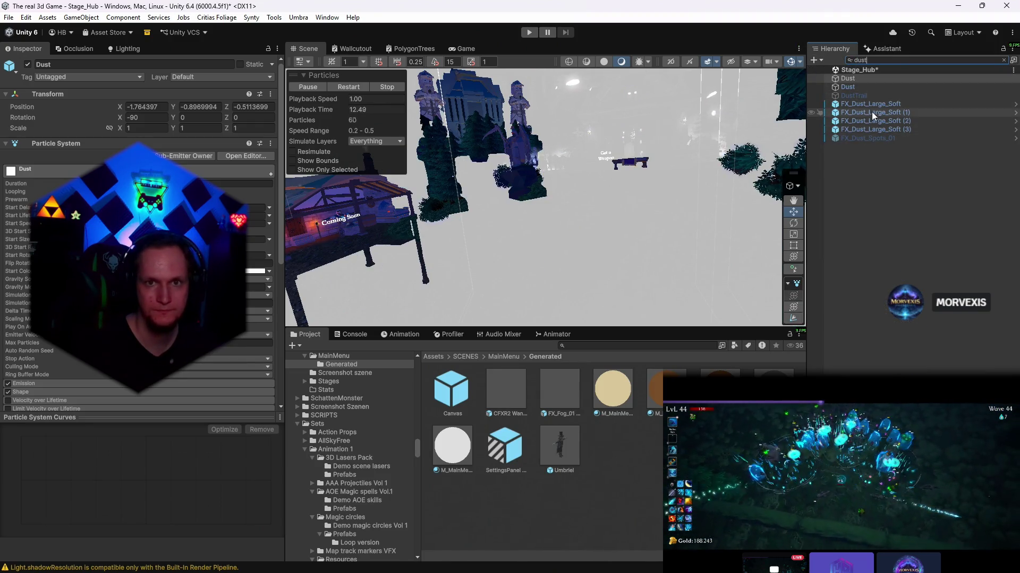
{"action": "left_click", "coordinate": [865, 103]}
{"action": "left_click", "coordinate": [1003, 60]}
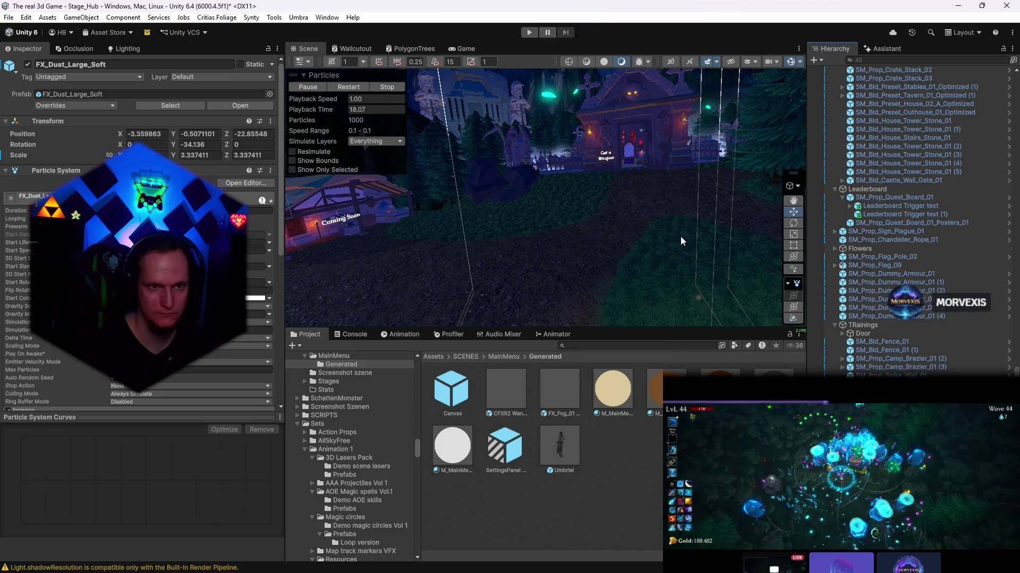
{"action": "left_click_drag", "start_coordinate": [680, 237], "coordinate": [655, 210]}
{"action": "key", "text": "f"}
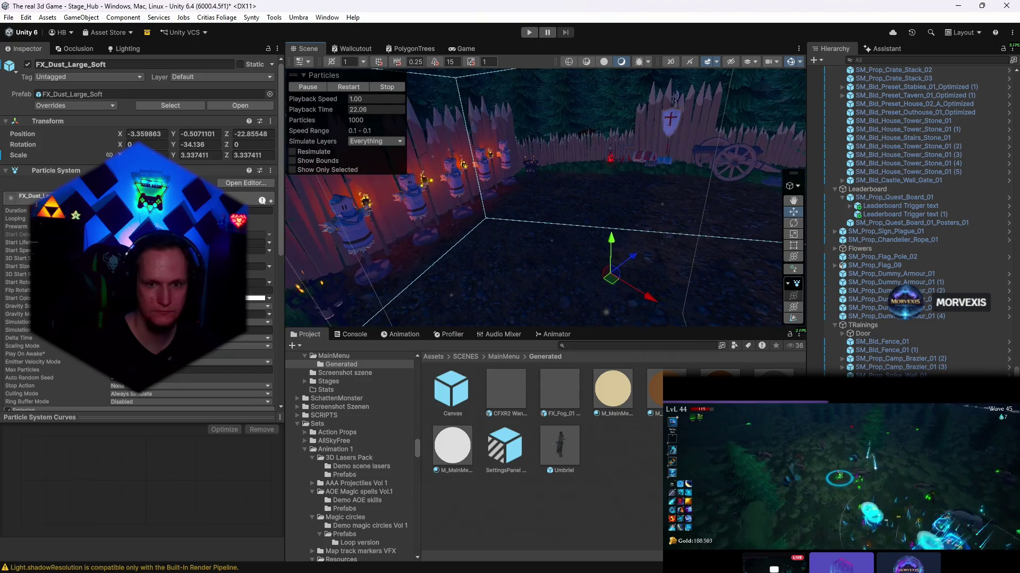
{"action": "left_click_drag", "start_coordinate": [882, 298], "coordinate": [531, 504]}
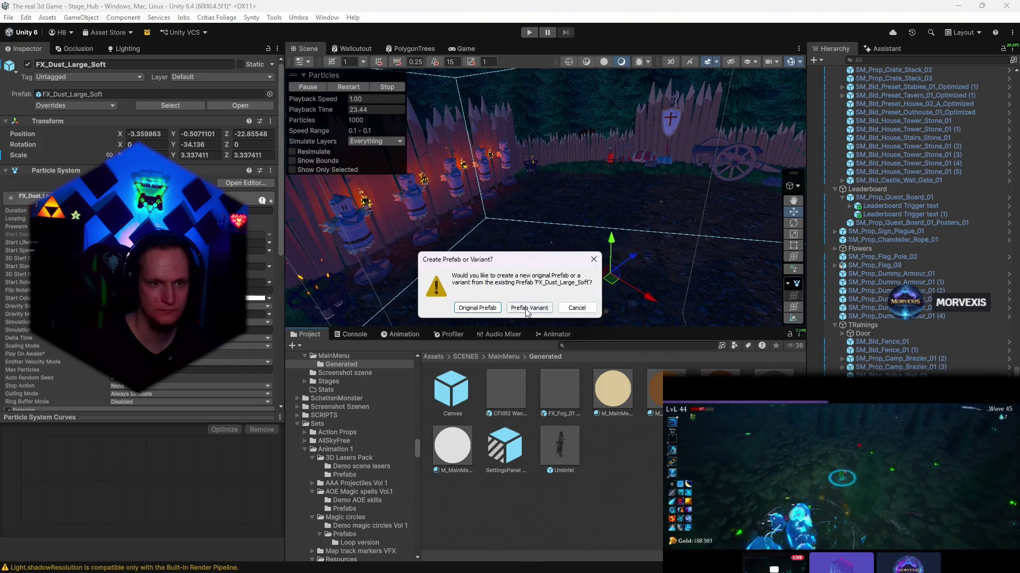
{"action": "left_click", "coordinate": [529, 303]}
{"action": "left_click", "coordinate": [8, 17]}
- Switch to the MainMenü scene, saving the Stage_Hub changes first
{"action": "mouse_move", "coordinate": [80, 53]}
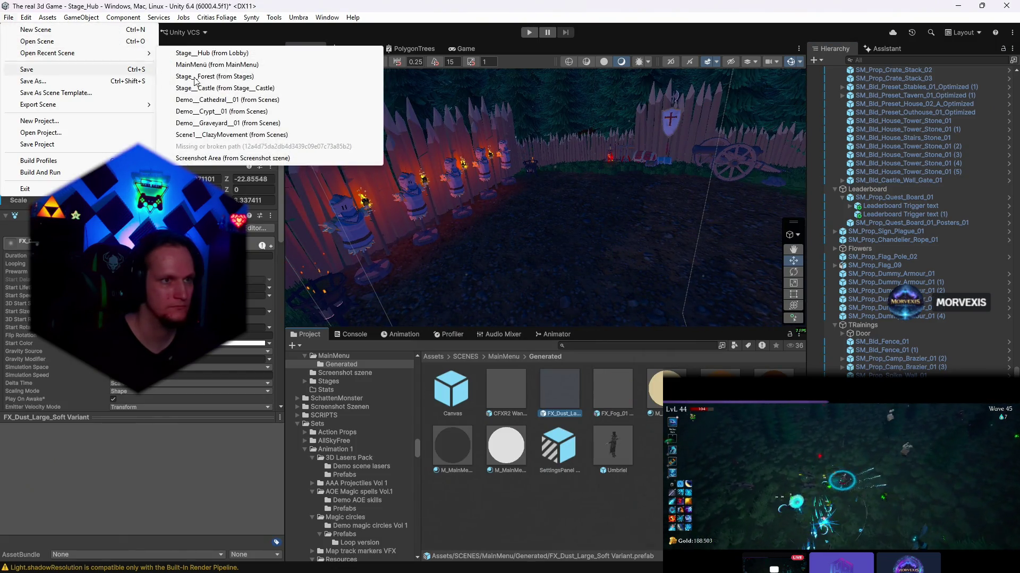
{"action": "left_click", "coordinate": [265, 64]}
{"action": "left_click", "coordinate": [484, 315]}
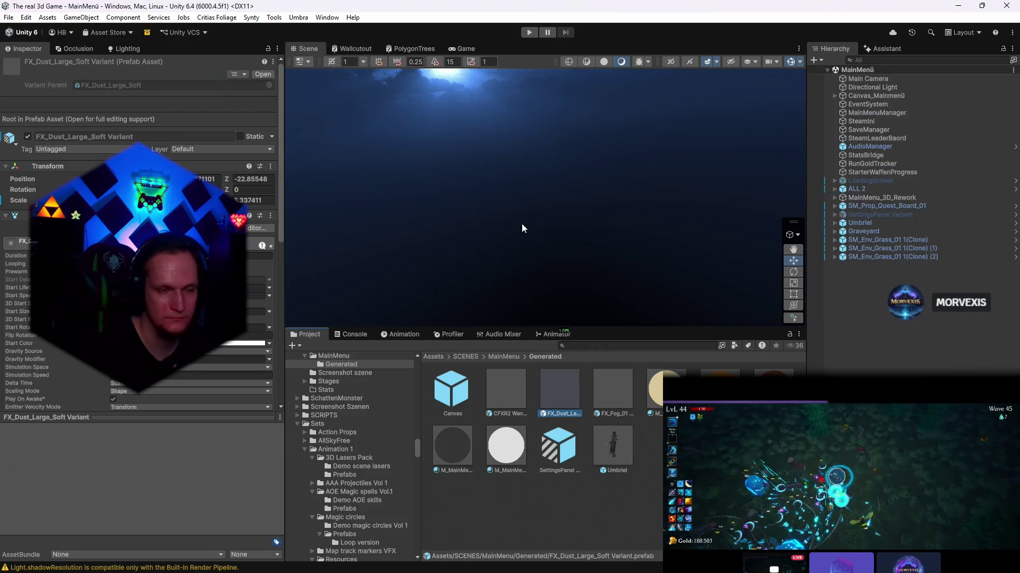
- Place an FX_Fog_01 (17) Variant instance into the MainMenu graveyard and frame it
{"action": "double_click", "coordinate": [877, 80]}
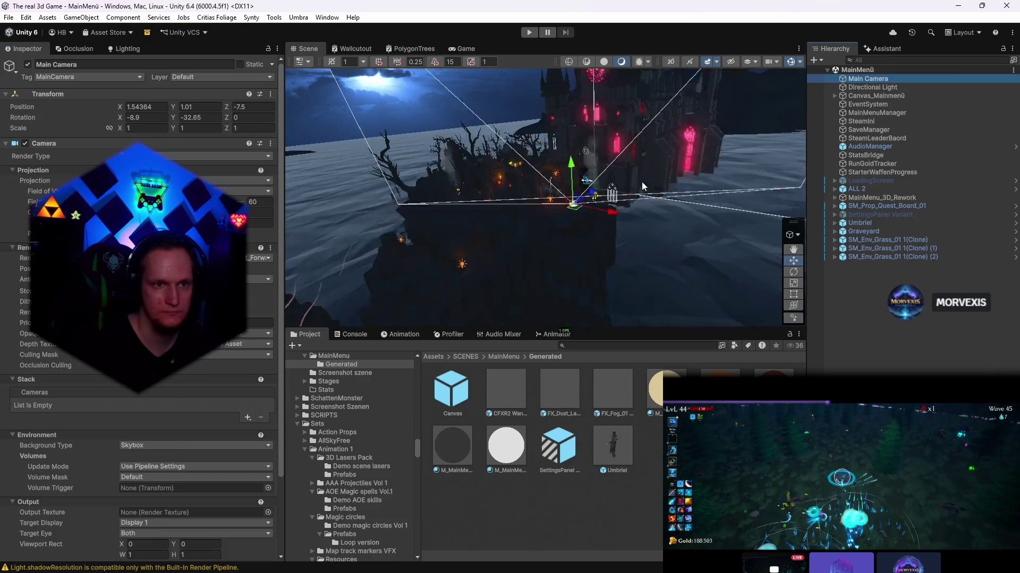
{"action": "mouse_move", "coordinate": [654, 163]}
{"action": "left_mouse_down"}
{"action": "mouse_move", "coordinate": [655, 194]}
{"action": "mouse_move", "coordinate": [670, 165]}
{"action": "mouse_move", "coordinate": [616, 226]}
{"action": "left_mouse_up"}
{"action": "left_click_drag", "start_coordinate": [613, 393], "coordinate": [473, 221]}
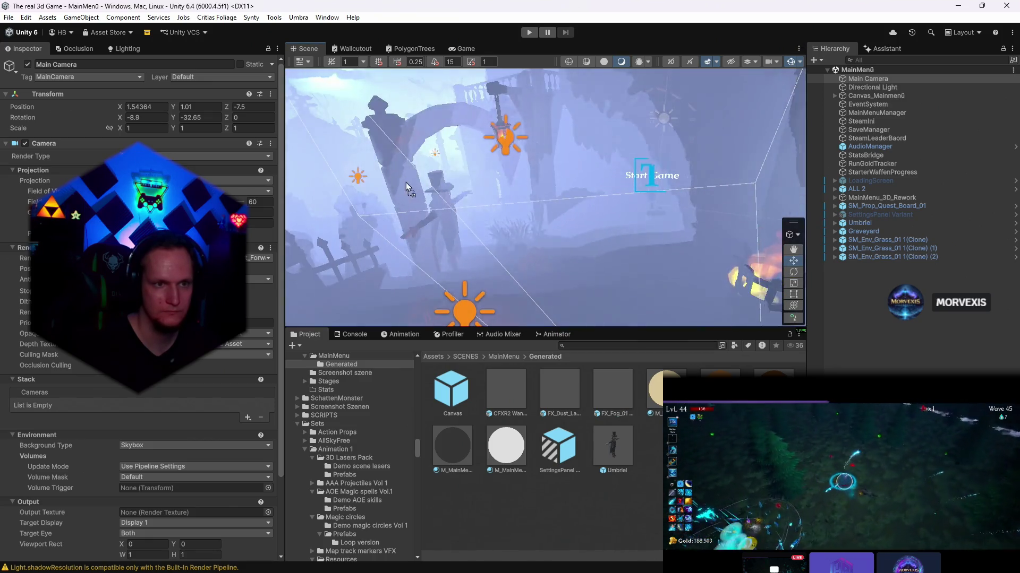
{"action": "key", "text": "f"}
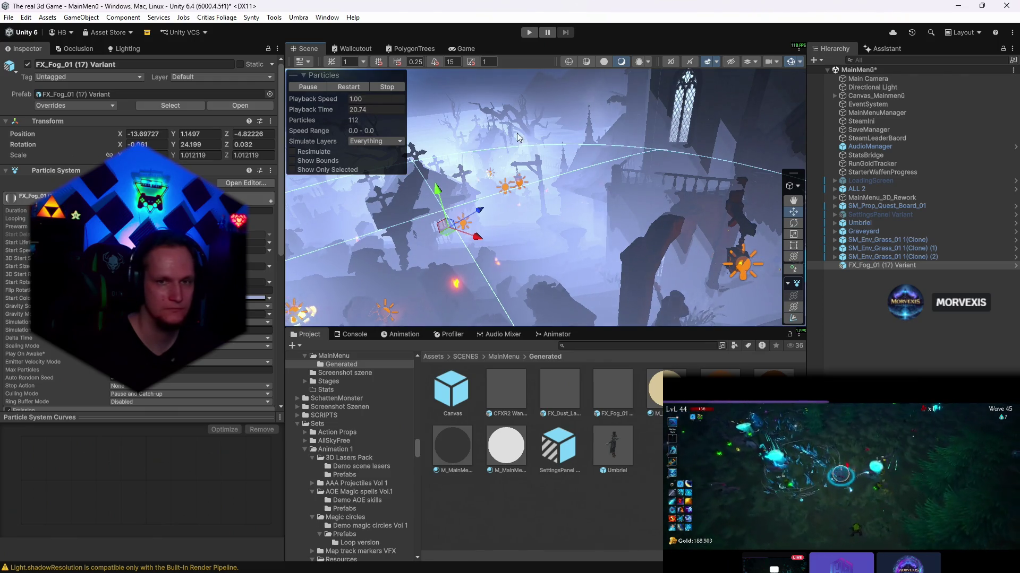
- Shrink FX_Fog to about 0.41 scale and check it from the game camera
{"action": "left_click", "coordinate": [793, 257]}
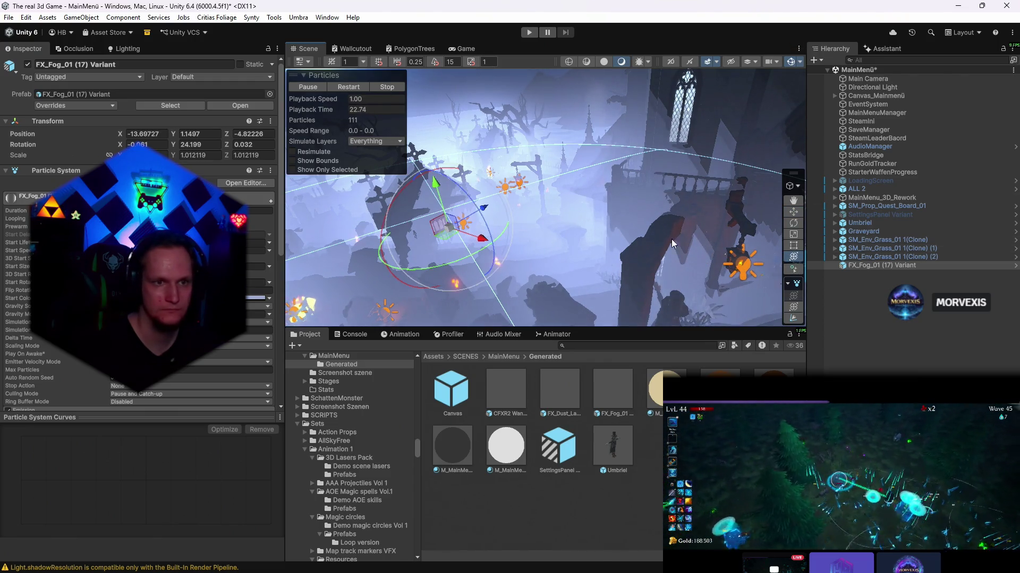
{"action": "left_click_drag", "start_coordinate": [450, 233], "coordinate": [405, 218]}
{"action": "left_click_drag", "start_coordinate": [405, 217], "coordinate": [674, 219]}
{"action": "left_click", "coordinate": [470, 48]}
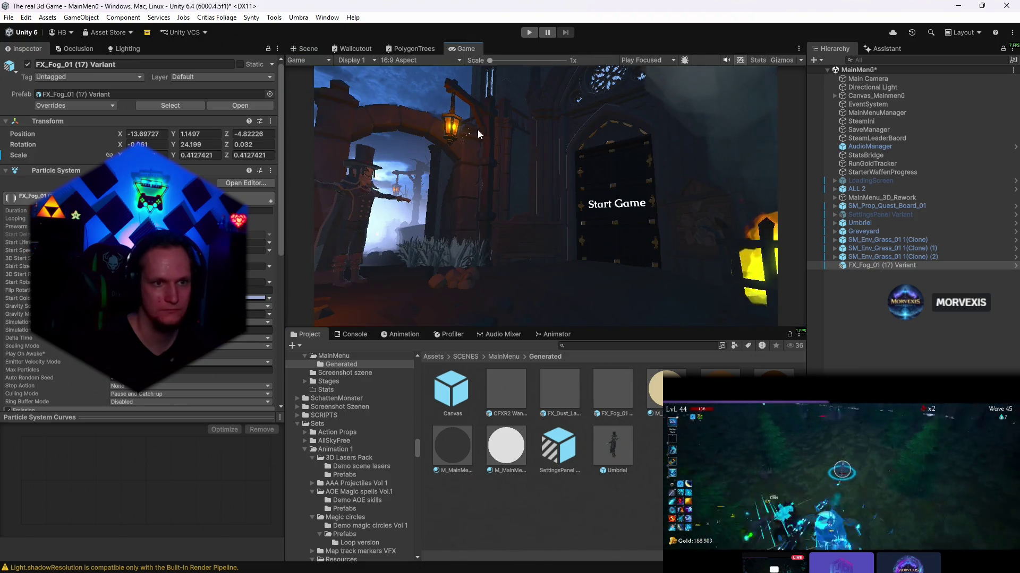
{"action": "left_click", "coordinate": [307, 49]}
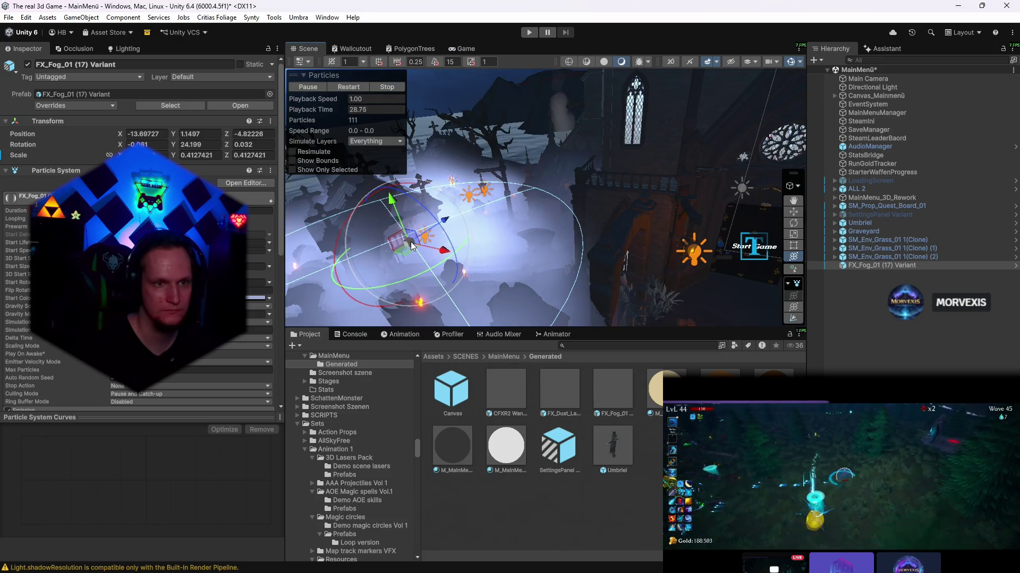
{"action": "mouse_move", "coordinate": [413, 245]}
{"action": "left_mouse_down"}
{"action": "mouse_move", "coordinate": [372, 242]}
{"action": "mouse_move", "coordinate": [470, 260]}
{"action": "mouse_move", "coordinate": [476, 236]}
{"action": "mouse_move", "coordinate": [425, 212]}
{"action": "mouse_move", "coordinate": [446, 197]}
{"action": "left_mouse_up"}
{"action": "left_click", "coordinate": [462, 50]}
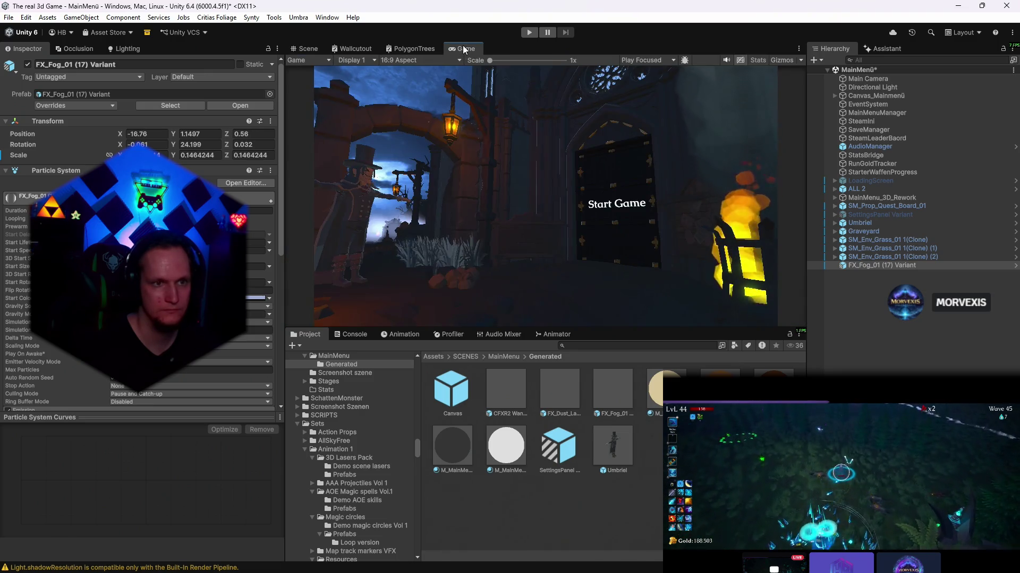
{"action": "left_click", "coordinate": [306, 48]}
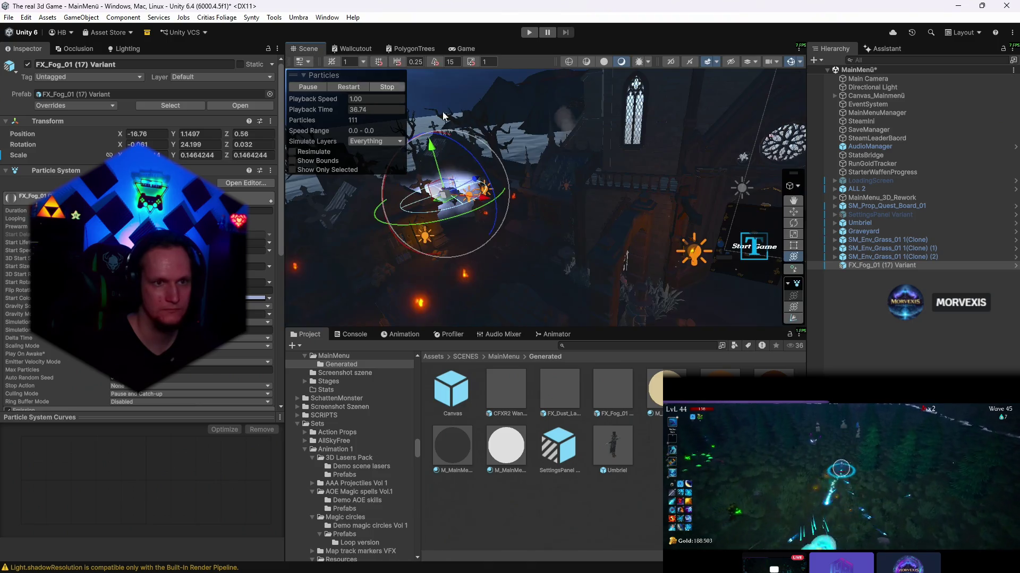
- Duplicate the fog, move the copy further right and shrink it slightly
{"action": "key", "text": "ctrl+d"}
{"action": "left_click_drag", "start_coordinate": [435, 183], "coordinate": [611, 249]}
{"action": "left_click", "coordinate": [464, 49]}
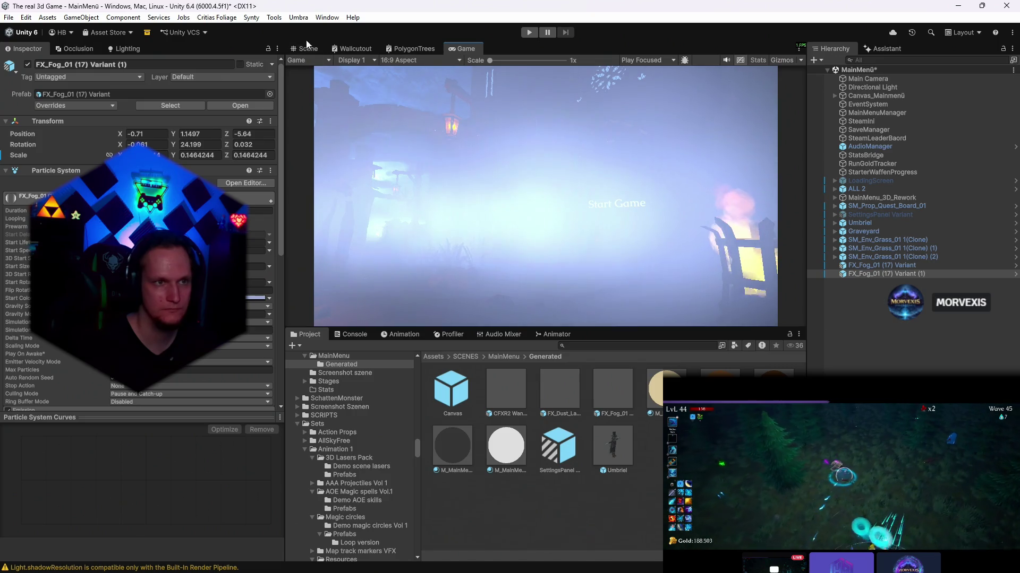
{"action": "left_click", "coordinate": [306, 47]}
{"action": "left_click_drag", "start_coordinate": [596, 232], "coordinate": [588, 235]}
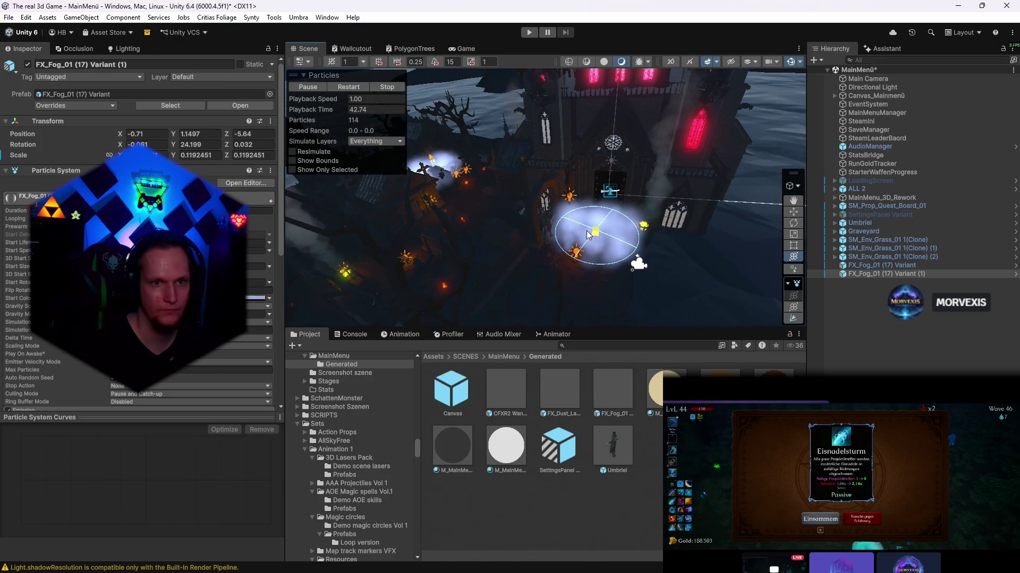
- Give the fog copy a faint 9DAAD6 start colour, then shift it left and duplicate it again
{"action": "scroll", "coordinate": [588, 235], "scroll_direction": "up", "scroll_amount": 3}
{"action": "left_click", "coordinate": [180, 298]}
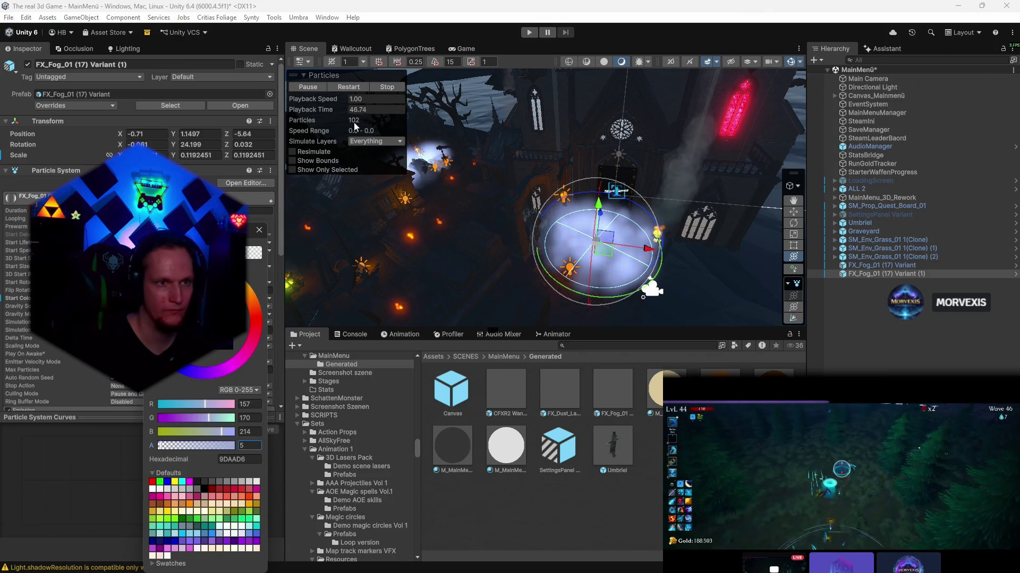
{"action": "left_click", "coordinate": [347, 88]}
{"action": "left_click", "coordinate": [181, 298]}
{"action": "type", "text": "1"}
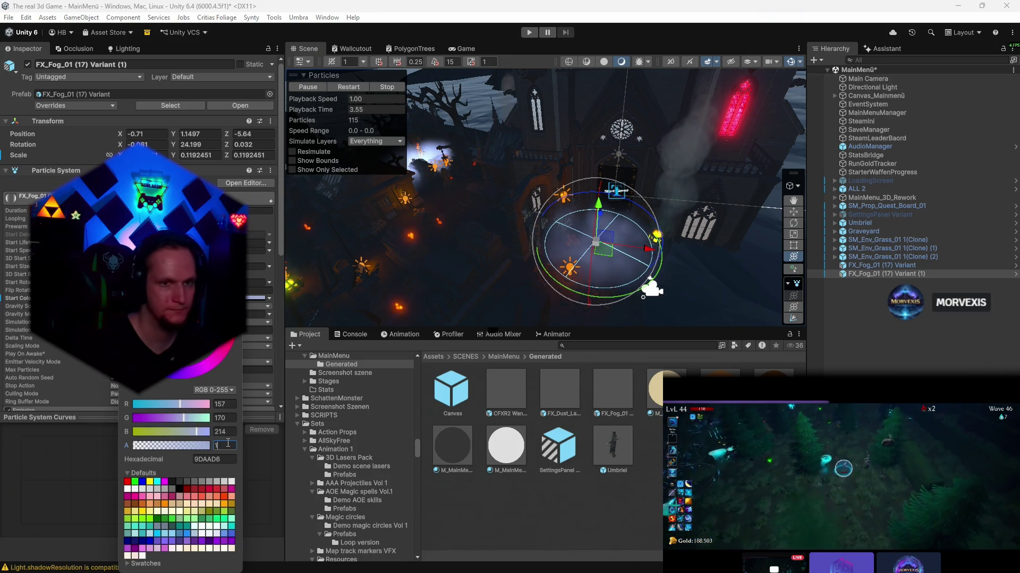
{"action": "left_click", "coordinate": [346, 88]}
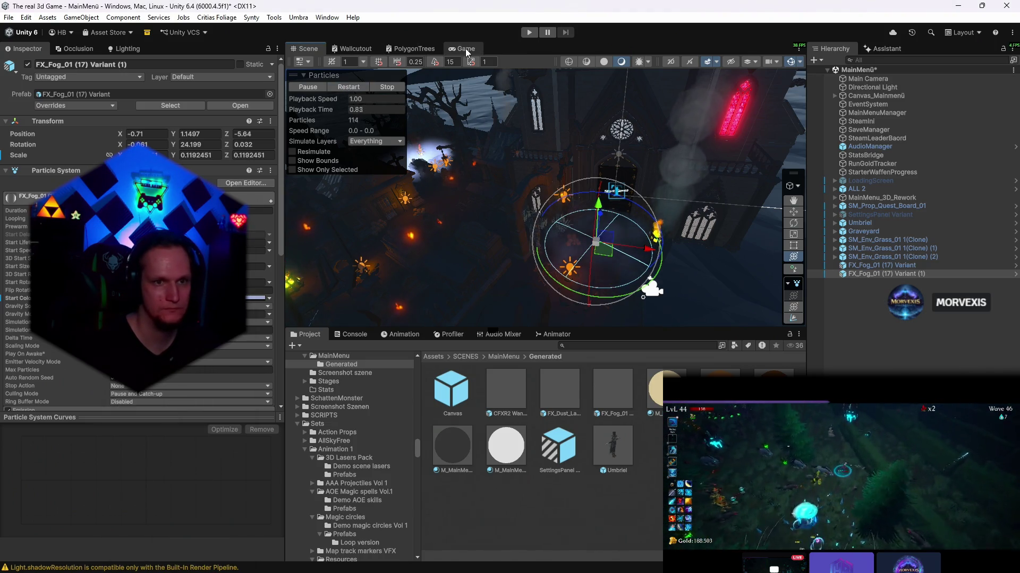
{"action": "left_click", "coordinate": [465, 49]}
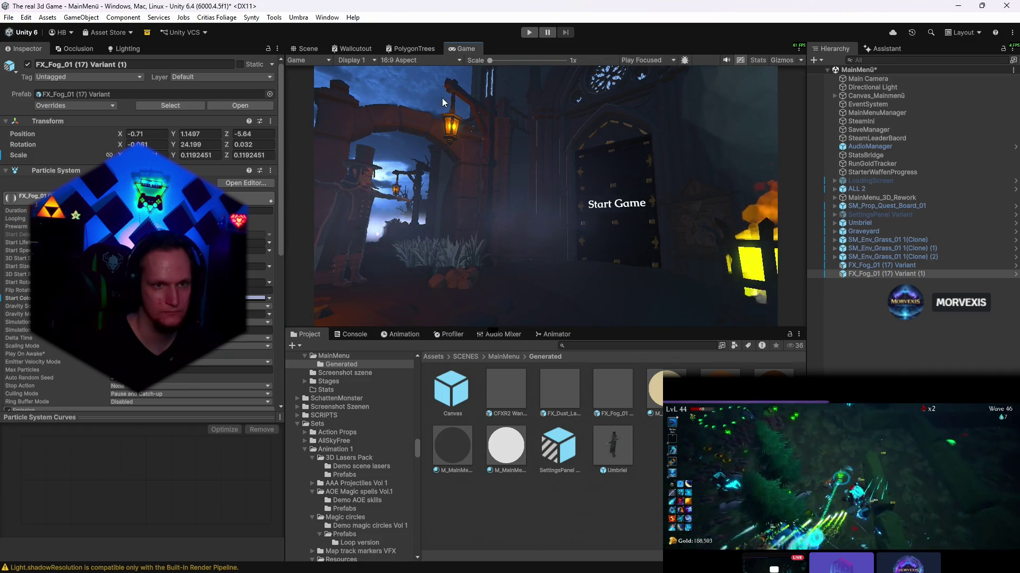
{"action": "left_click", "coordinate": [306, 49]}
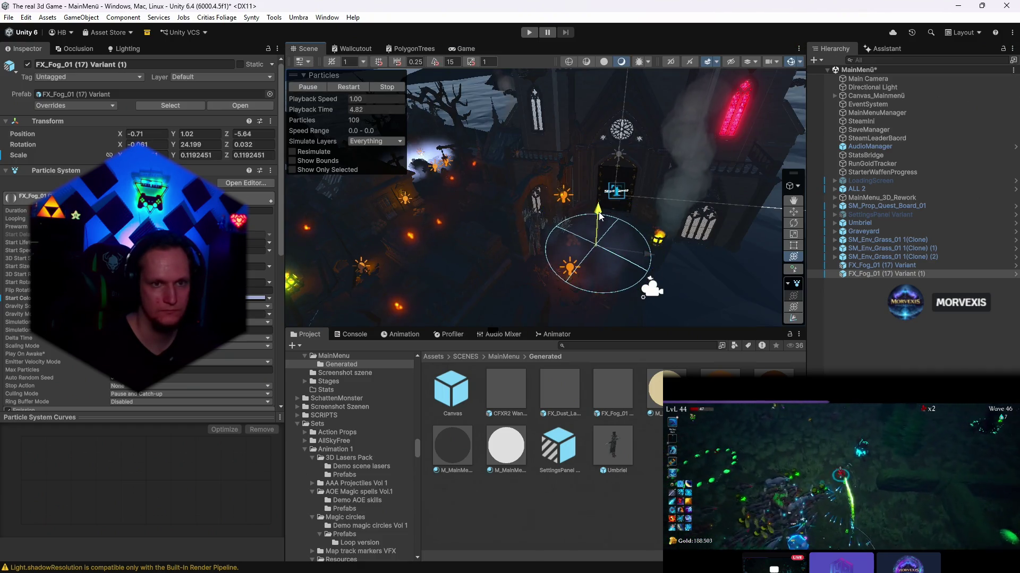
{"action": "left_click_drag", "start_coordinate": [600, 250], "coordinate": [444, 206]}
{"action": "key", "text": "ctrl+d"}
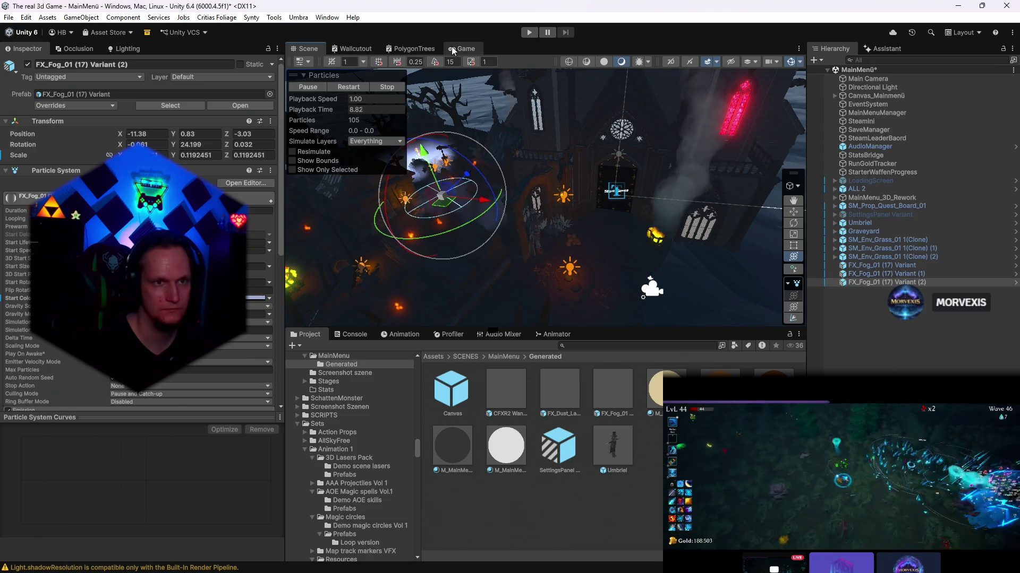
- Preview the Start Game menu, then review the third fog copy's start colour and Emission rate over time
{"action": "left_click", "coordinate": [454, 48]}
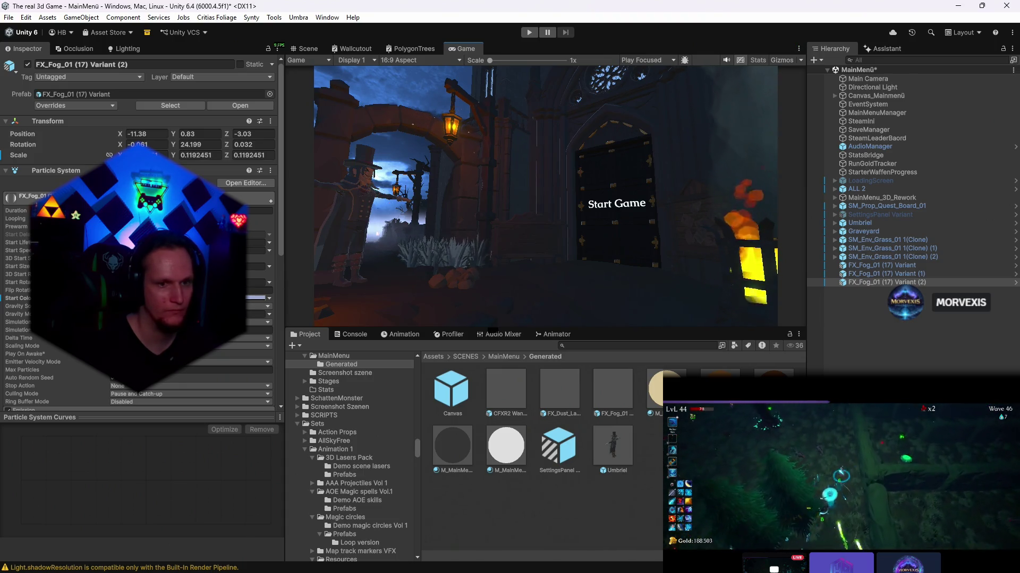
{"action": "left_click", "coordinate": [256, 298]}
{"action": "type", "text": "3"}
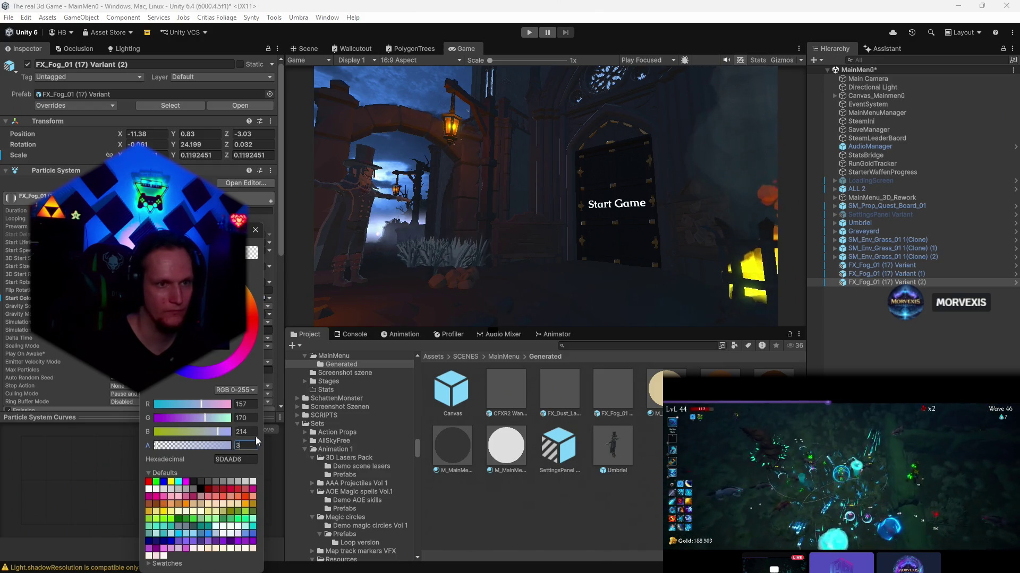
{"action": "key", "text": "Return"}
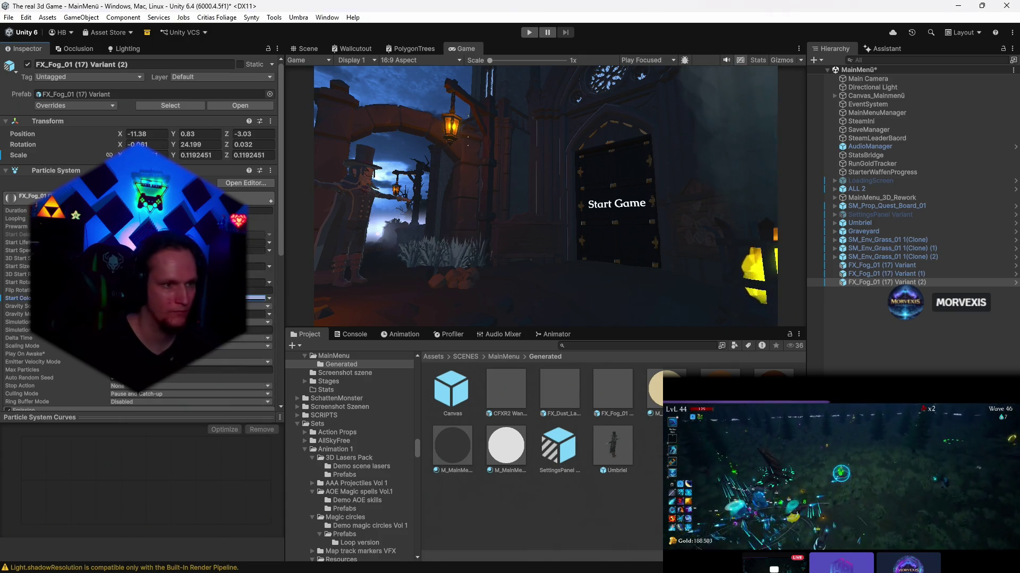
{"action": "scroll", "coordinate": [139, 239], "scroll_direction": "down", "scroll_amount": 3}
{"action": "left_click", "coordinate": [249, 334]}
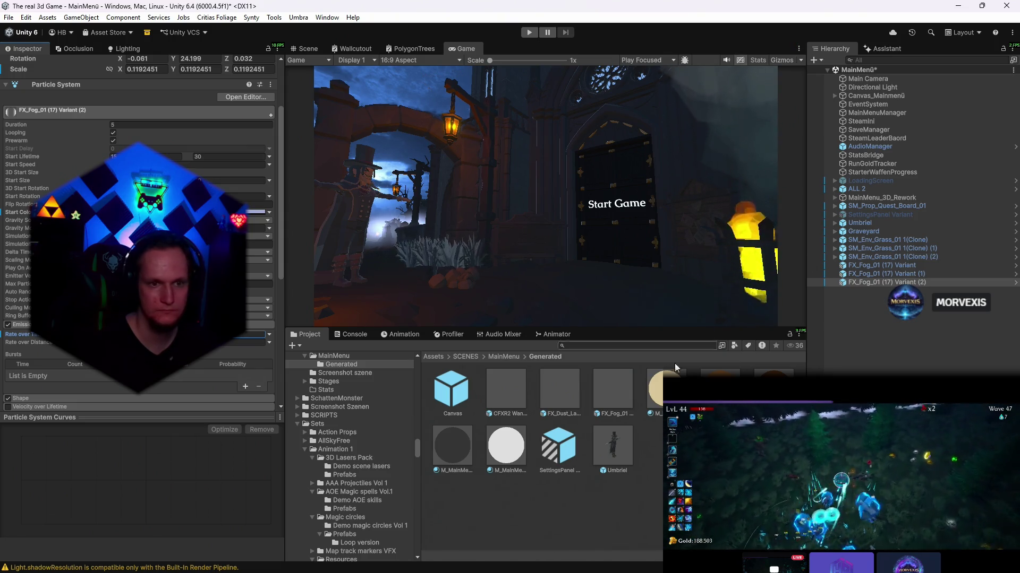
- Place the FX_Dust_Large_Soft prefab in front of the gate and check it from the game camera
{"action": "left_click", "coordinate": [307, 49]}
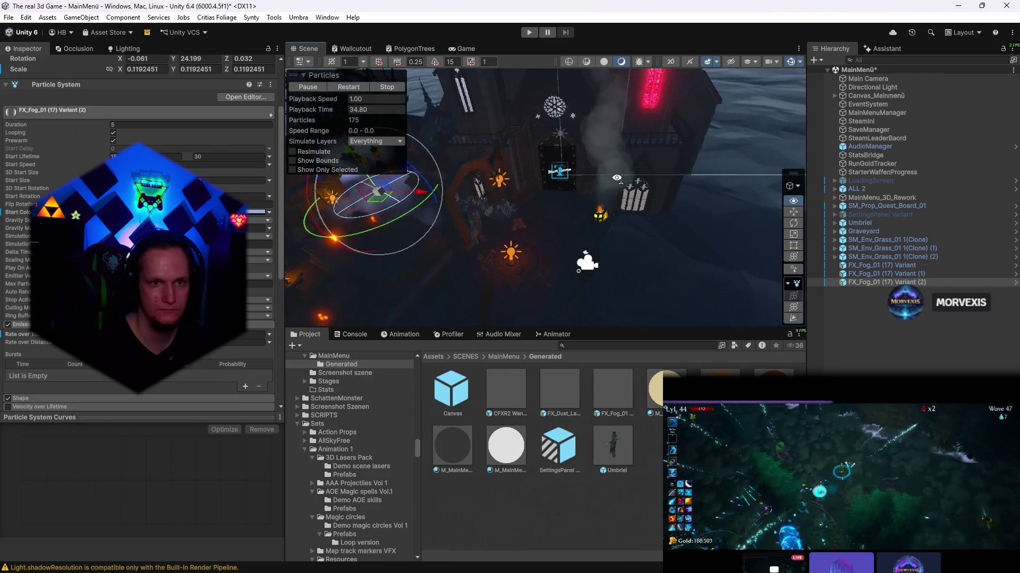
{"action": "mouse_move", "coordinate": [559, 411]}
{"action": "left_mouse_down"}
{"action": "mouse_move", "coordinate": [538, 211]}
{"action": "mouse_move", "coordinate": [480, 209]}
{"action": "left_mouse_up"}
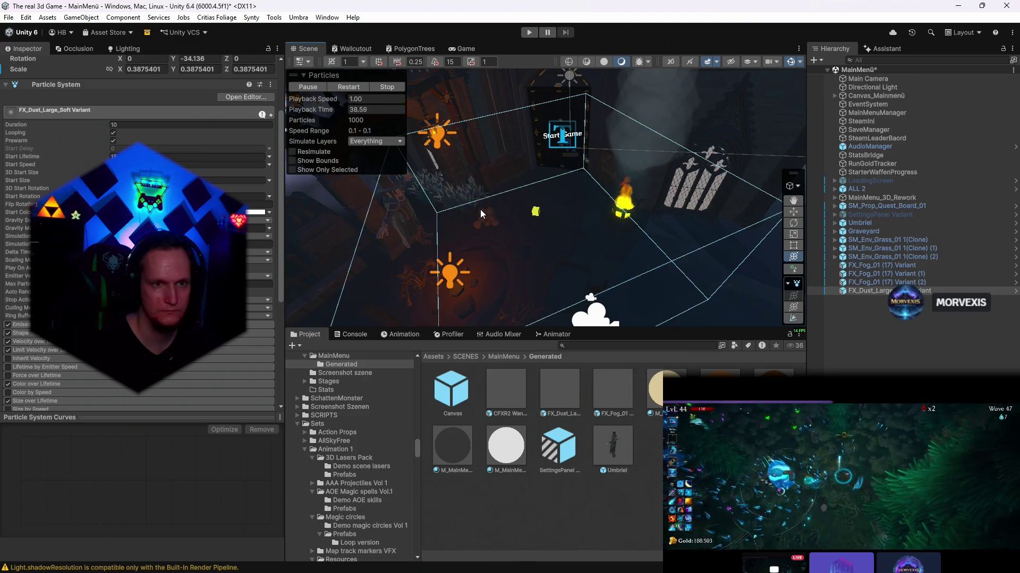
{"action": "left_click_drag", "start_coordinate": [631, 255], "coordinate": [609, 242]}
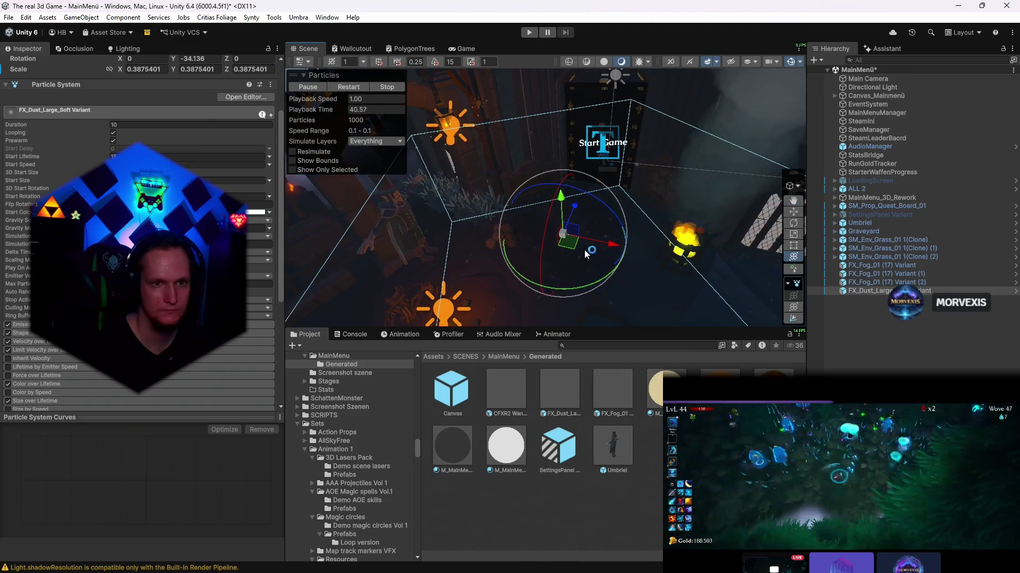
{"action": "left_click", "coordinate": [478, 49]}
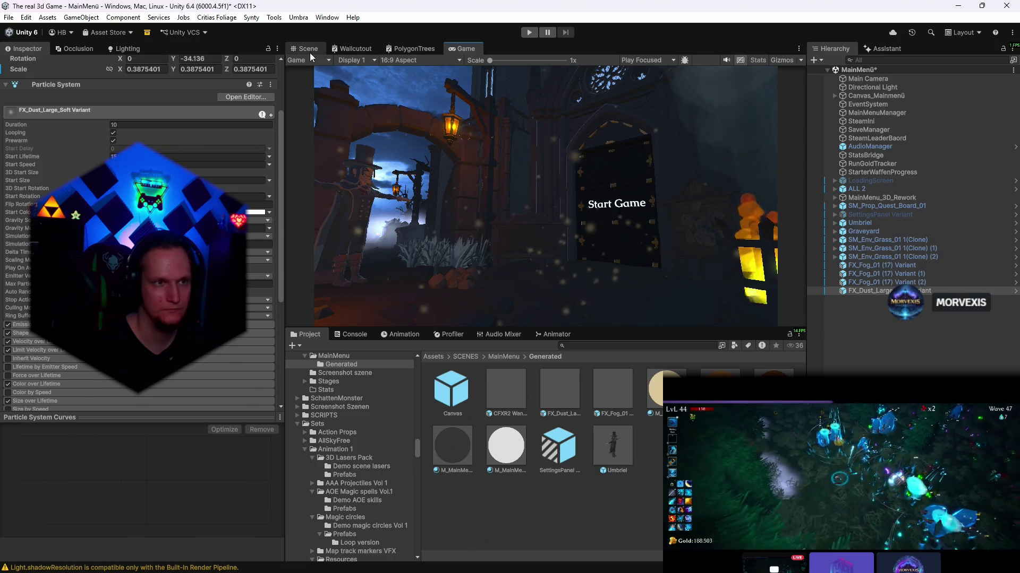
{"action": "left_click", "coordinate": [310, 52]}
{"action": "left_click_drag", "start_coordinate": [564, 244], "coordinate": [520, 202]}
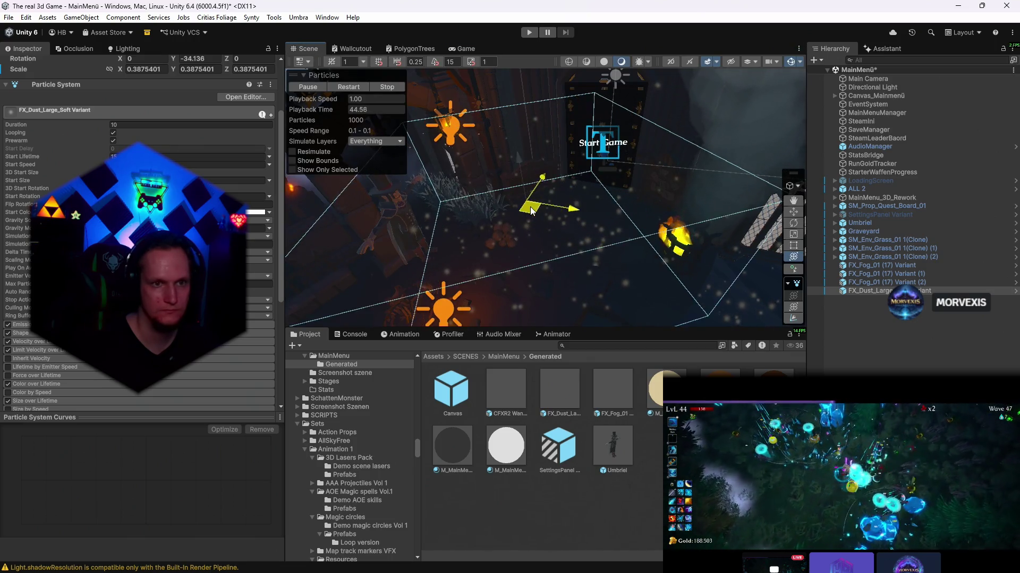
{"action": "scroll", "coordinate": [138, 132], "scroll_direction": "down", "scroll_amount": 3}
- Lower the dust's emission to about 300 particles, restart it and preview it in the Game view
{"action": "left_click", "coordinate": [21, 209]}
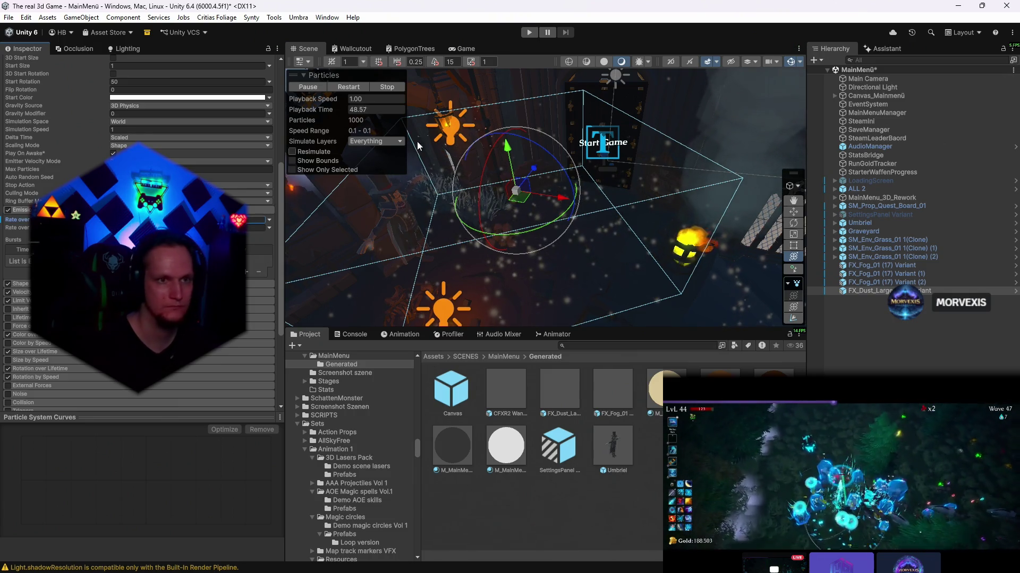
{"action": "left_click", "coordinate": [339, 89]}
{"action": "left_click", "coordinate": [460, 48]}
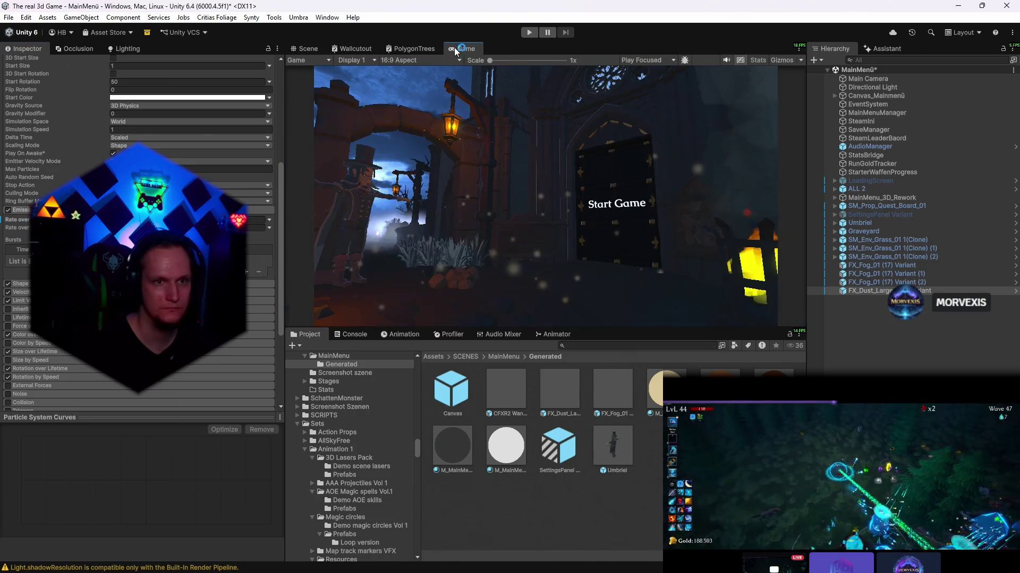
{"action": "left_click", "coordinate": [308, 48]}
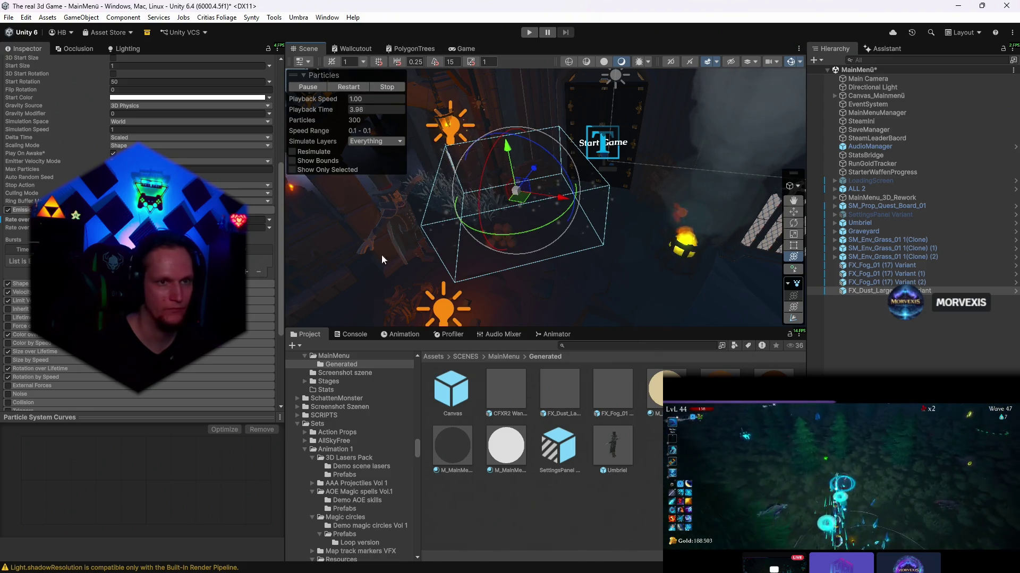
{"action": "left_click", "coordinate": [454, 51]}
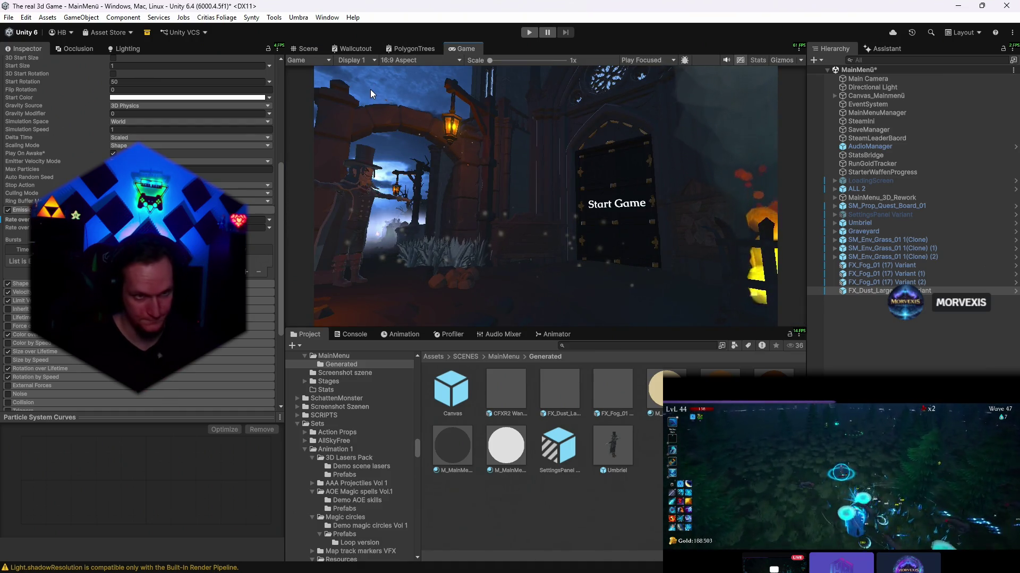
{"action": "left_click", "coordinate": [306, 49]}
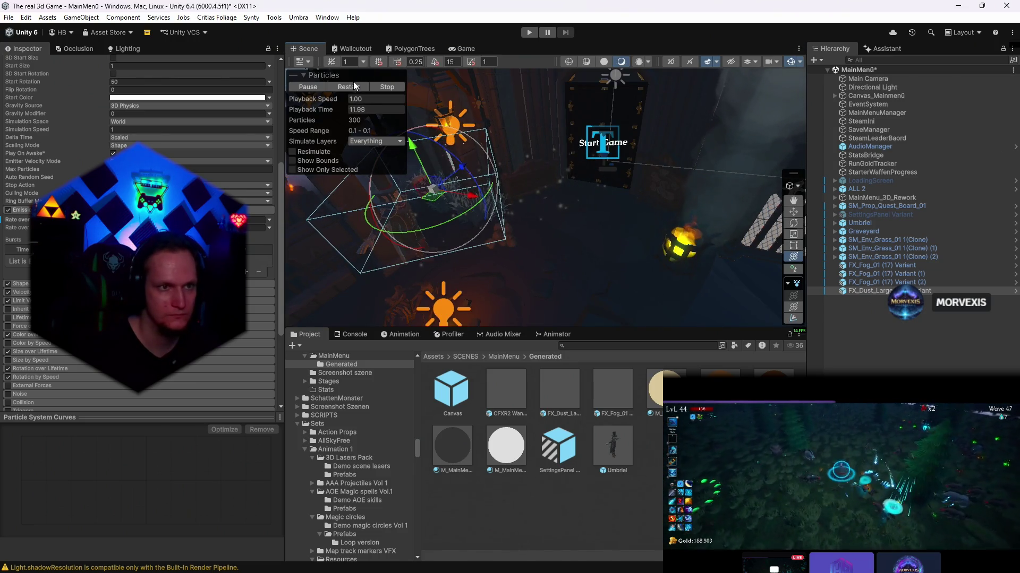
{"action": "left_click", "coordinate": [457, 49]}
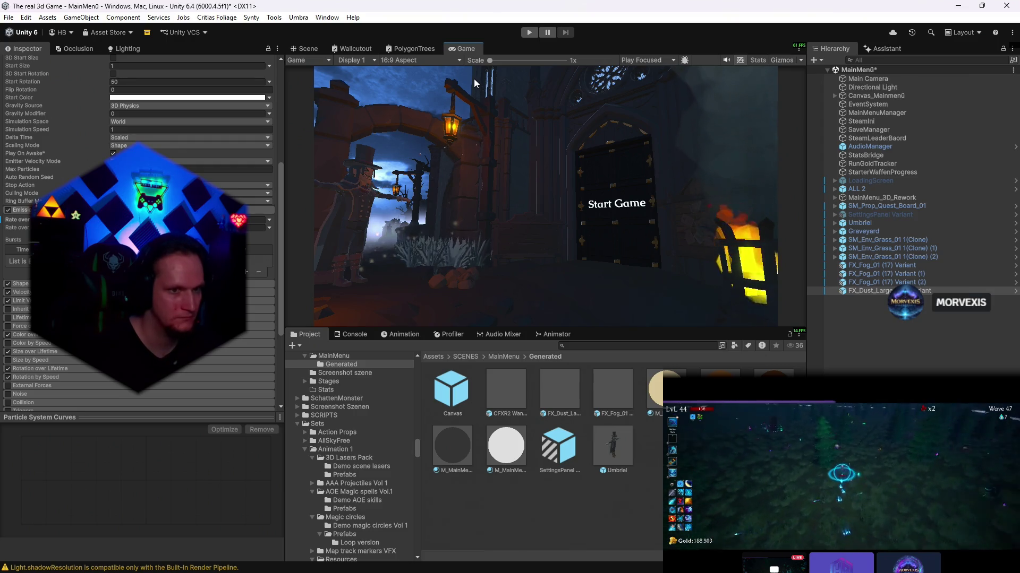
{"action": "scroll", "coordinate": [212, 159], "scroll_direction": "down", "scroll_amount": 3}
- Enable Colour over Lifetime on the dust and give its gradient an orange-gold colour key
{"action": "scroll", "coordinate": [19, 290], "scroll_direction": "up", "scroll_amount": 2}
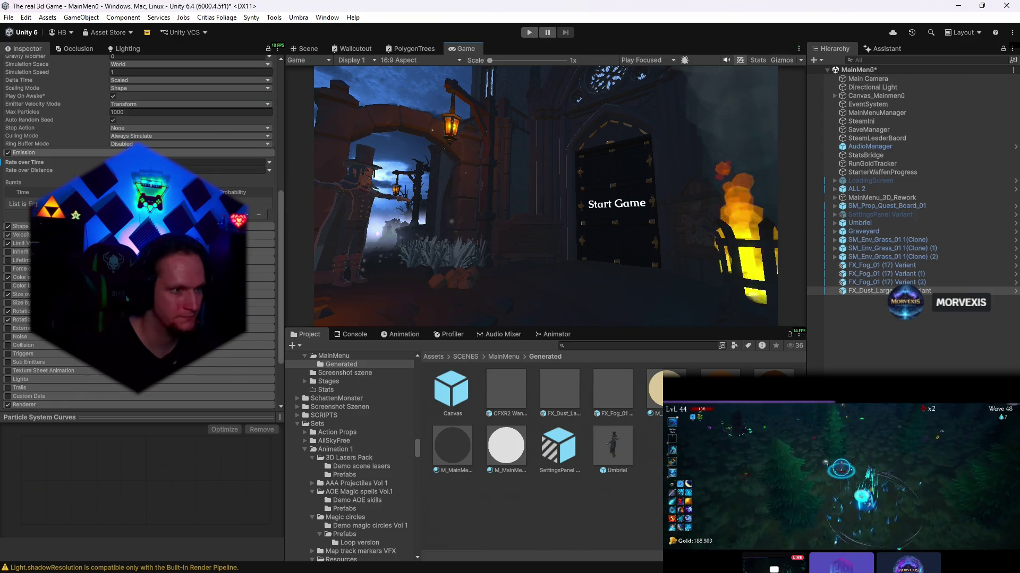
{"action": "left_click", "coordinate": [21, 277]}
{"action": "left_click", "coordinate": [256, 286]}
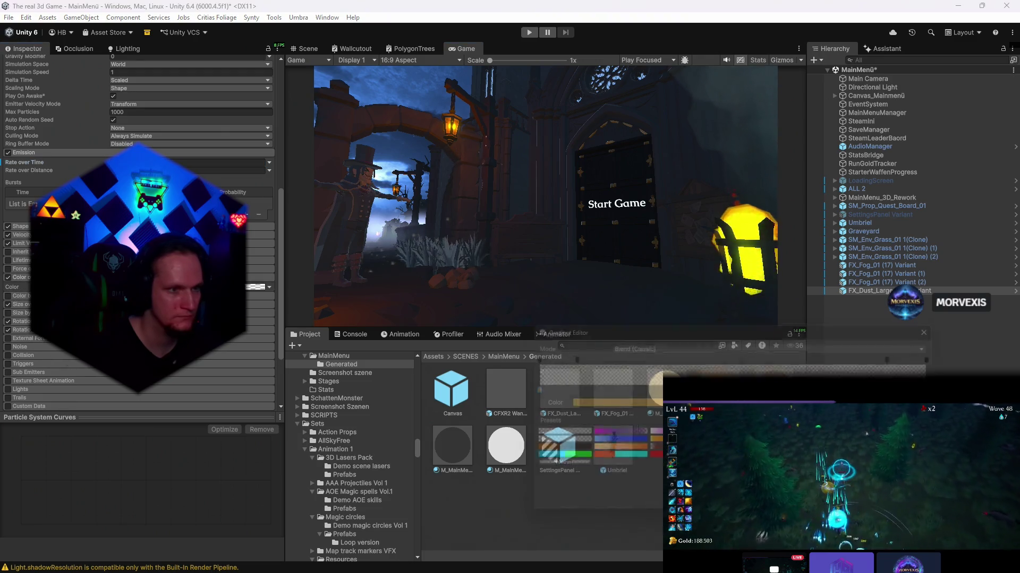
{"action": "left_click", "coordinate": [610, 403]}
{"action": "left_click", "coordinate": [708, 349]}
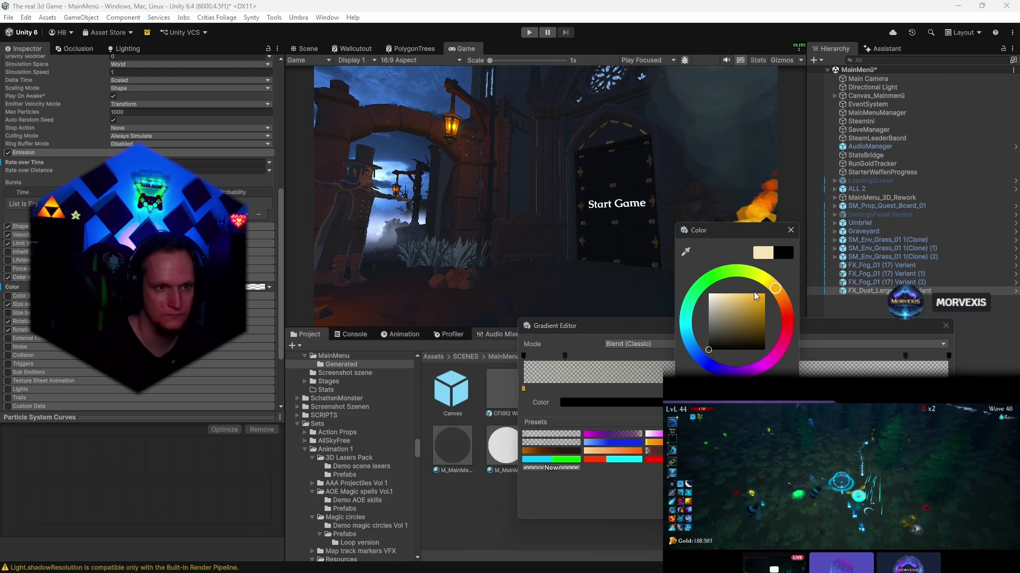
{"action": "mouse_move", "coordinate": [756, 296]}
{"action": "left_mouse_down"}
{"action": "mouse_move", "coordinate": [766, 294]}
{"action": "mouse_move", "coordinate": [662, 379]}
{"action": "left_mouse_up"}
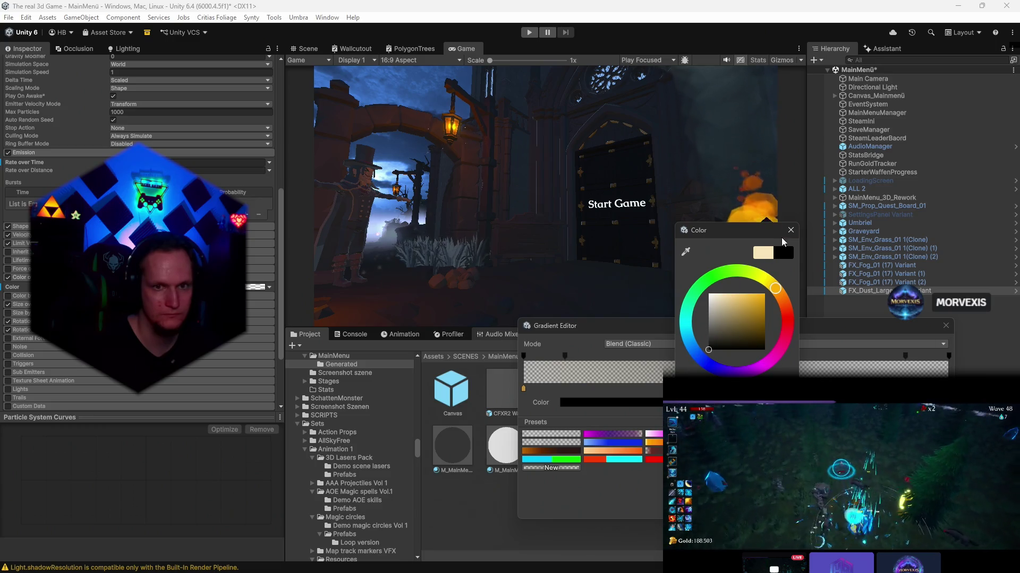
{"action": "key", "text": "Escape"}
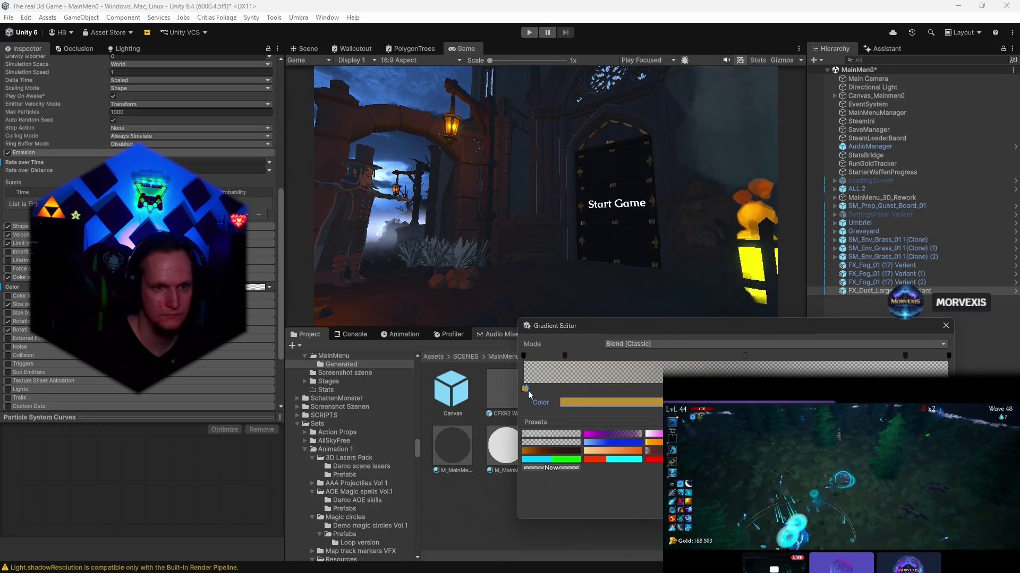
{"action": "left_click", "coordinate": [523, 388]}
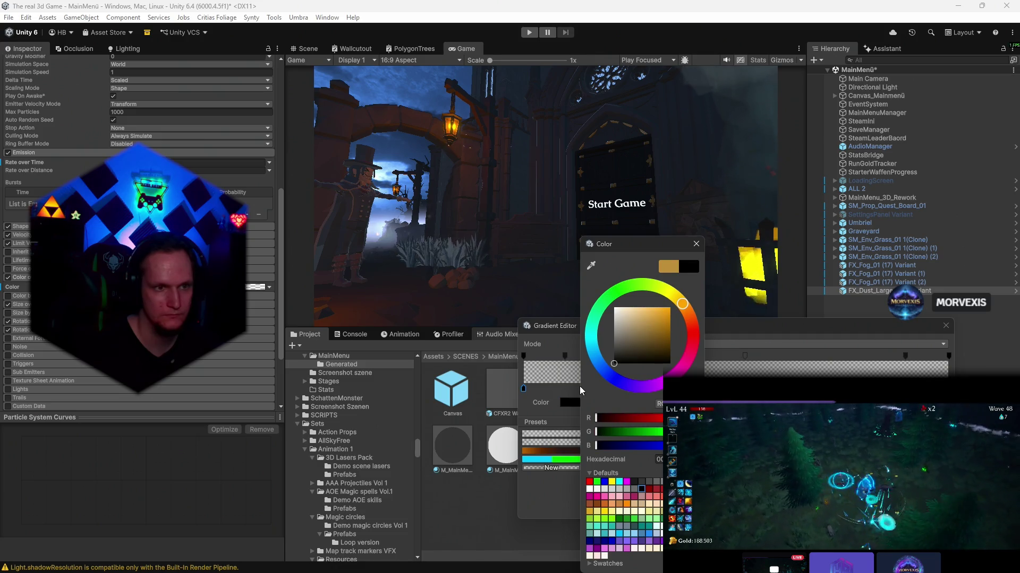
{"action": "left_click", "coordinate": [695, 244]}
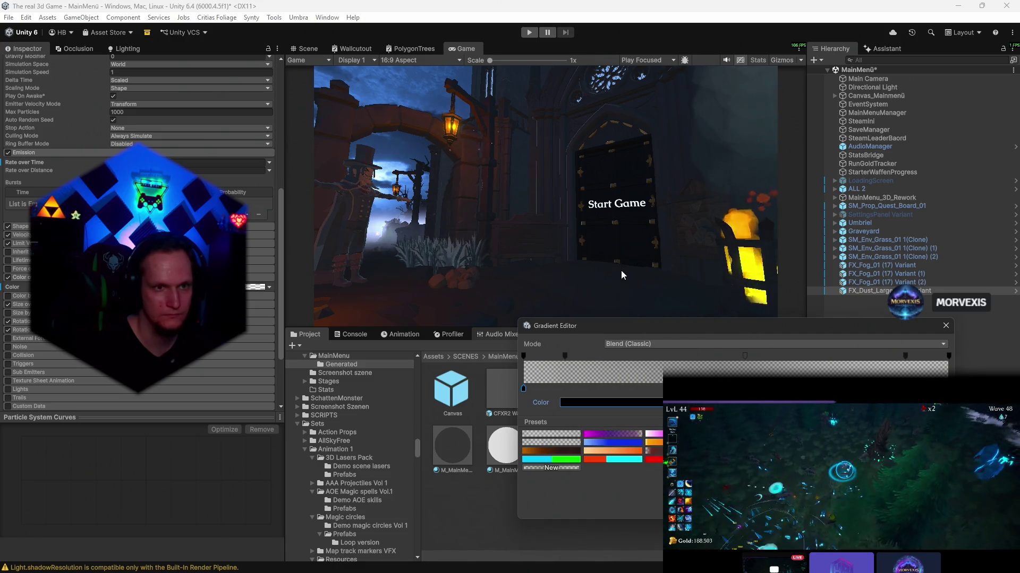
{"action": "left_click", "coordinate": [946, 326]}
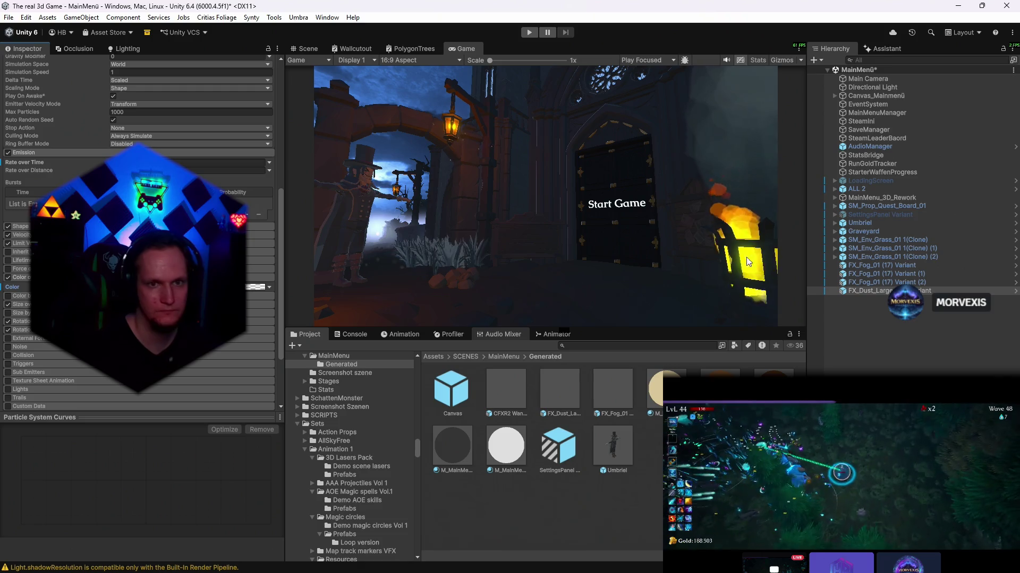
{"action": "left_click", "coordinate": [308, 49]}
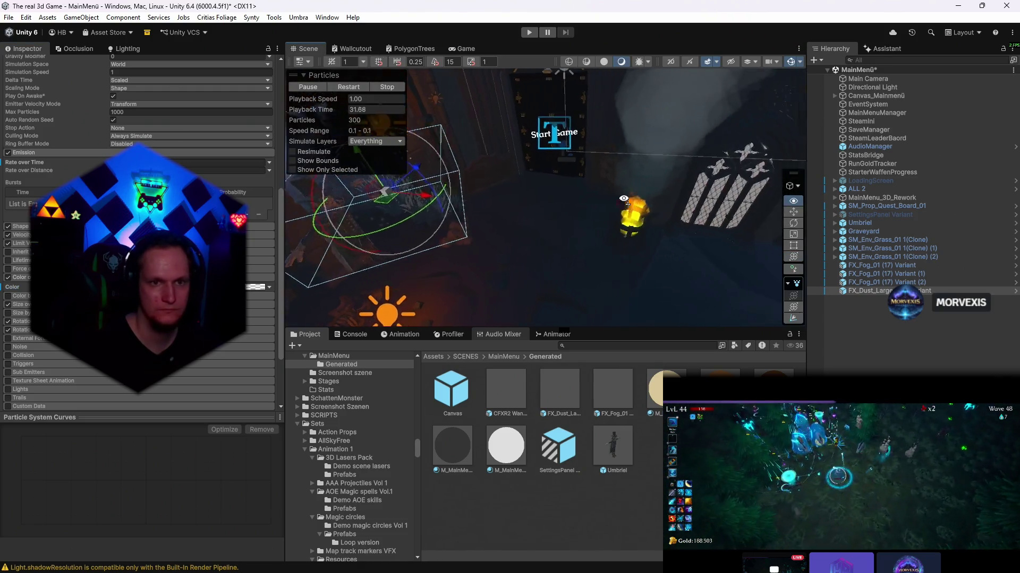
- Select the SM_Prop_Brazier_01 (3) brazier beside the Start Game door
{"action": "left_click_drag", "start_coordinate": [593, 232], "coordinate": [425, 173]}
{"action": "left_click", "coordinate": [476, 49]}
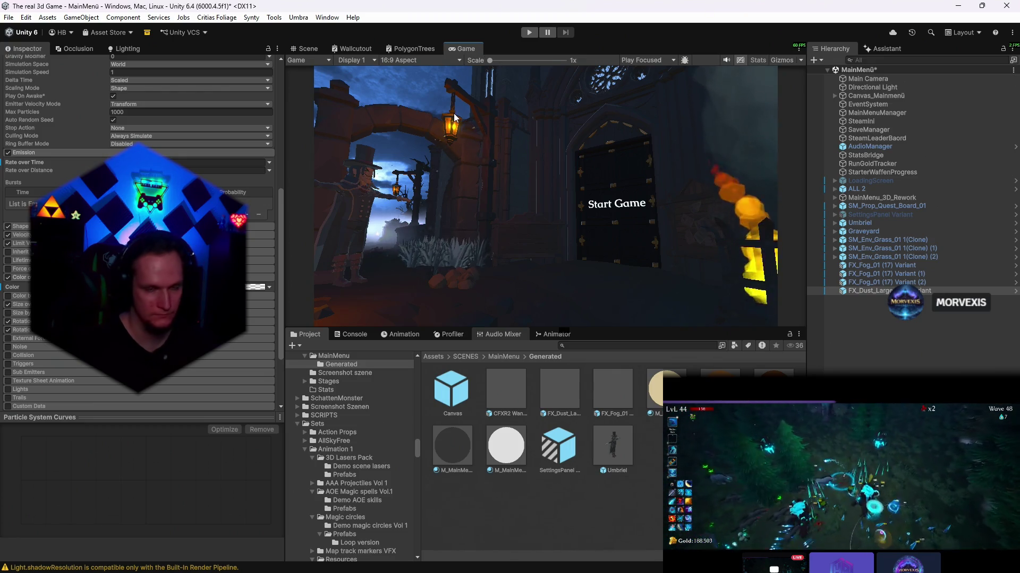
{"action": "key", "text": "ctrl+1"}
{"action": "left_click_drag", "start_coordinate": [599, 228], "coordinate": [562, 234]}
{"action": "left_click", "coordinate": [562, 237]}
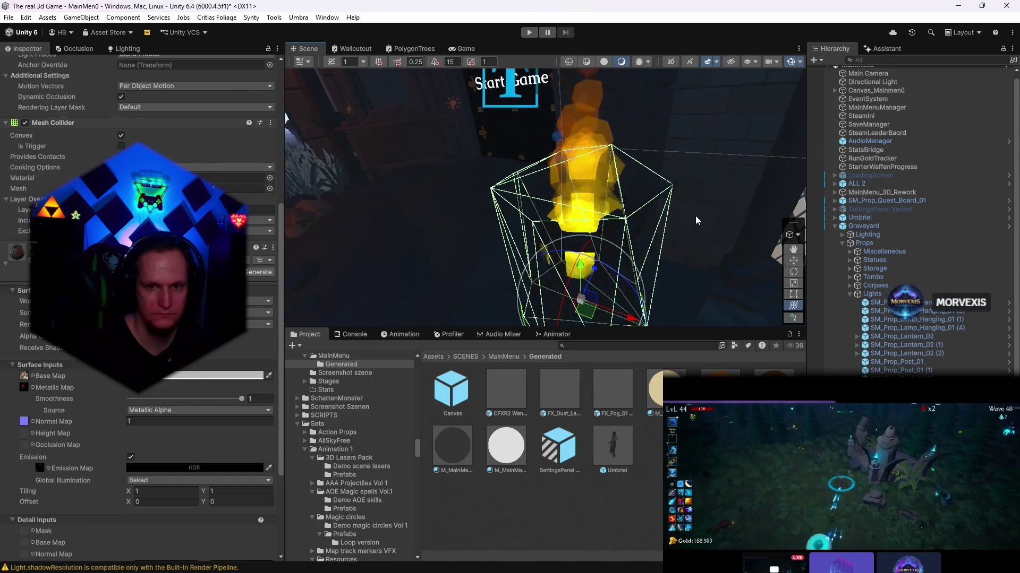
{"action": "mouse_move", "coordinate": [690, 220]}
{"action": "left_mouse_down"}
{"action": "mouse_move", "coordinate": [674, 215]}
{"action": "mouse_move", "coordinate": [635, 252]}
{"action": "mouse_move", "coordinate": [657, 264]}
{"action": "mouse_move", "coordinate": [556, 277]}
{"action": "mouse_move", "coordinate": [619, 315]}
{"action": "mouse_move", "coordinate": [623, 283]}
{"action": "mouse_move", "coordinate": [568, 169]}
{"action": "left_mouse_up"}
{"action": "left_click", "coordinate": [552, 272], "text": "shift"}
{"action": "left_click", "coordinate": [561, 154]}
{"action": "left_click", "coordinate": [560, 150], "text": "shift"}
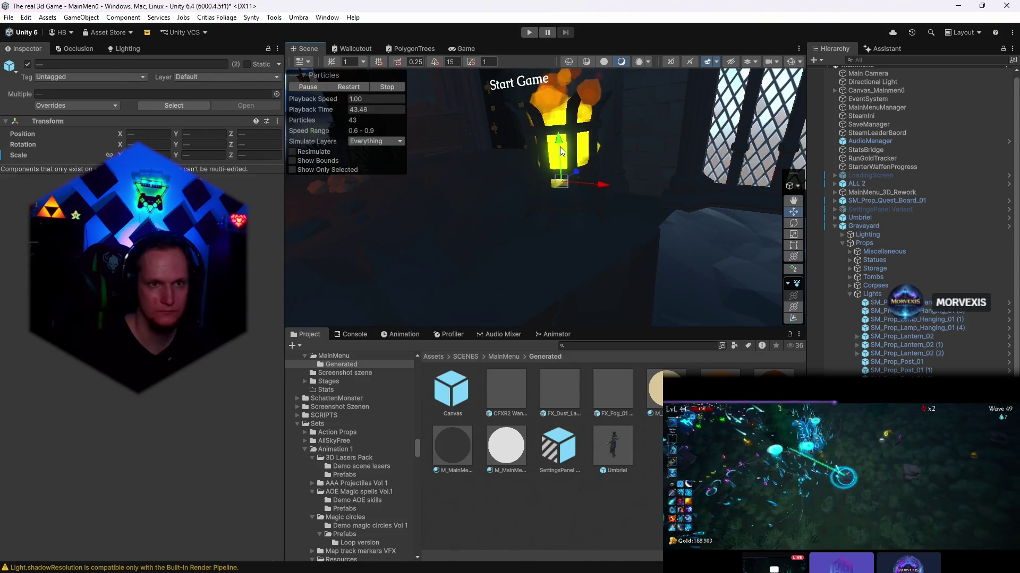
{"action": "left_click_drag", "start_coordinate": [656, 199], "coordinate": [648, 91]}
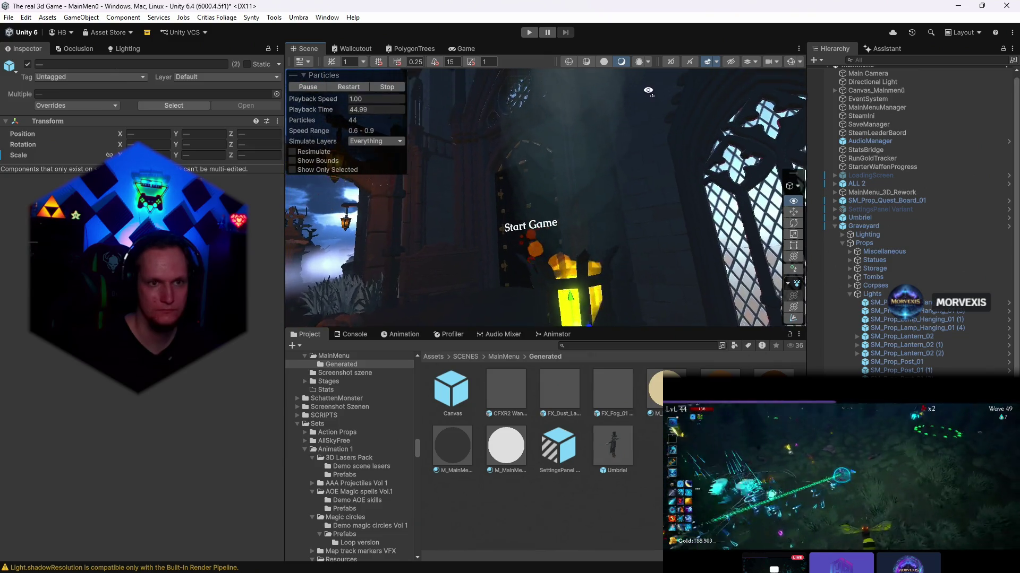
{"action": "left_click", "coordinate": [577, 154], "text": "shift"}
{"action": "mouse_move", "coordinate": [633, 162]}
{"action": "left_mouse_down"}
{"action": "mouse_move", "coordinate": [576, 203]}
{"action": "mouse_move", "coordinate": [579, 276]}
{"action": "mouse_move", "coordinate": [552, 267]}
{"action": "left_mouse_up"}
{"action": "left_click", "coordinate": [575, 203]}
- Move the brazier to about X 16.409, Z 2.825, undoing an accidental size change
{"action": "left_click", "coordinate": [793, 306]}
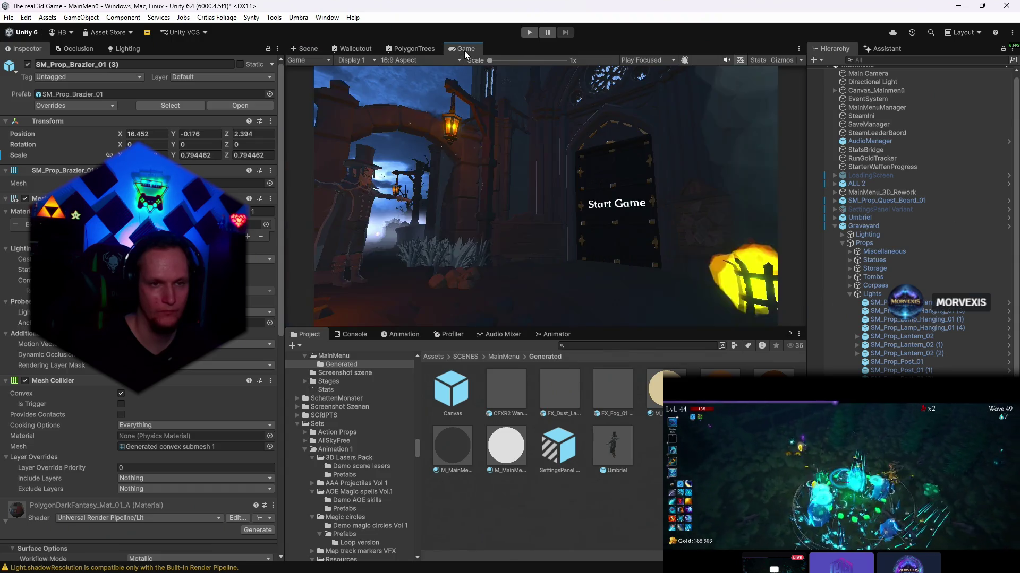
{"action": "left_click_drag", "start_coordinate": [579, 275], "coordinate": [597, 260]}
{"action": "left_click", "coordinate": [465, 49]}
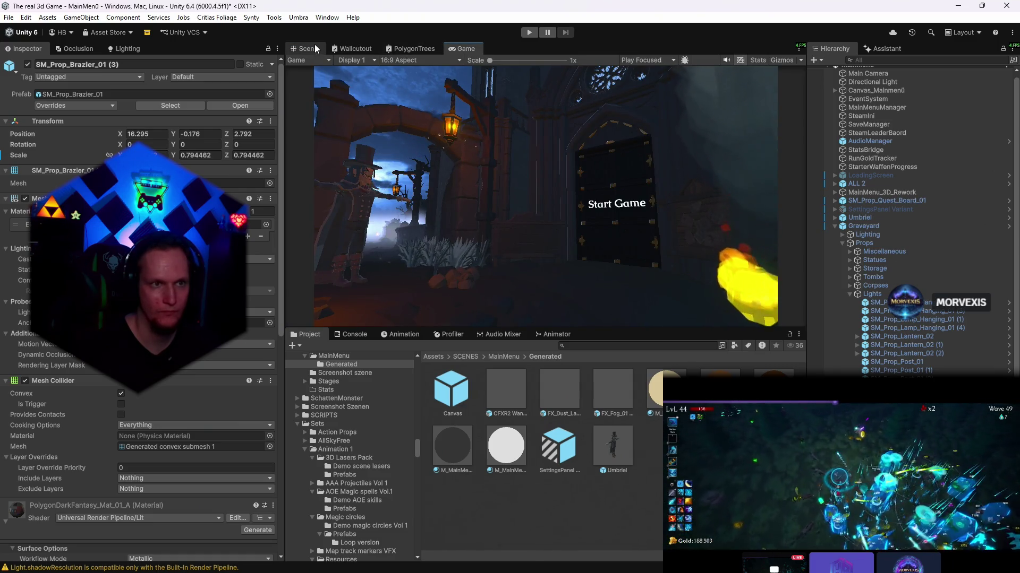
{"action": "left_click", "coordinate": [314, 47]}
{"action": "left_click_drag", "start_coordinate": [586, 255], "coordinate": [597, 263]}
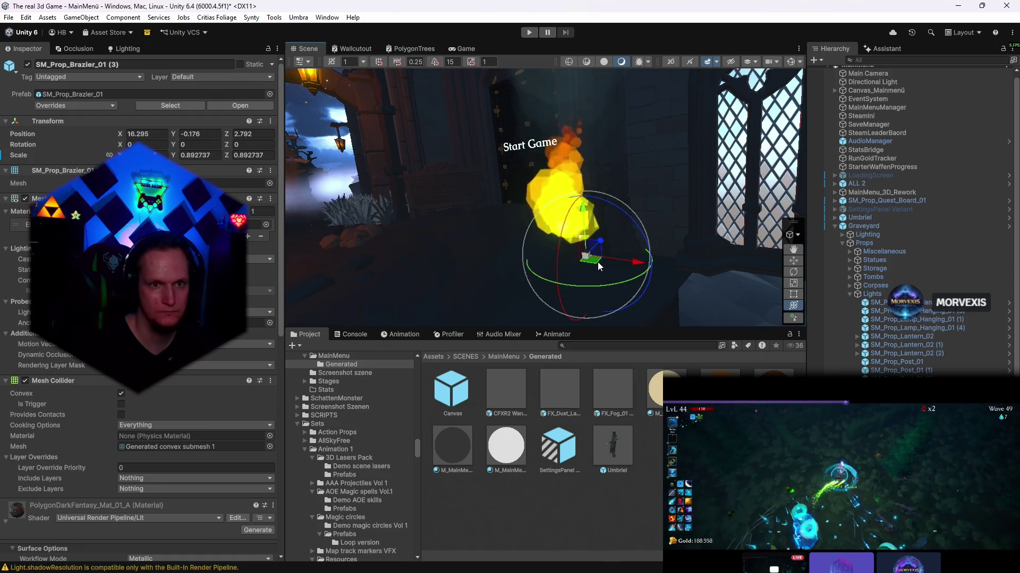
{"action": "key", "text": "ctrl+z"}
{"action": "key", "text": "ctrl+z"}
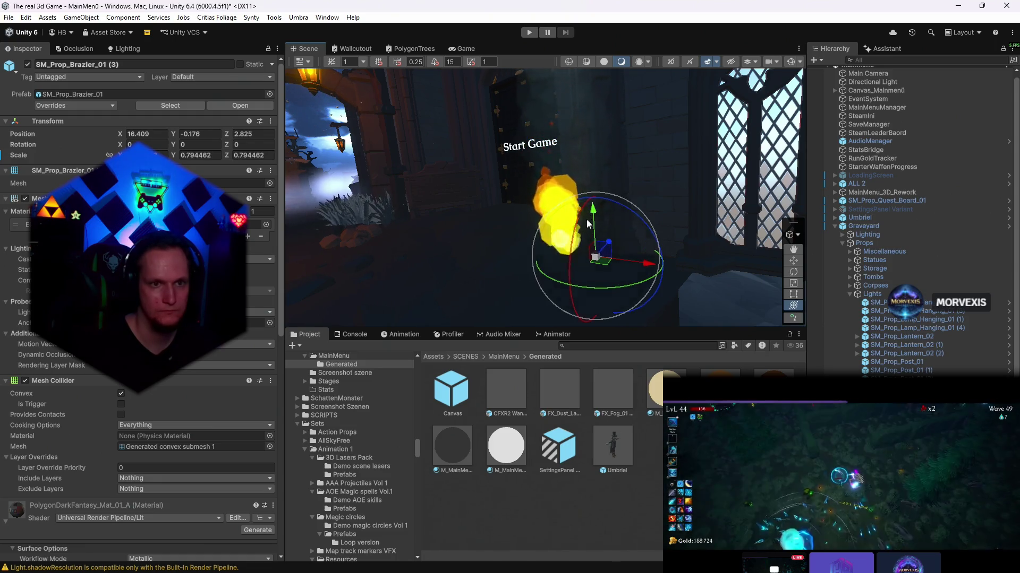
{"action": "left_click", "coordinate": [793, 261]}
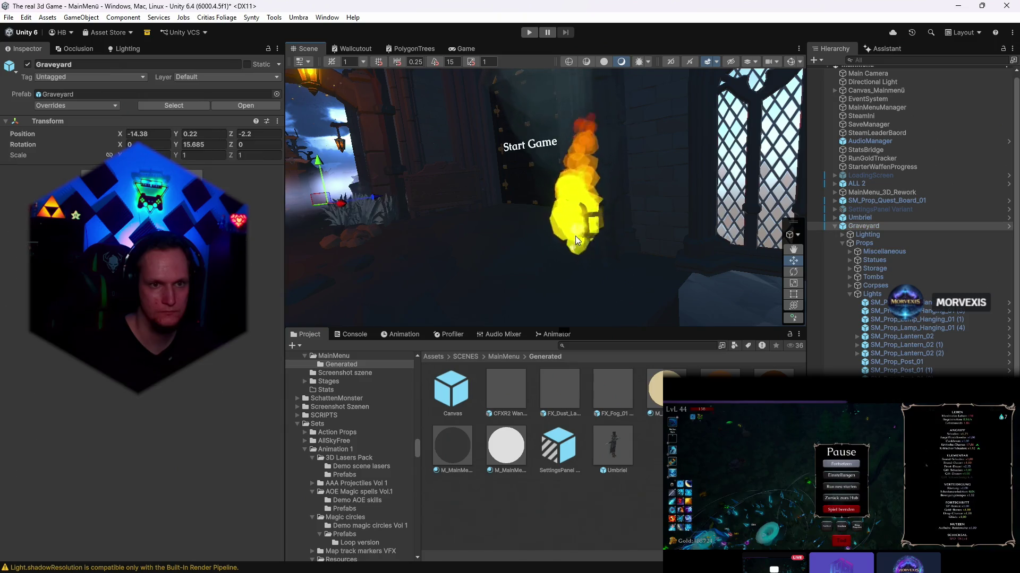
- Move FX_Fire_01 (4) onto the brazier at about X 16.412, Y 0.143, Z 2.867
{"action": "left_click", "coordinate": [569, 248]}
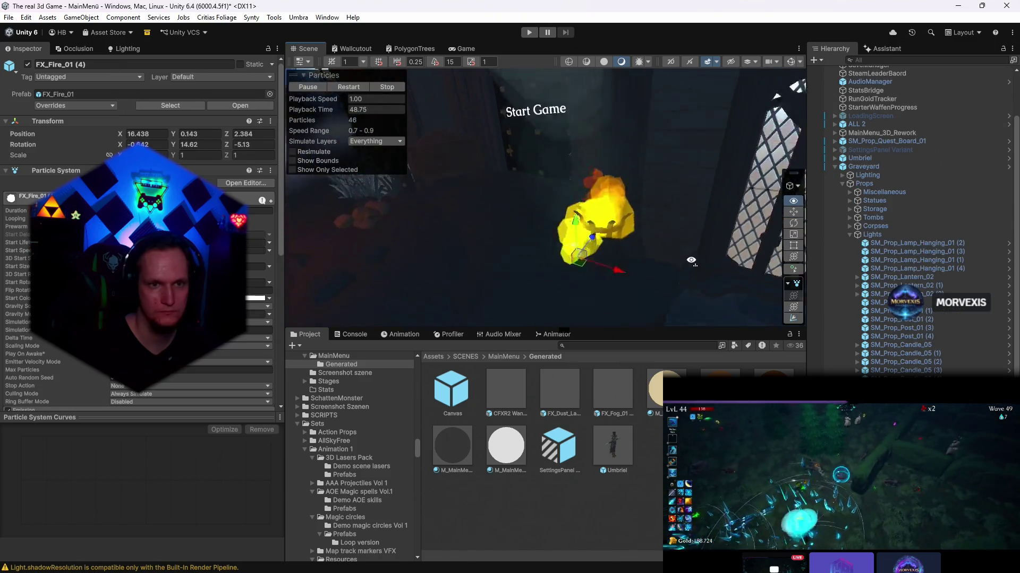
{"action": "mouse_move", "coordinate": [573, 237]}
{"action": "left_mouse_down"}
{"action": "mouse_move", "coordinate": [581, 234]}
{"action": "mouse_move", "coordinate": [565, 281]}
{"action": "mouse_move", "coordinate": [581, 255]}
{"action": "mouse_move", "coordinate": [593, 257]}
{"action": "left_mouse_up"}
{"action": "left_click", "coordinate": [464, 53]}
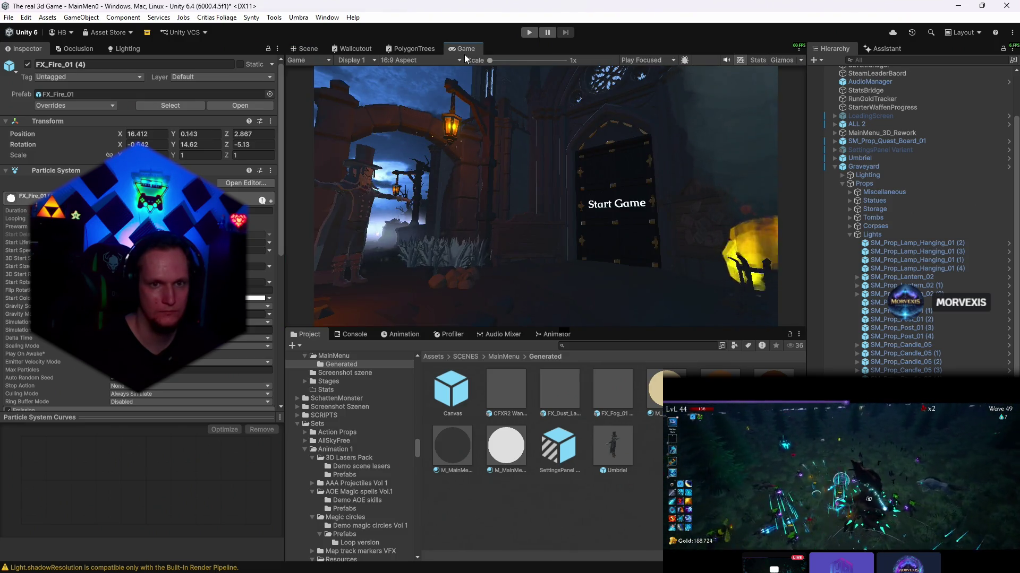
{"action": "left_click", "coordinate": [308, 49]}
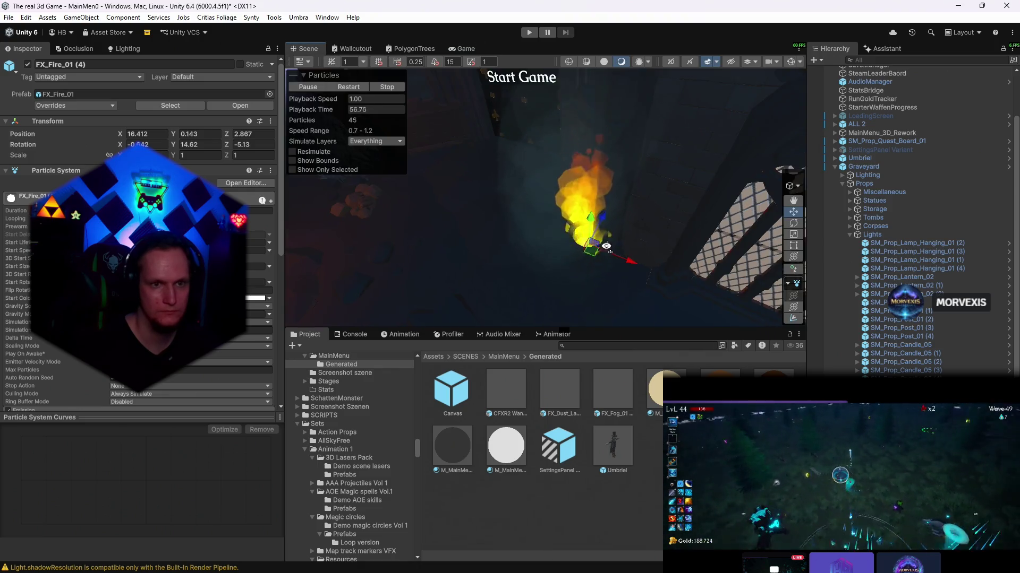
{"action": "mouse_move", "coordinate": [603, 244]}
{"action": "left_mouse_down"}
{"action": "mouse_move", "coordinate": [630, 193]}
{"action": "mouse_move", "coordinate": [663, 174]}
{"action": "left_mouse_up"}
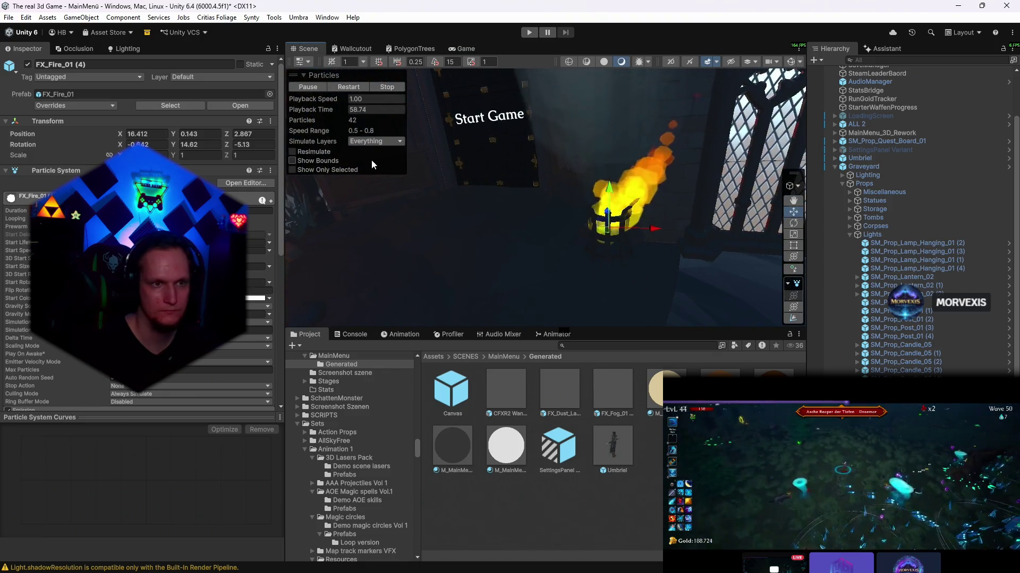
{"action": "left_click", "coordinate": [793, 257]}
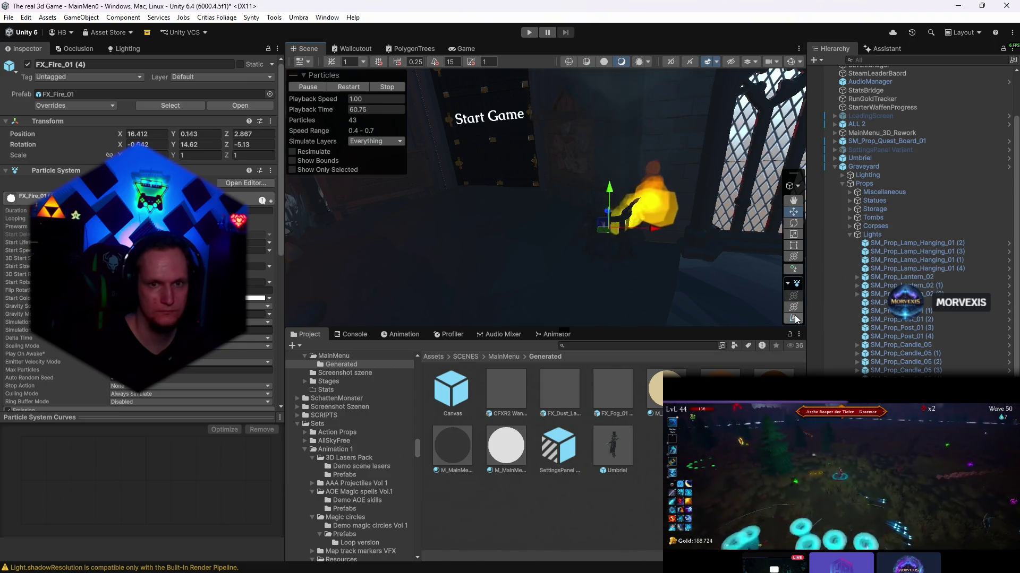
{"action": "left_click", "coordinate": [794, 318]}
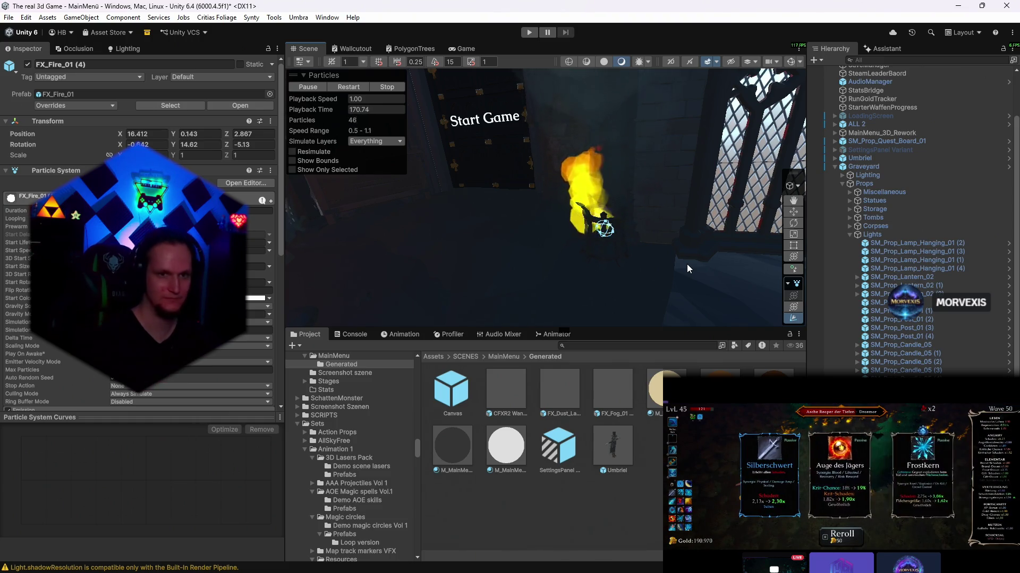
{"action": "left_click", "coordinate": [463, 48]}
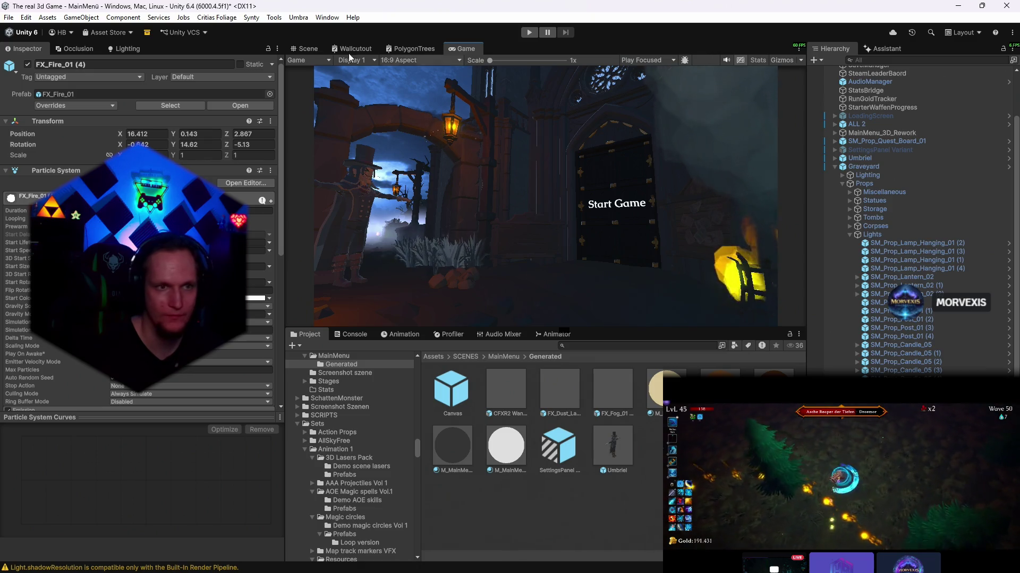
- Select FX_Smoke_01 (1) and move it onto the brazier at about X 16.45, Z 2.815
{"action": "left_click", "coordinate": [314, 49]}
{"action": "left_click", "coordinate": [619, 139]}
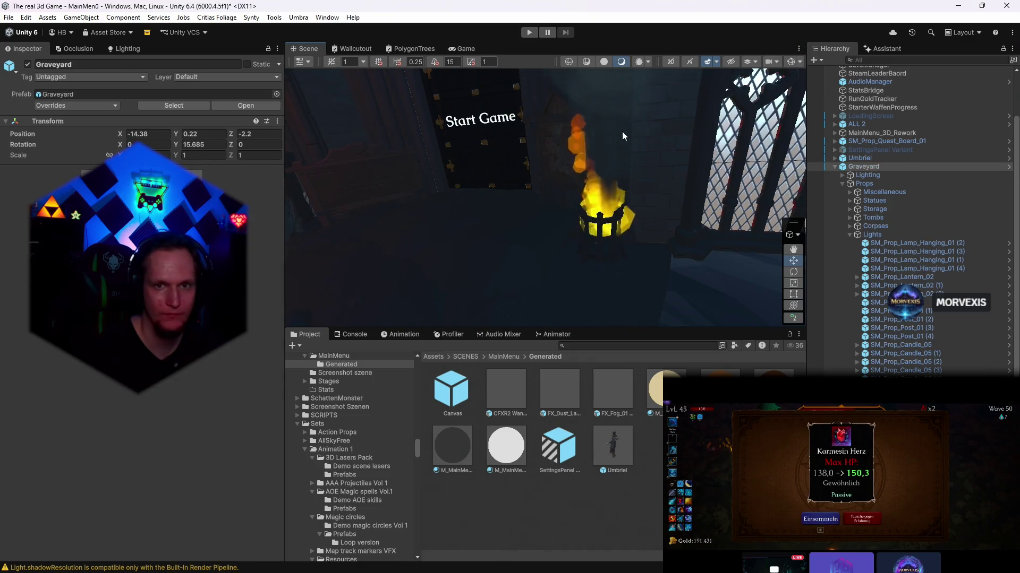
{"action": "left_click", "coordinate": [602, 103]}
{"action": "left_click_drag", "start_coordinate": [602, 103], "coordinate": [678, 216]}
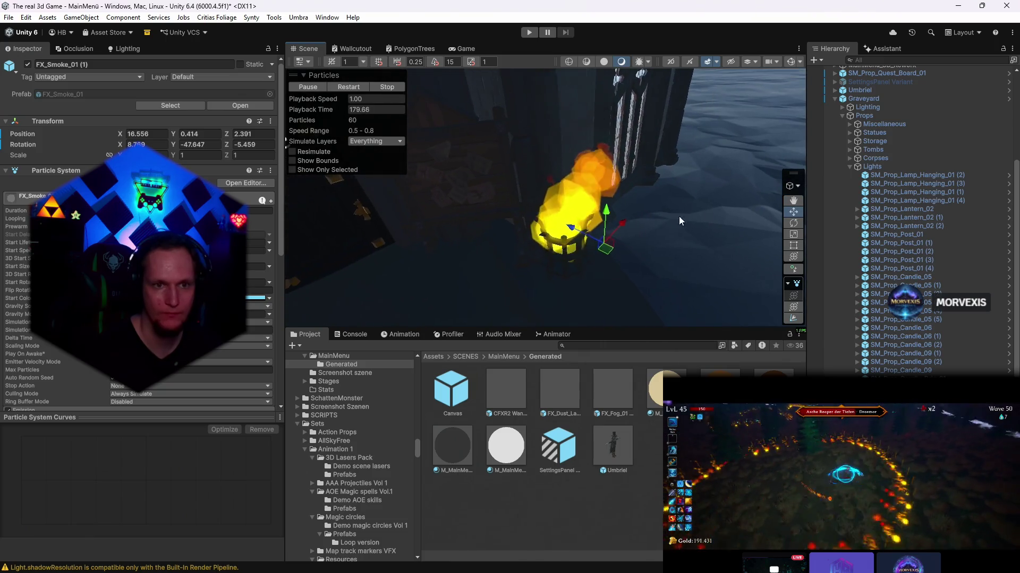
{"action": "left_click_drag", "start_coordinate": [562, 223], "coordinate": [570, 230]}
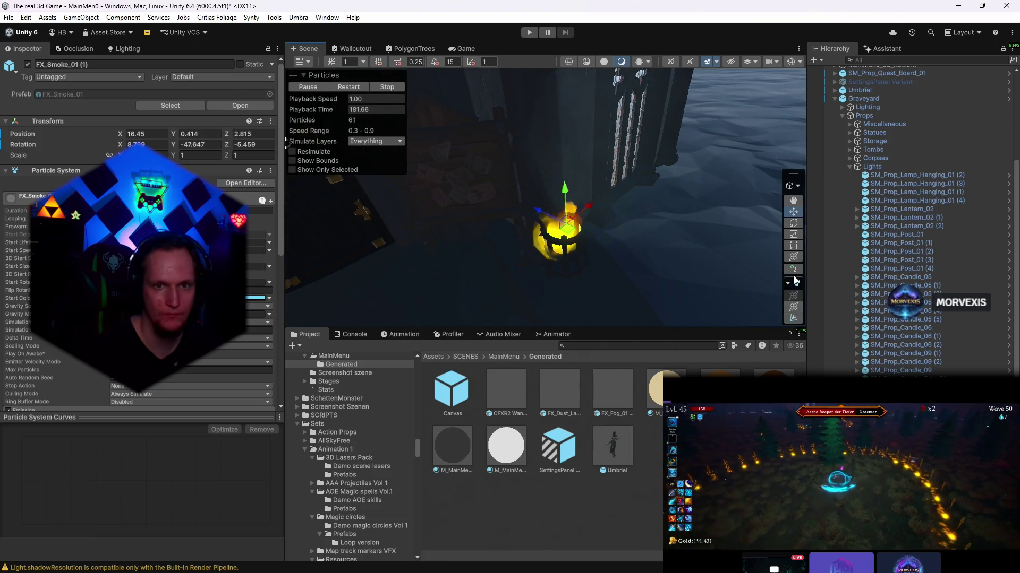
- Frame the smoke effect and shrink it to about 0.81 scale
{"action": "left_click", "coordinate": [794, 308]}
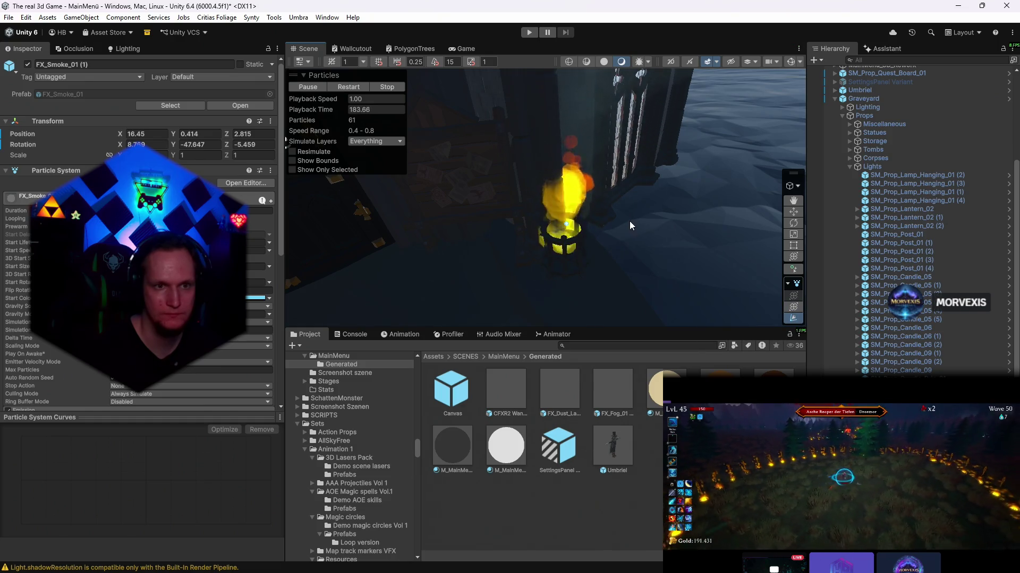
{"action": "scroll", "coordinate": [629, 221], "scroll_direction": "up", "scroll_amount": 5}
{"action": "left_click", "coordinate": [793, 256]}
{"action": "key", "text": "f"}
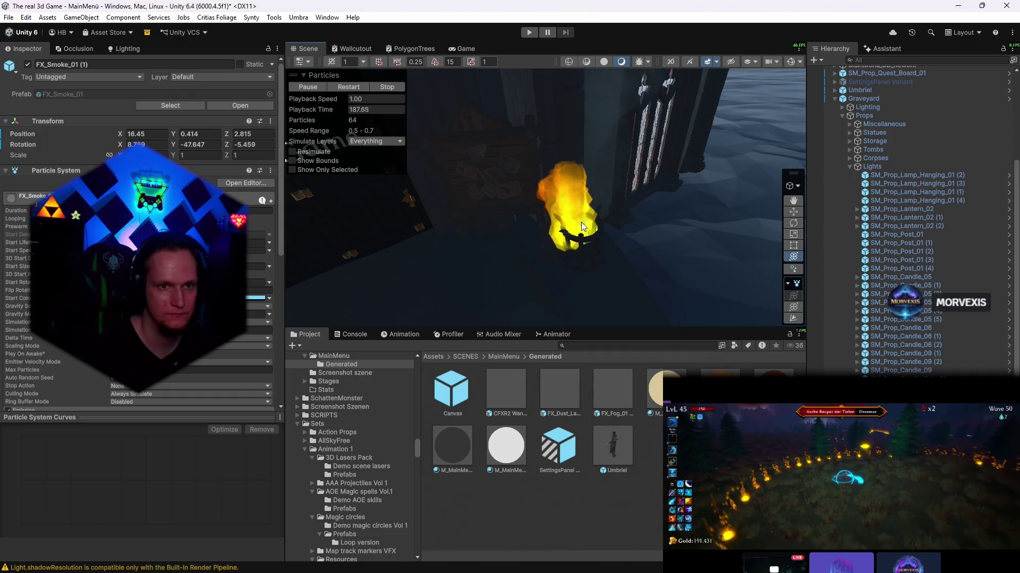
{"action": "left_click_drag", "start_coordinate": [583, 232], "coordinate": [583, 245]}
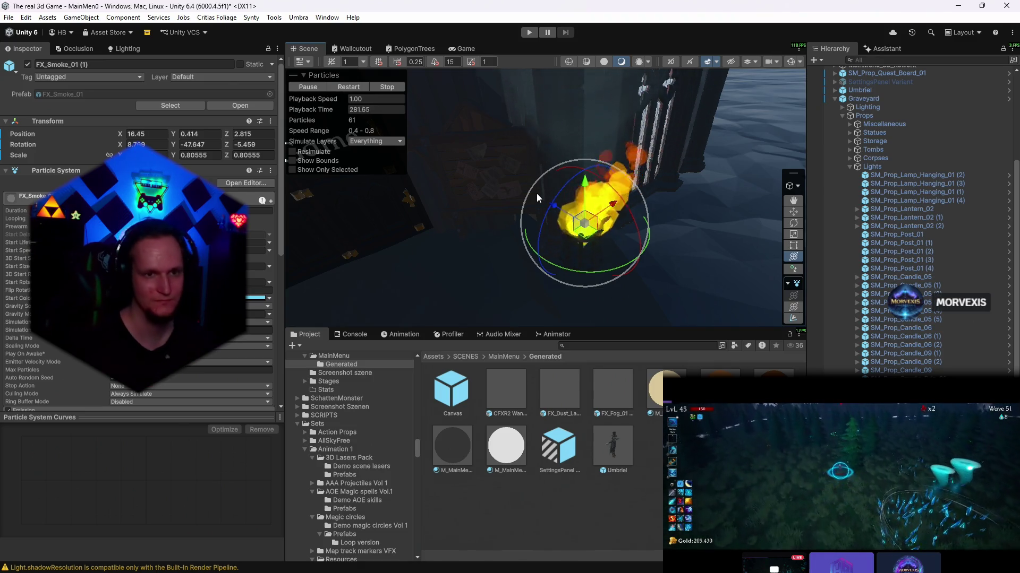
- Scroll the Inspector up to review the shrunken FX_Smoke_01 (1) settings
{"action": "scroll", "coordinate": [588, 271], "scroll_direction": "up", "scroll_amount": 6}
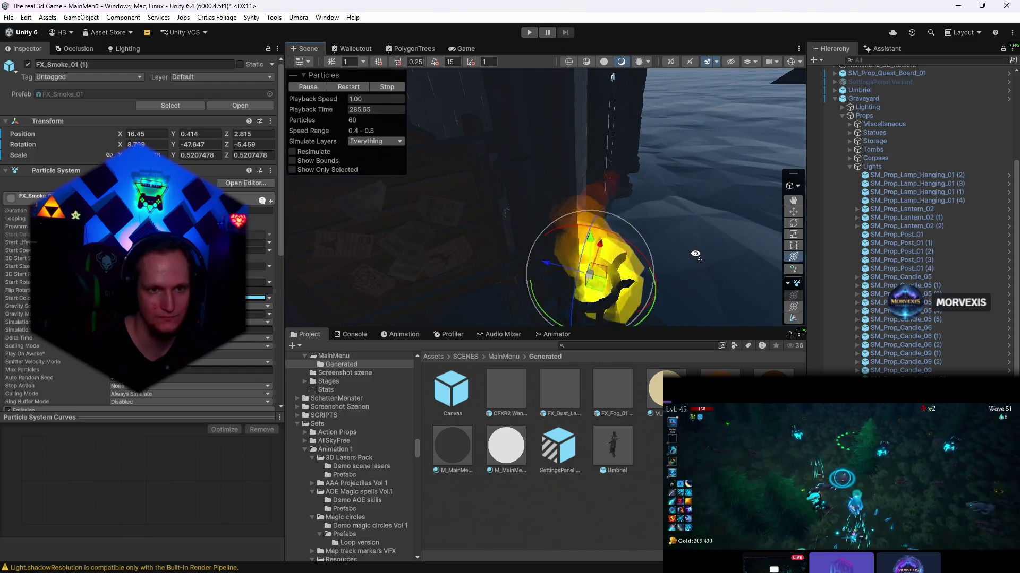
- Flatten the smoke effect's Y and Z scale further, restarting it and checking the game view
{"action": "left_click_drag", "start_coordinate": [565, 269], "coordinate": [611, 216]}
{"action": "left_click", "coordinate": [346, 87]}
{"action": "left_click_drag", "start_coordinate": [520, 265], "coordinate": [555, 288]}
{"action": "left_click", "coordinate": [343, 85]}
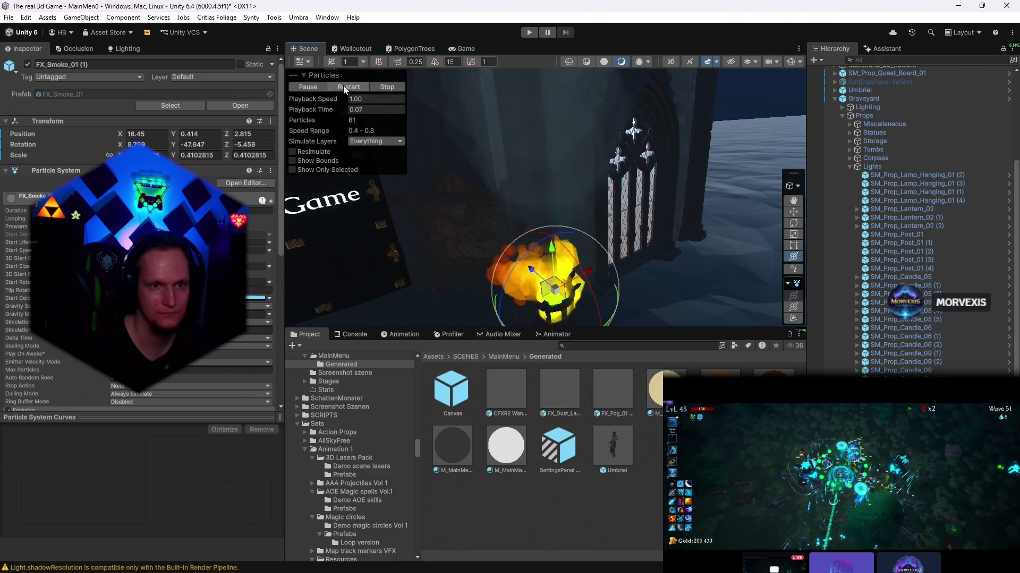
{"action": "left_click_drag", "start_coordinate": [520, 213], "coordinate": [574, 202]}
{"action": "left_click", "coordinate": [462, 48]}
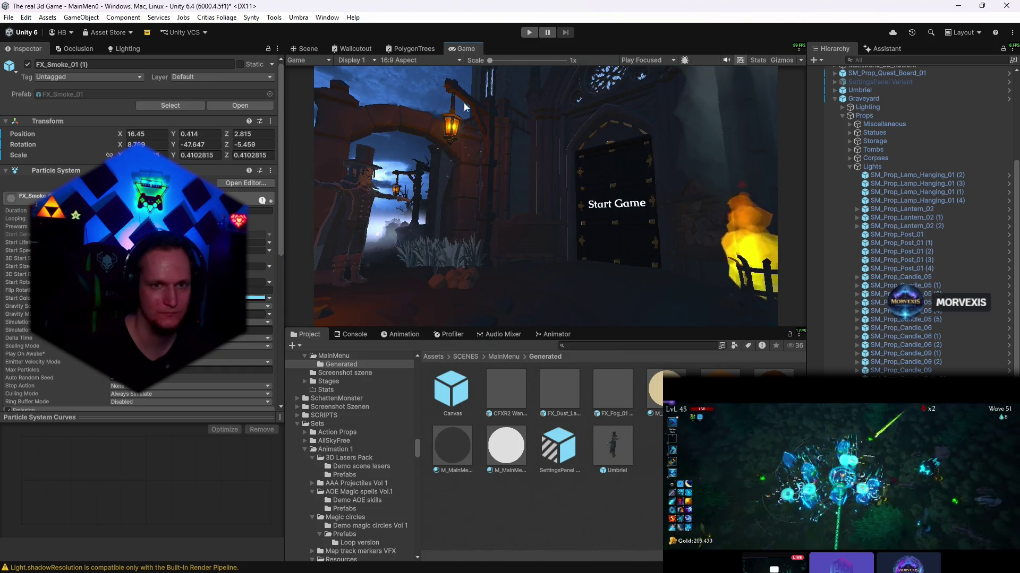
{"action": "left_click", "coordinate": [298, 48]}
{"action": "key", "text": "f"}
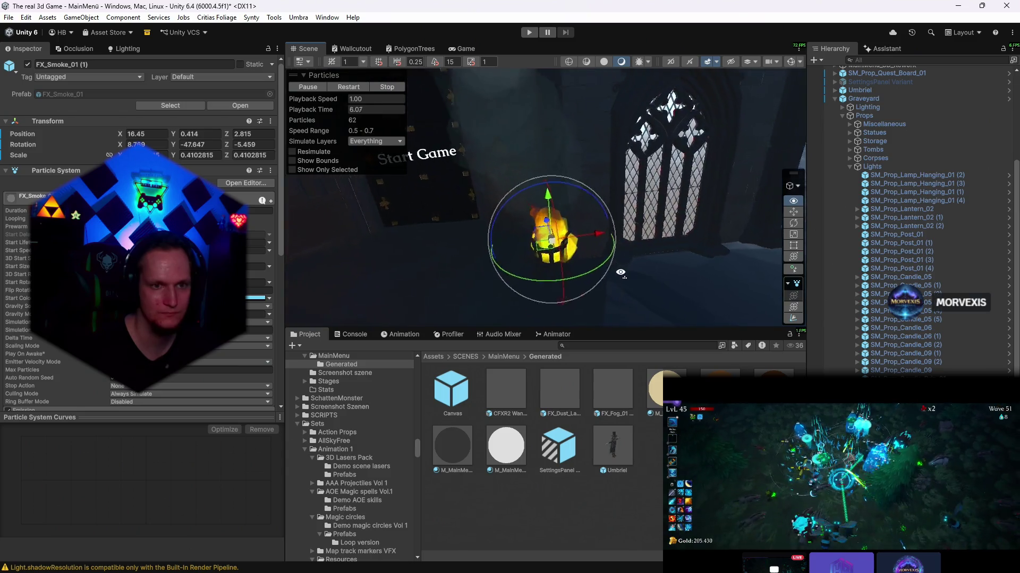
{"action": "left_click_drag", "start_coordinate": [553, 243], "coordinate": [473, 235]}
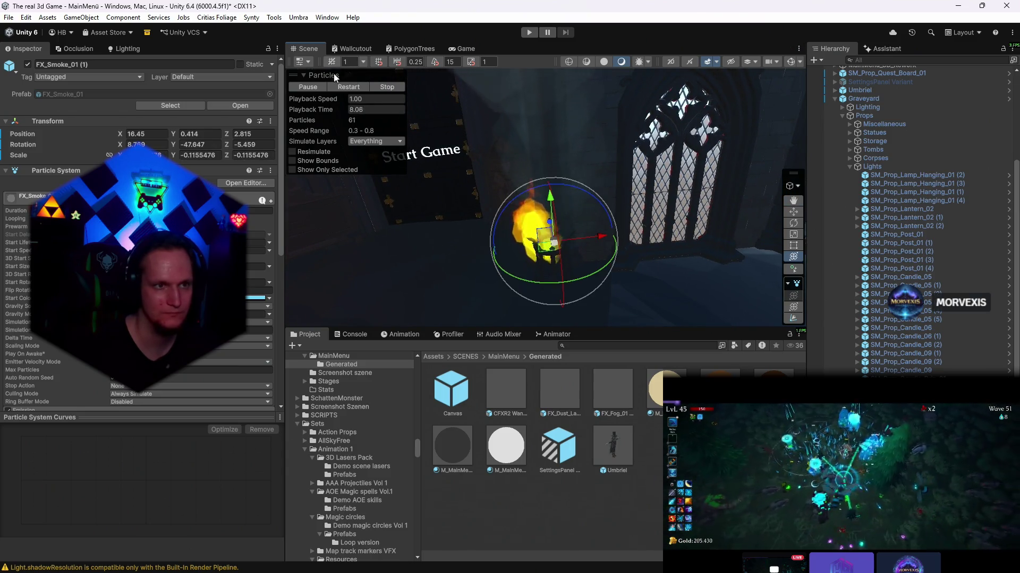
{"action": "left_click", "coordinate": [339, 88]}
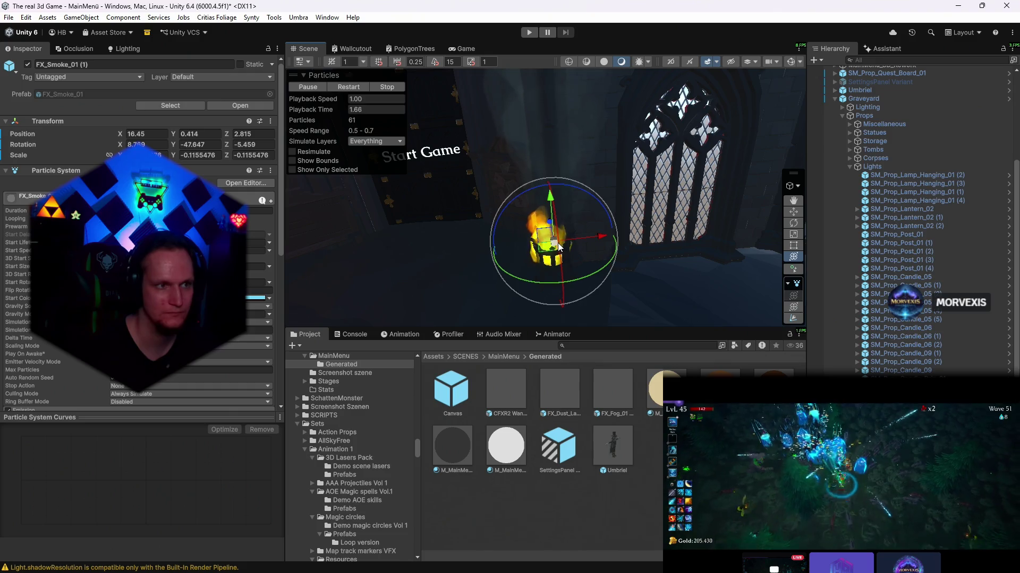
- Edit the emitter's Shape Radius and preview the result in the Game view
{"action": "scroll", "coordinate": [159, 265], "scroll_direction": "down", "scroll_amount": 8}
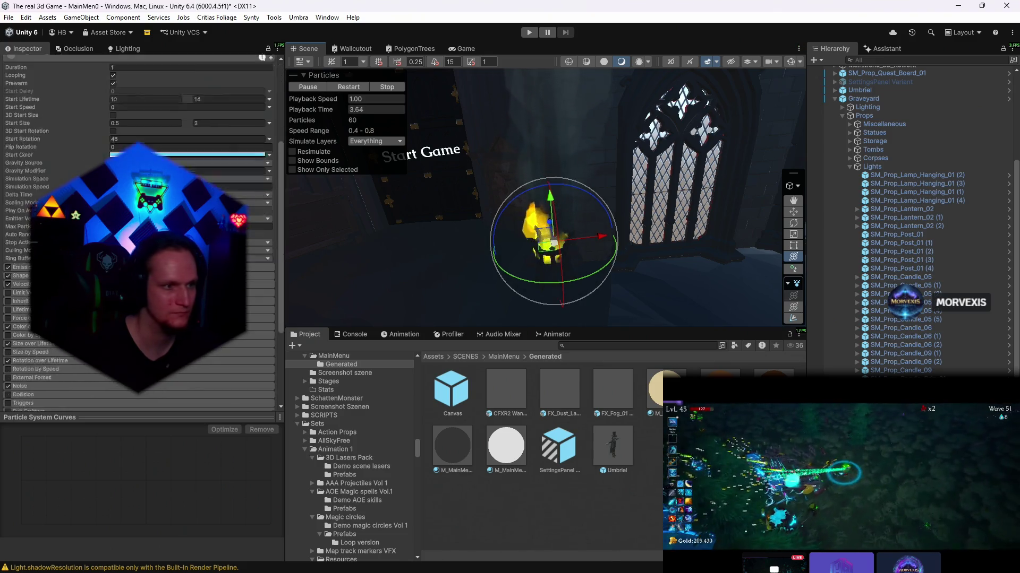
{"action": "left_click", "coordinate": [21, 238]}
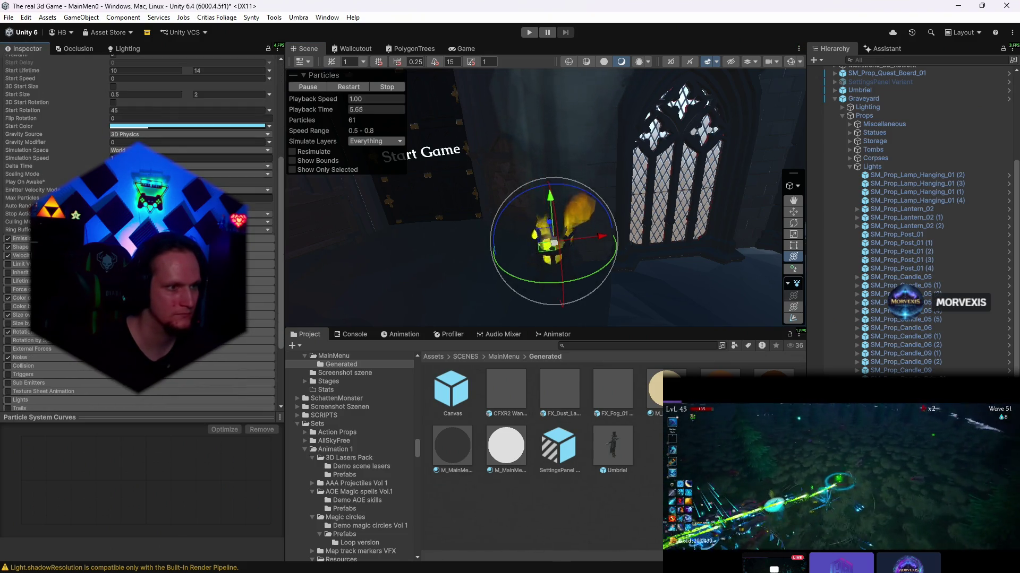
{"action": "left_click", "coordinate": [21, 247]}
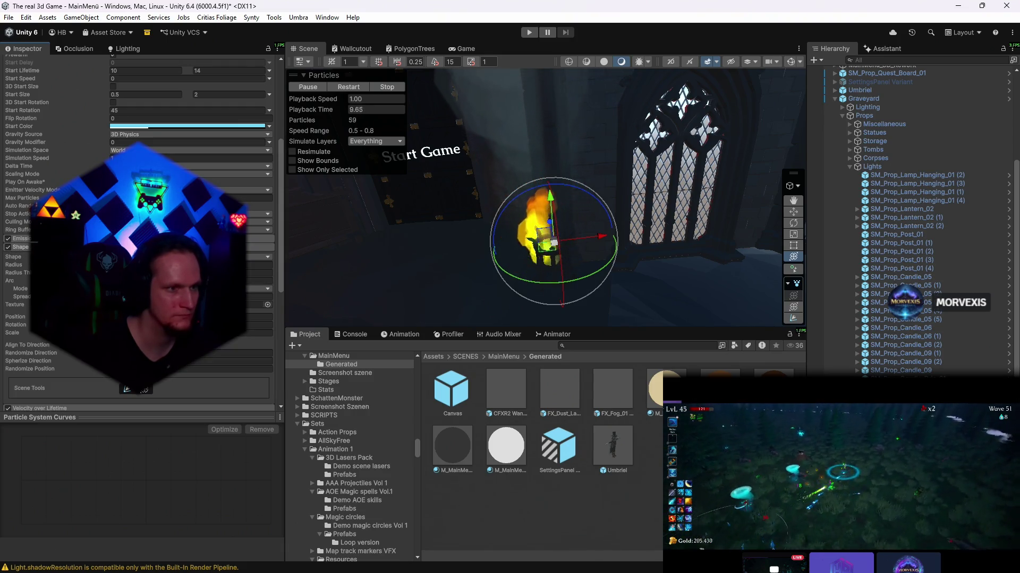
{"action": "left_click", "coordinate": [229, 264]}
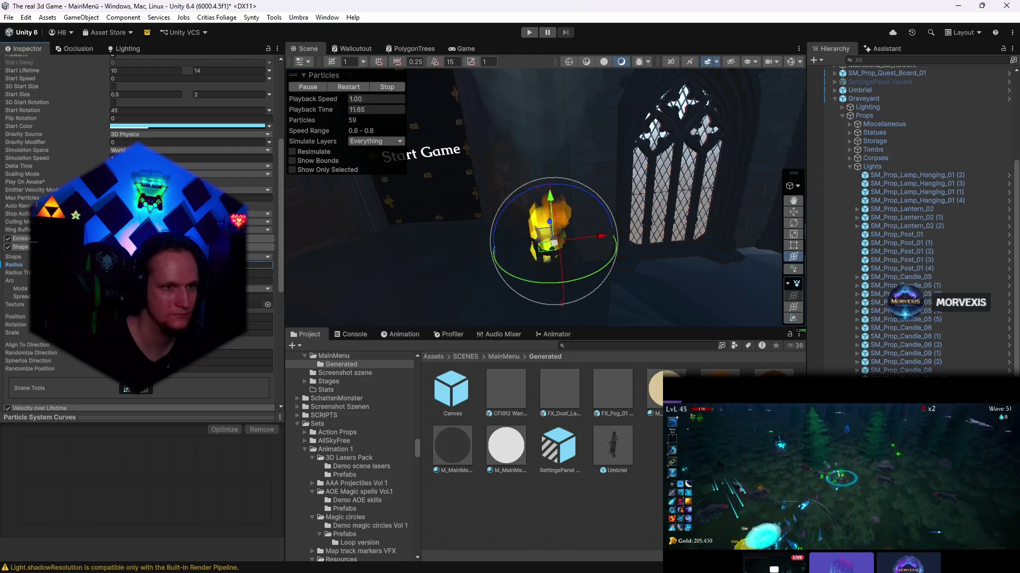
{"action": "left_click", "coordinate": [342, 85]}
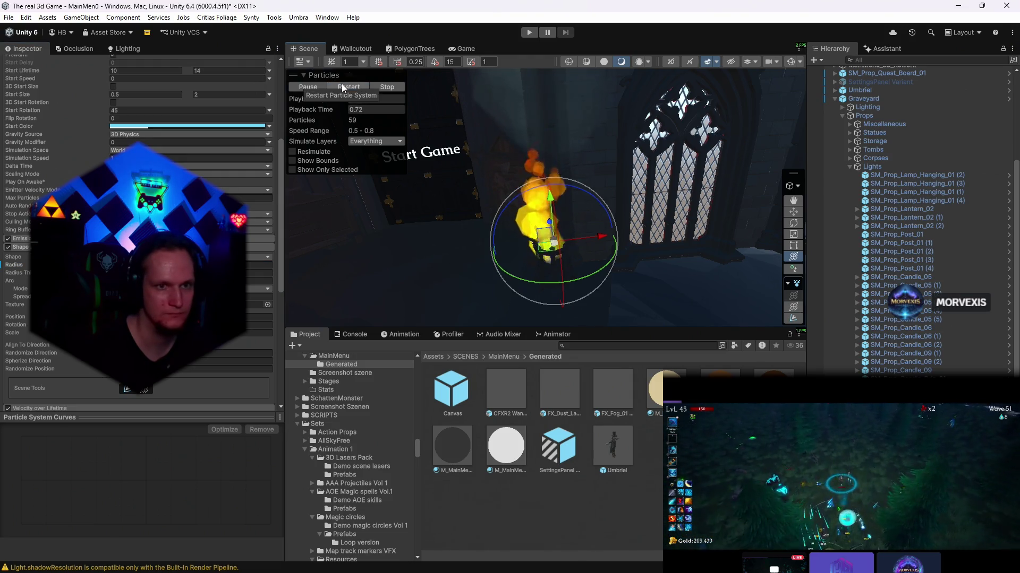
{"action": "left_click", "coordinate": [457, 48]}
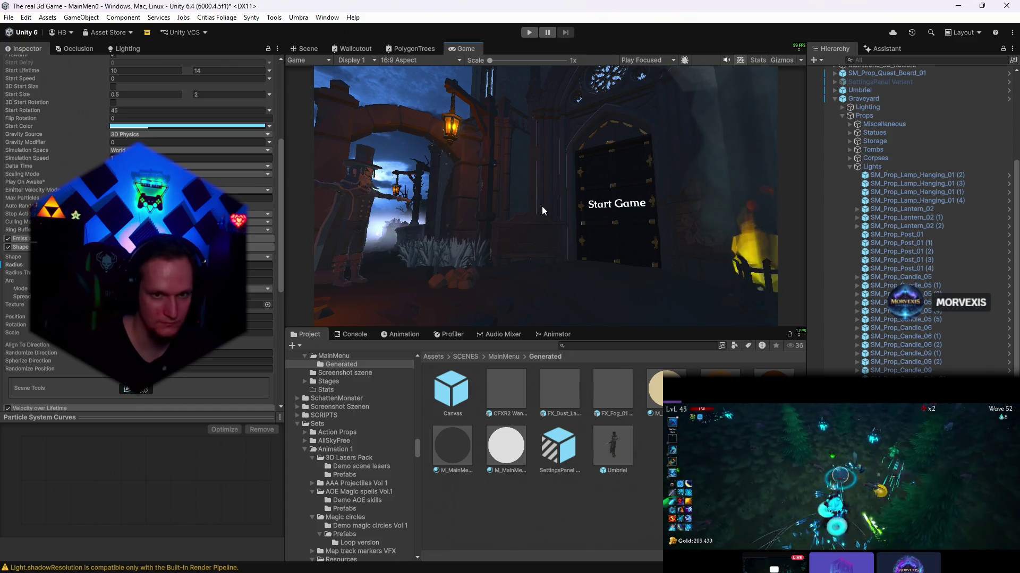
{"action": "left_click", "coordinate": [293, 49]}
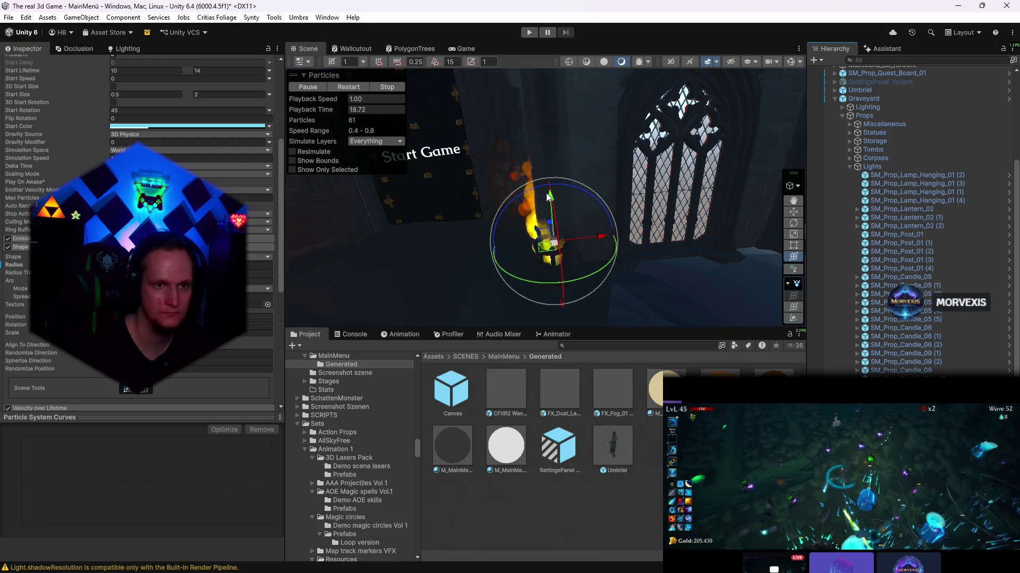
- Raise the flame effect higher above the brazier and check it in the Game view
{"action": "left_click_drag", "start_coordinate": [551, 200], "coordinate": [553, 148]}
{"action": "left_click", "coordinate": [352, 85]}
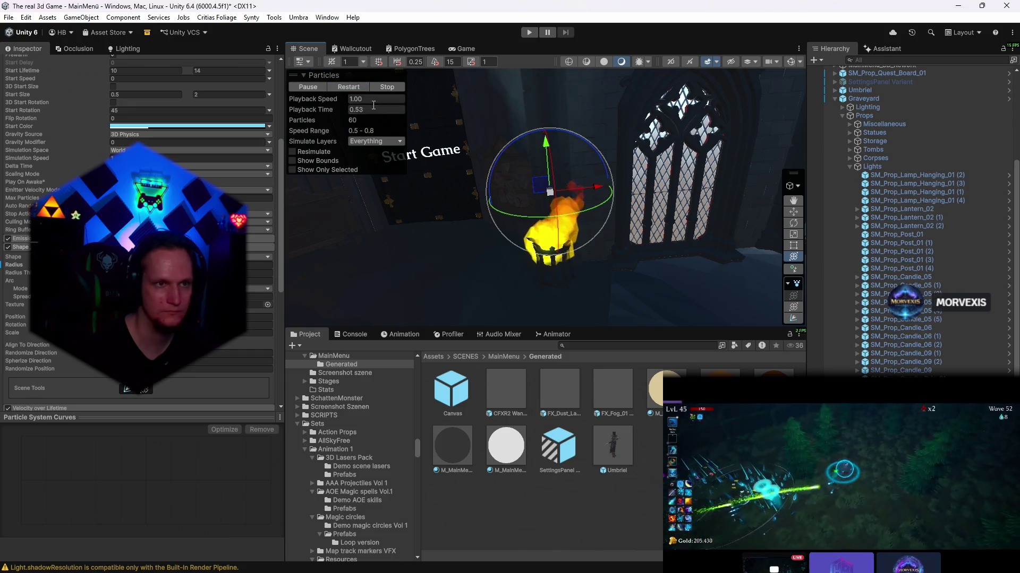
{"action": "left_click", "coordinate": [450, 53]}
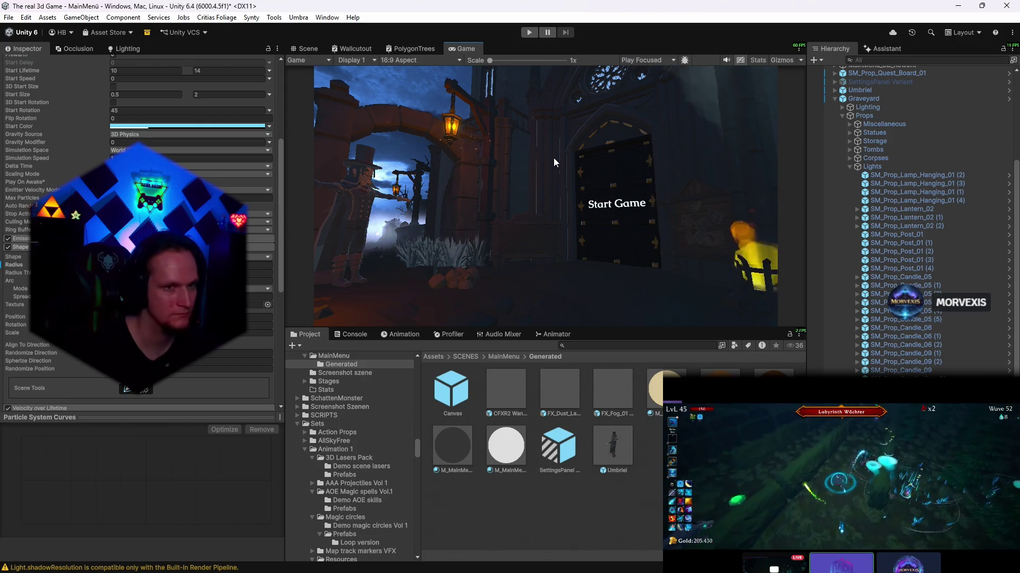
{"action": "scroll", "coordinate": [896, 218], "scroll_direction": "up", "scroll_amount": 5}
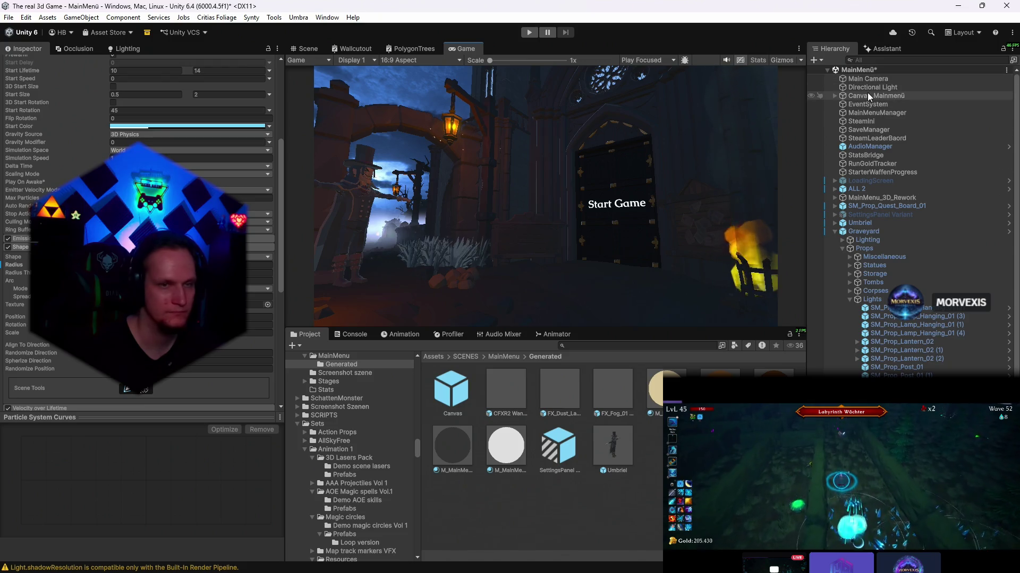
- Inspect the Directional Light's intensity, then select the SM_Env_Grass_01 1(Clone) grass bush
{"action": "left_click", "coordinate": [862, 88]}
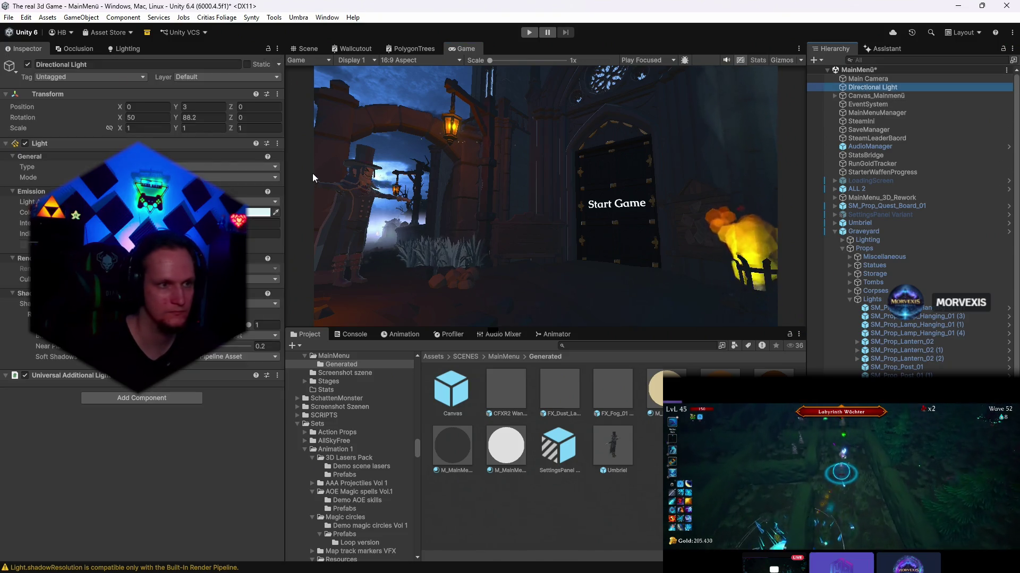
{"action": "left_click", "coordinate": [263, 223]}
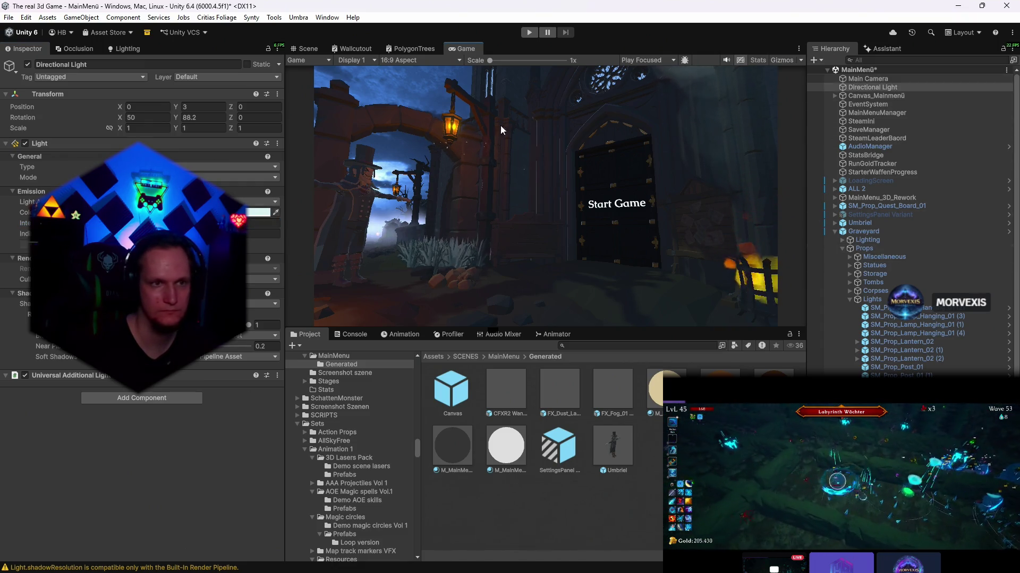
{"action": "left_click", "coordinate": [308, 49]}
{"action": "left_click_drag", "start_coordinate": [479, 200], "coordinate": [525, 177]}
{"action": "left_click", "coordinate": [525, 177]}
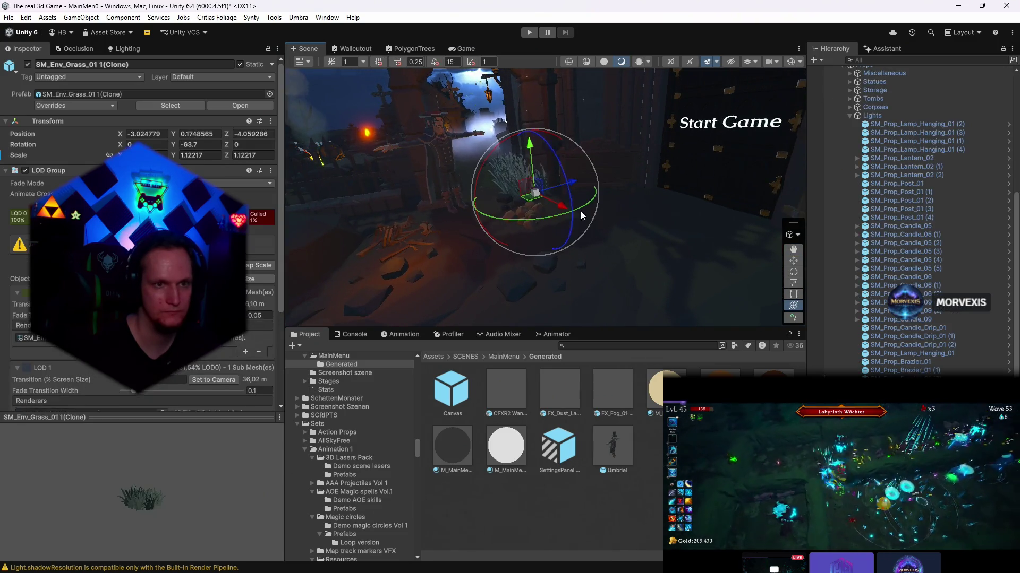
- Select the grass bush's LOD0 mesh child and zoom in close around it
{"action": "left_click_drag", "start_coordinate": [581, 211], "coordinate": [584, 266]}
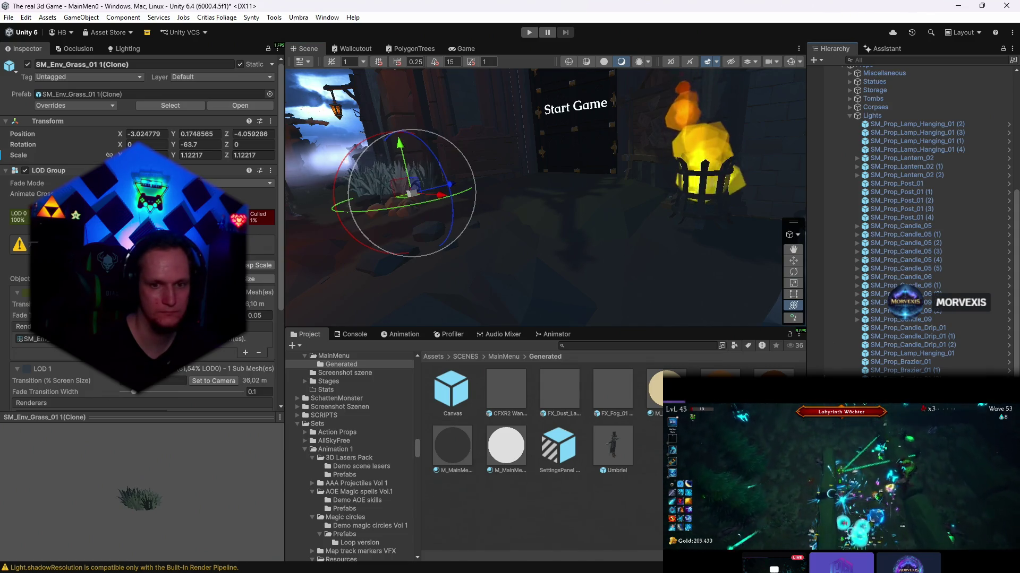
{"action": "scroll", "coordinate": [914, 213], "scroll_direction": "down", "scroll_amount": 3}
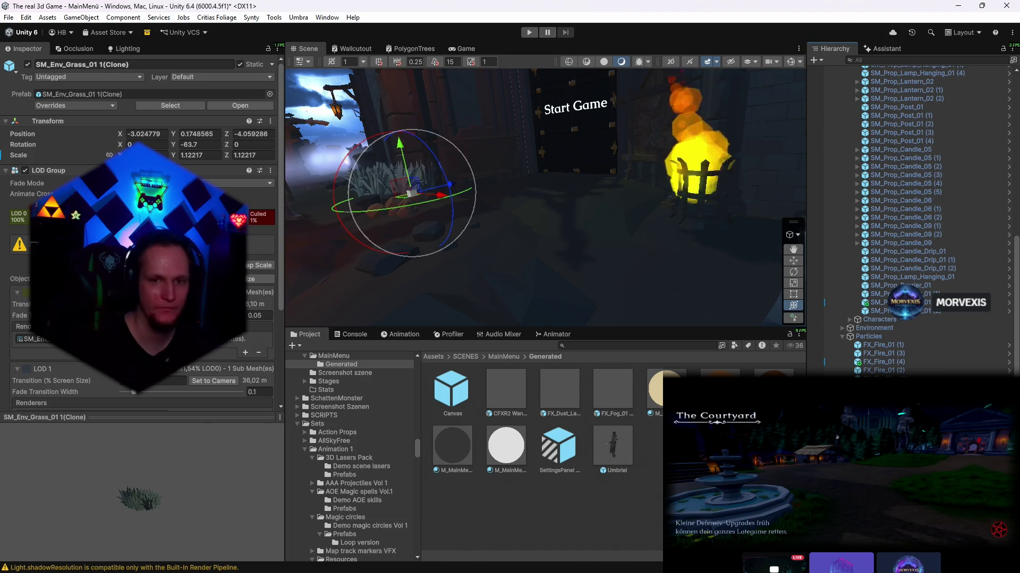
{"action": "double_click", "coordinate": [32, 339]}
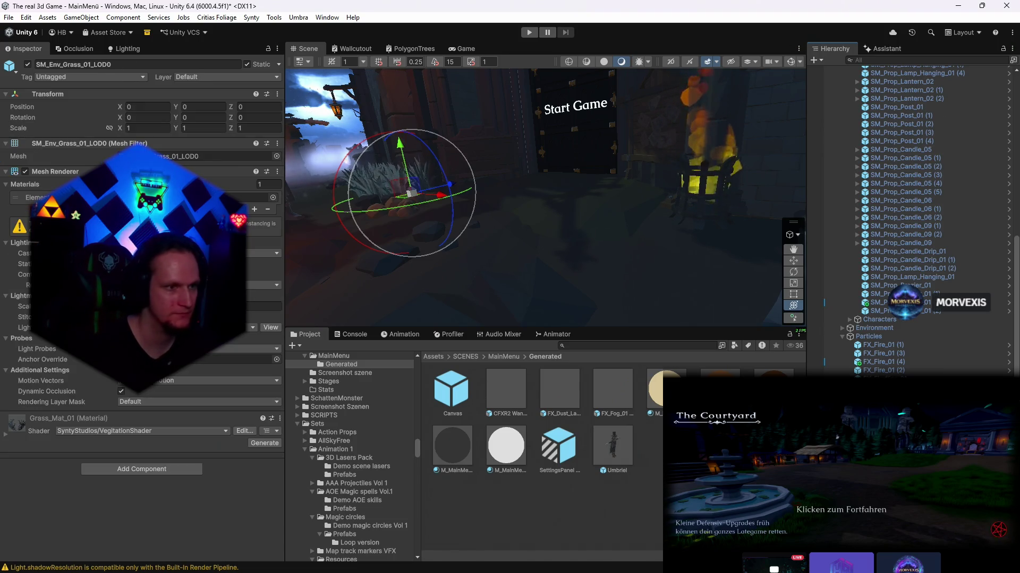
{"action": "scroll", "coordinate": [213, 413], "scroll_direction": "down", "scroll_amount": 5}
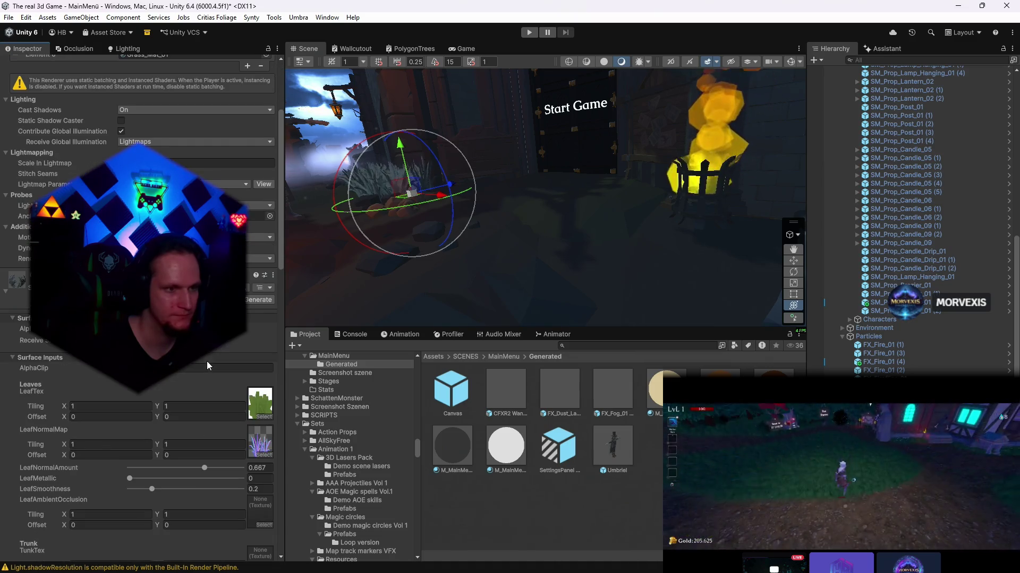
{"action": "left_click_drag", "start_coordinate": [478, 238], "coordinate": [521, 245]}
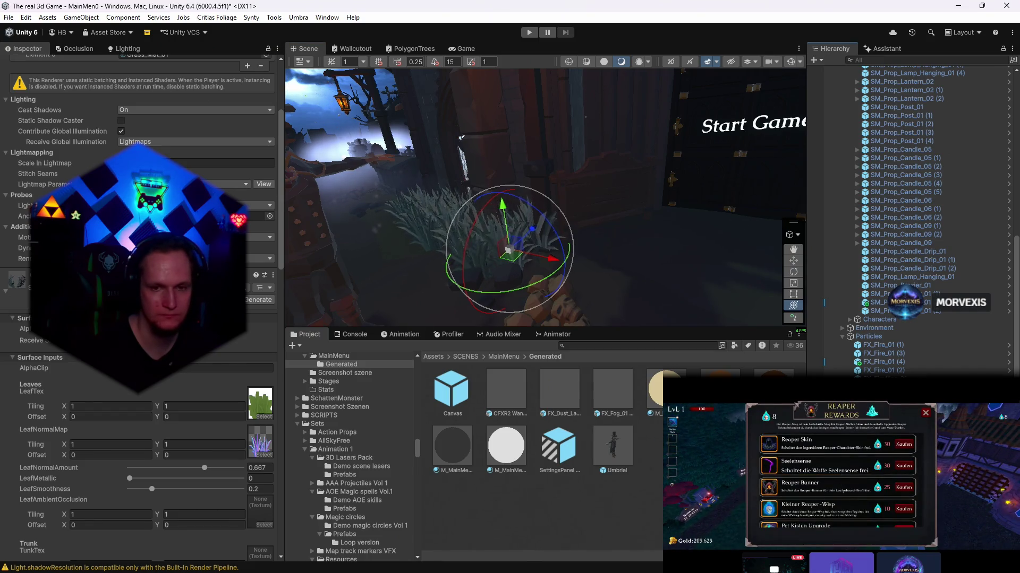
- Reselect the grass LOD0 mesh and open the Grass_Mat_01 material's ⋮ options menu
{"action": "key", "text": "ctrl+z"}
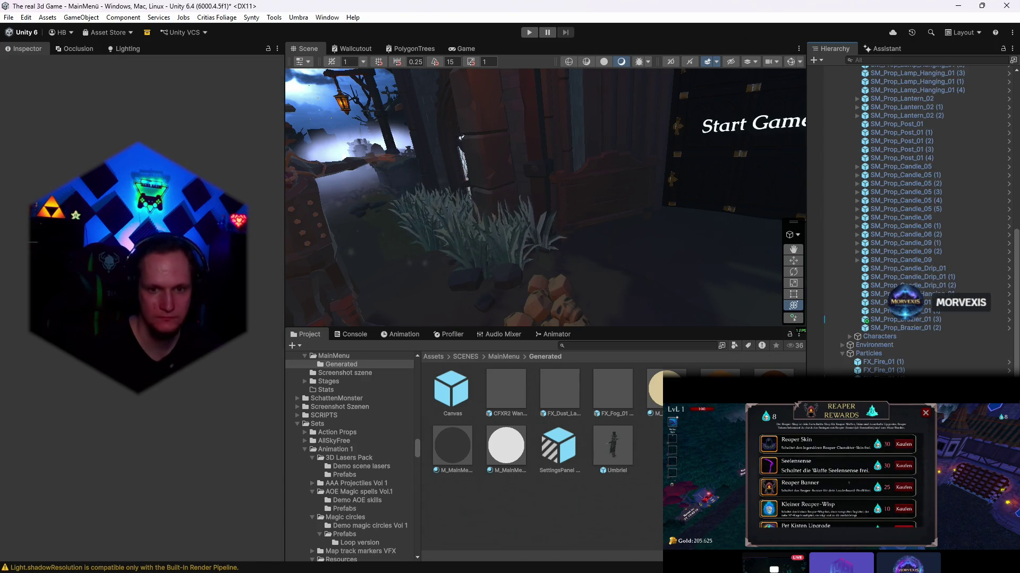
{"action": "left_click", "coordinate": [502, 242]}
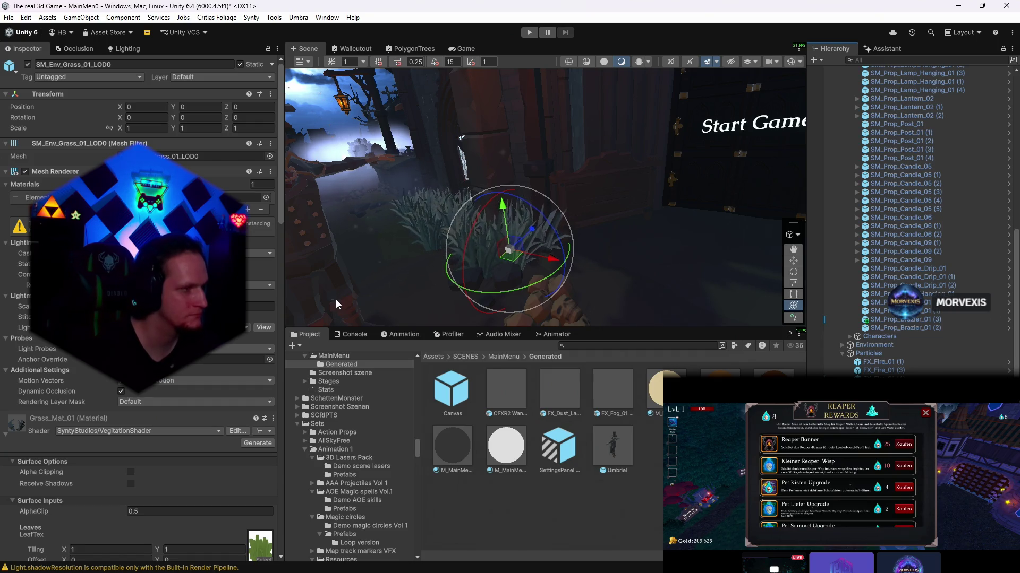
{"action": "scroll", "coordinate": [179, 383], "scroll_direction": "down", "scroll_amount": 10}
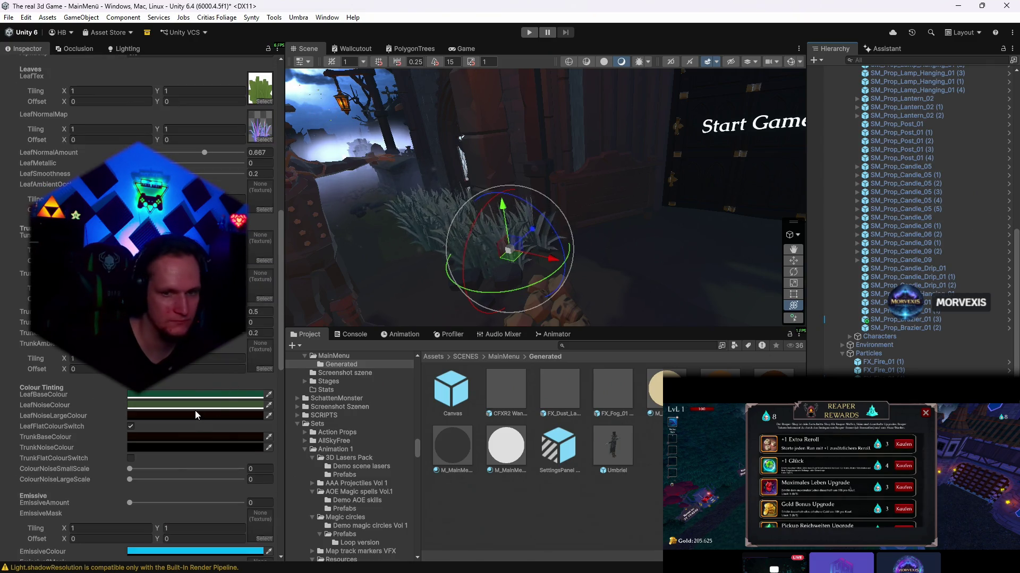
{"action": "scroll", "coordinate": [196, 430], "scroll_direction": "up", "scroll_amount": 8}
{"action": "left_click", "coordinate": [273, 190]}
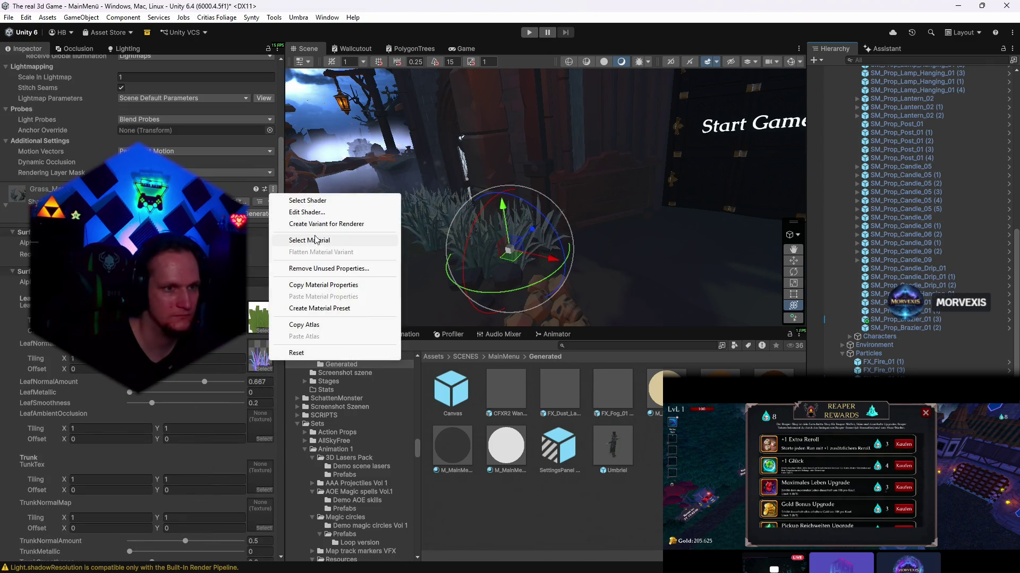
- Locate and select the Grass_Mat_01 material asset in the MainMenu Generated folder
{"action": "left_click", "coordinate": [317, 236]}
{"action": "type", "text": "main me"}
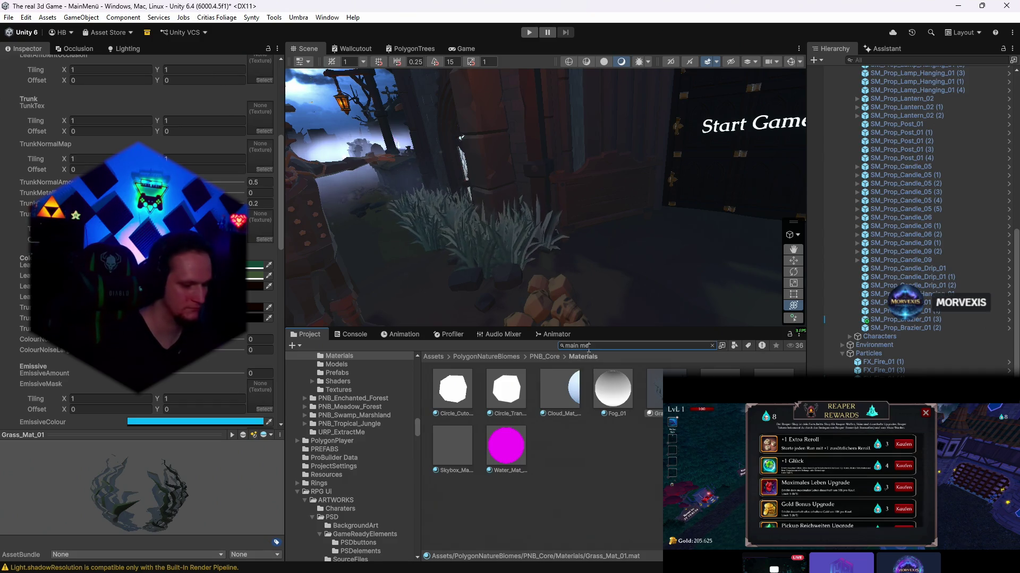
{"action": "type", "text": "n"}
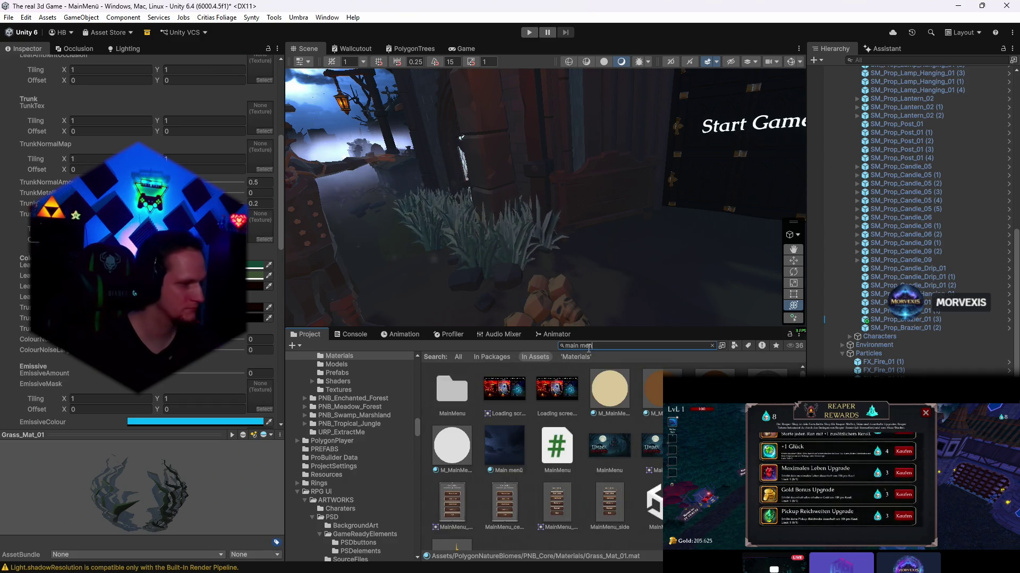
{"action": "double_click", "coordinate": [460, 403]}
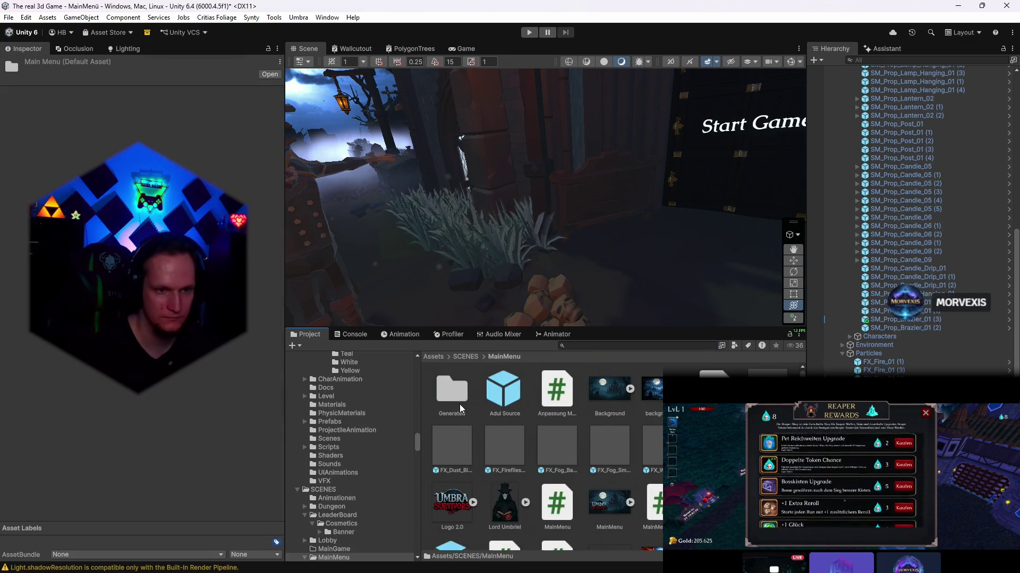
{"action": "double_click", "coordinate": [460, 404]}
{"action": "left_click", "coordinate": [655, 396]}
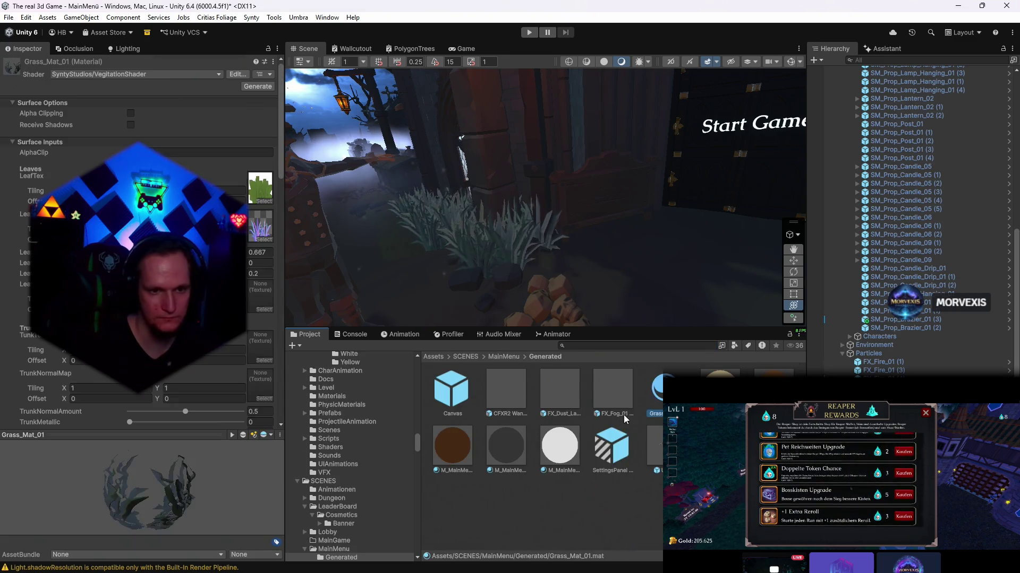
- Try a white leaf colour on Grass_Mat_01, then cancel to keep the dark green grass
{"action": "scroll", "coordinate": [531, 213], "scroll_direction": "up", "scroll_amount": 5}
{"action": "scroll", "coordinate": [138, 265], "scroll_direction": "down", "scroll_amount": 6}
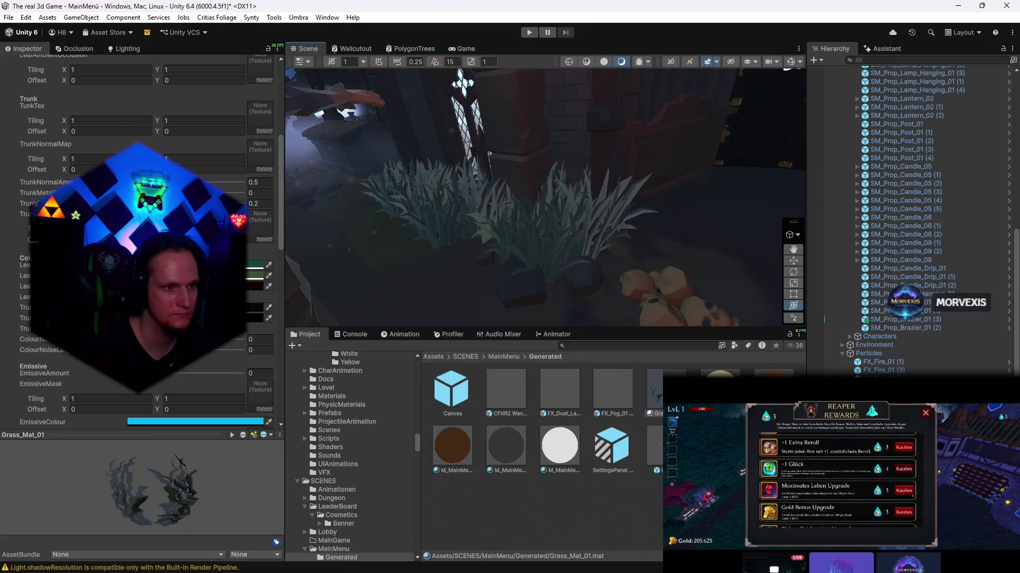
{"action": "left_click", "coordinate": [255, 265]}
{"action": "left_click", "coordinate": [165, 481]}
{"action": "left_click", "coordinate": [159, 489]}
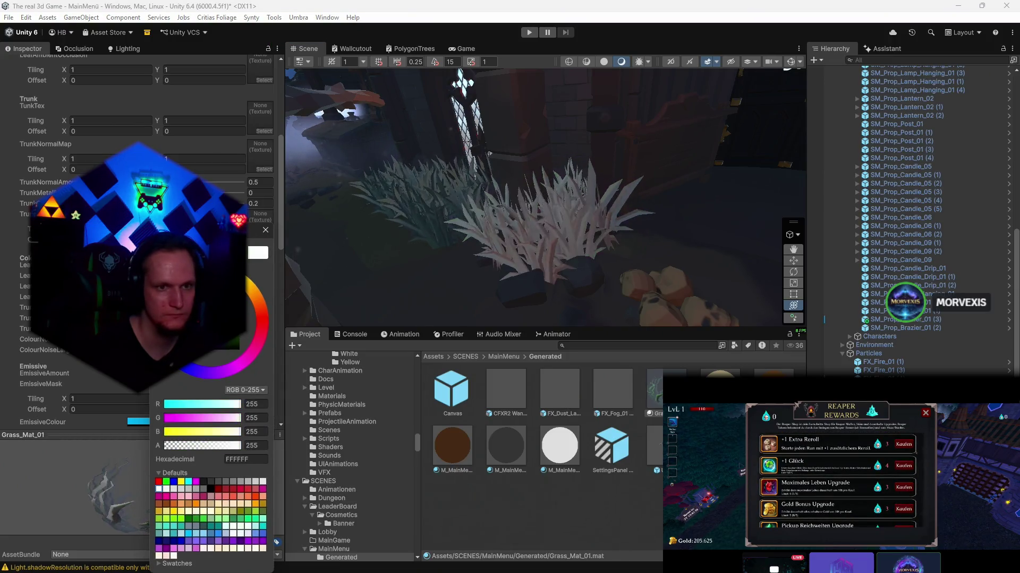
{"action": "key", "text": "Escape"}
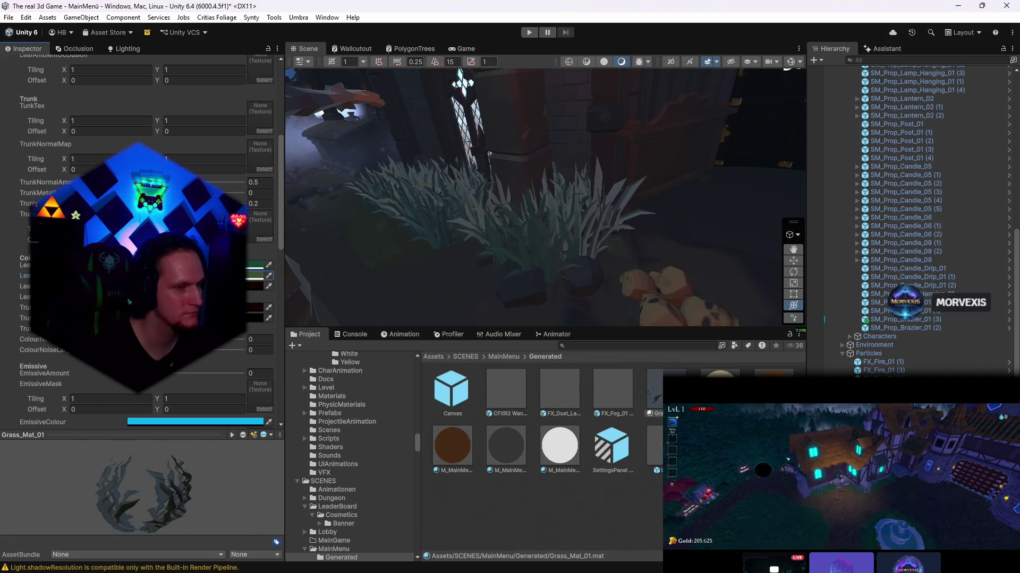
{"action": "left_click", "coordinate": [255, 265]}
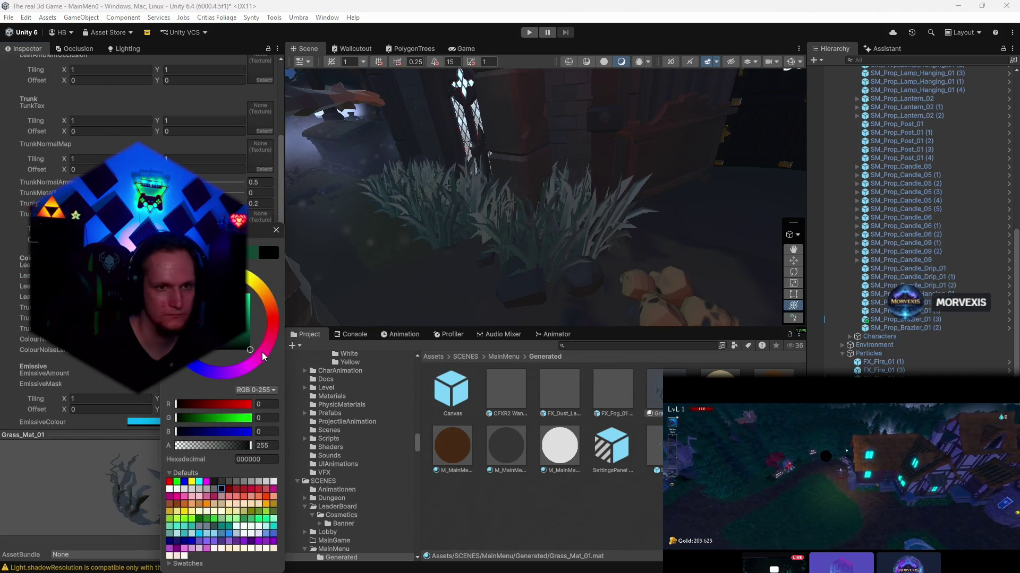
{"action": "key", "text": "Escape"}
- Enable Double Sided Global Illumination on Grass_Mat_01
{"action": "scroll", "coordinate": [257, 353], "scroll_direction": "down", "scroll_amount": 10}
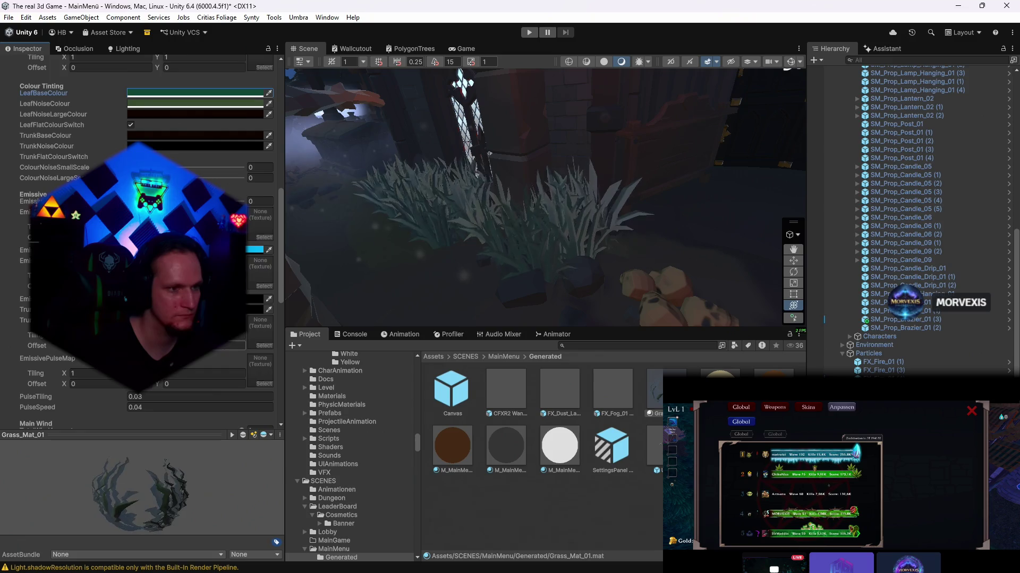
{"action": "scroll", "coordinate": [256, 352], "scroll_direction": "down", "scroll_amount": 5}
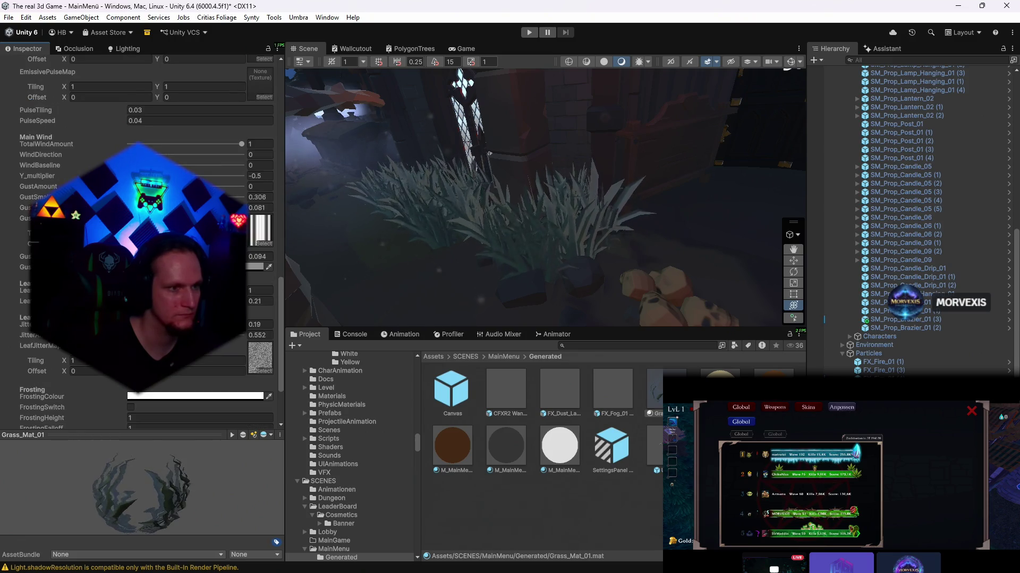
{"action": "scroll", "coordinate": [256, 352], "scroll_direction": "down", "scroll_amount": 5}
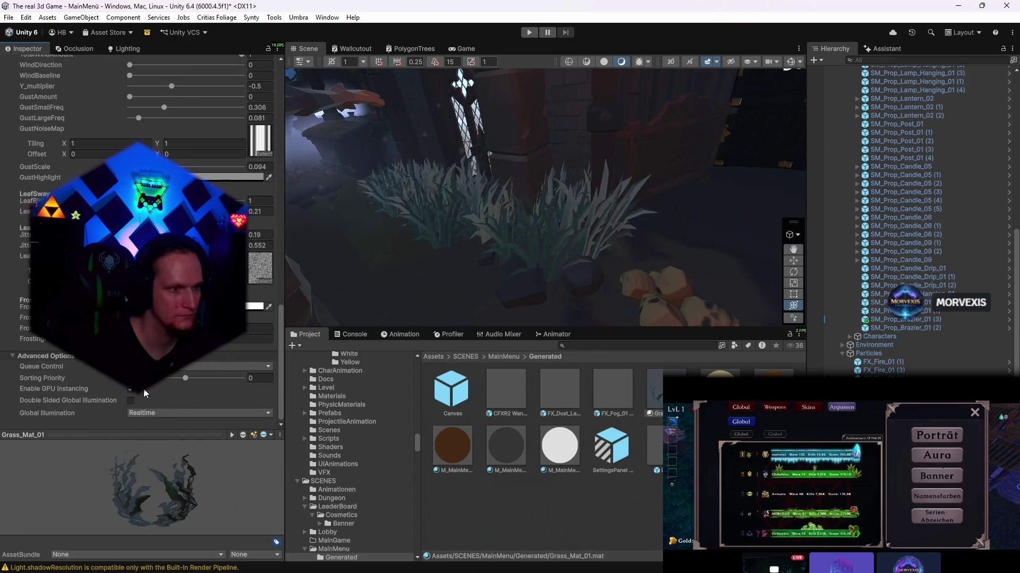
{"action": "left_click", "coordinate": [131, 401]}
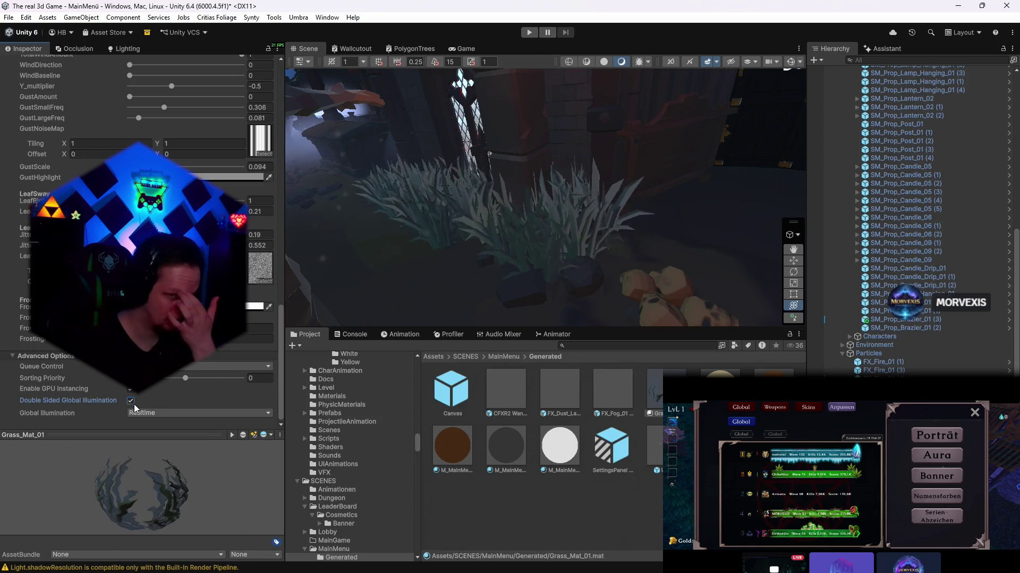
- Set the Grass_Mat_01 emissive colour to black (000000)
{"action": "scroll", "coordinate": [168, 387], "scroll_direction": "up", "scroll_amount": 15}
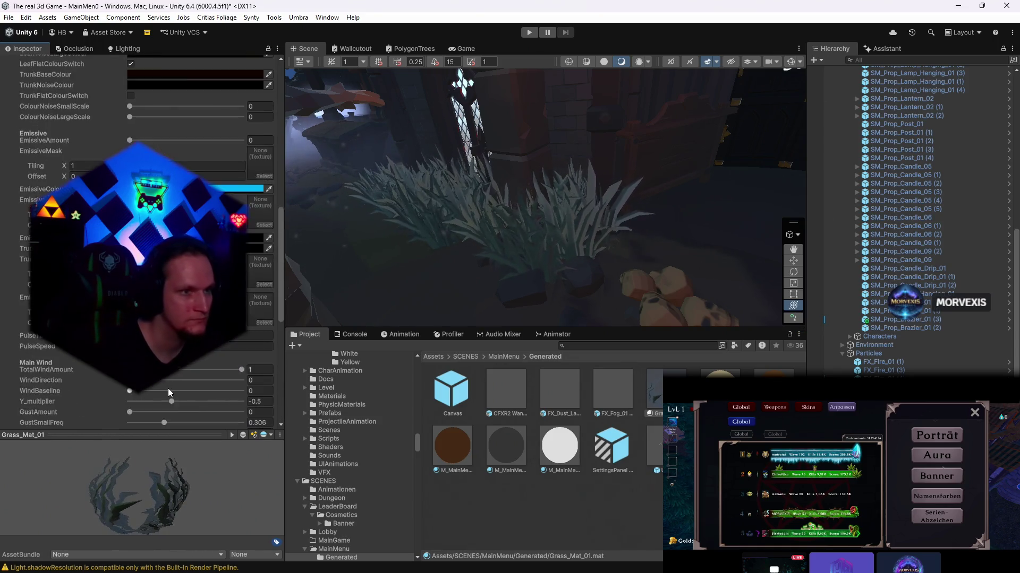
{"action": "scroll", "coordinate": [187, 376], "scroll_direction": "up", "scroll_amount": 3}
{"action": "left_click", "coordinate": [186, 362]}
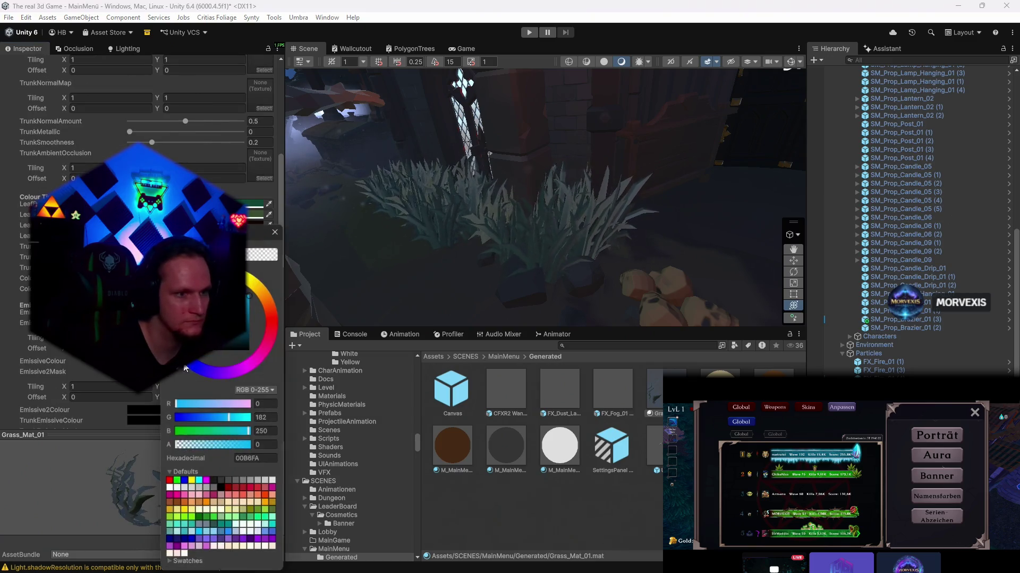
{"action": "left_click", "coordinate": [212, 364]}
{"action": "left_click", "coordinate": [276, 230]}
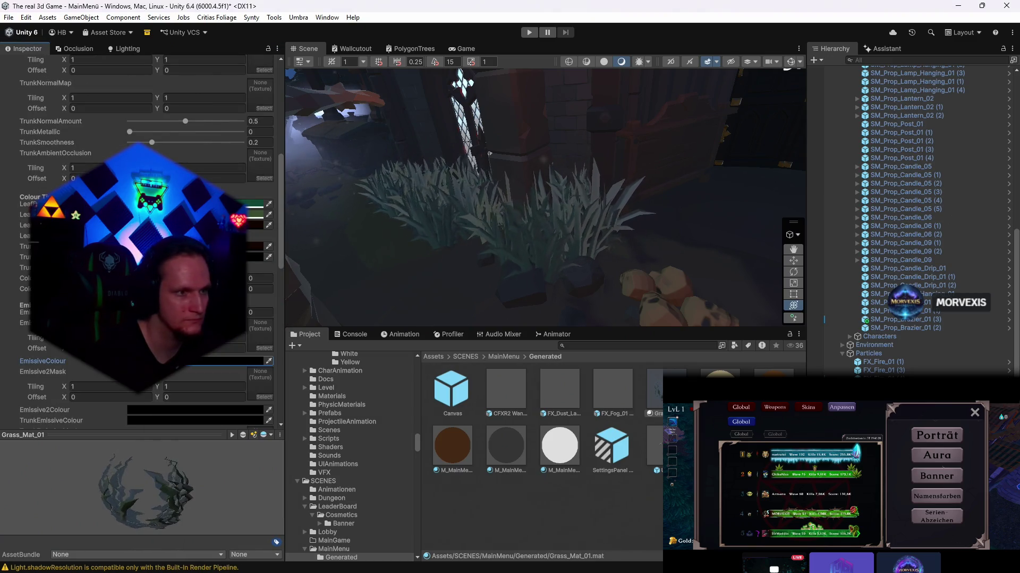
{"action": "scroll", "coordinate": [213, 239], "scroll_direction": "up", "scroll_amount": 5}
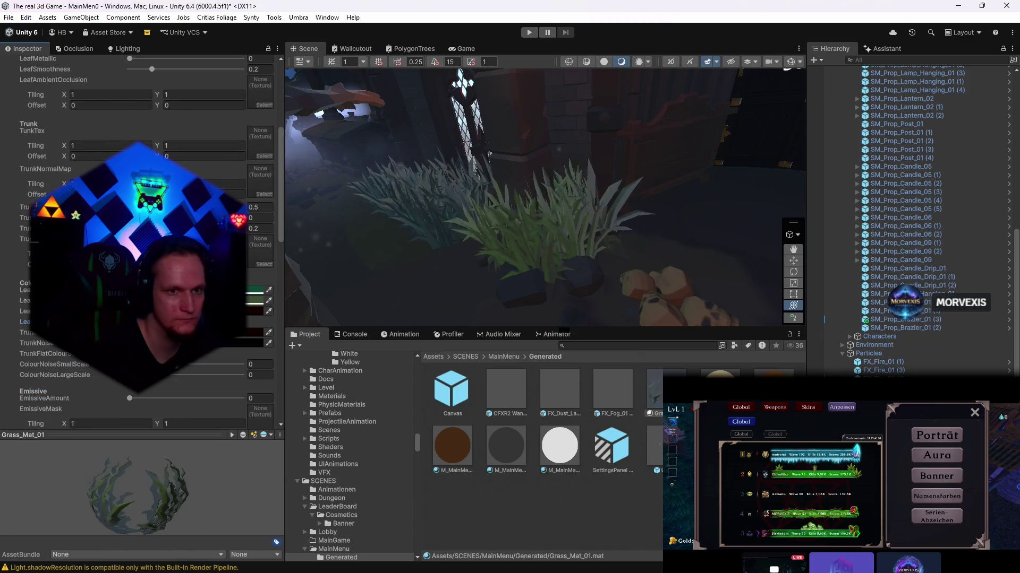
{"action": "scroll", "coordinate": [213, 239], "scroll_direction": "up", "scroll_amount": 10}
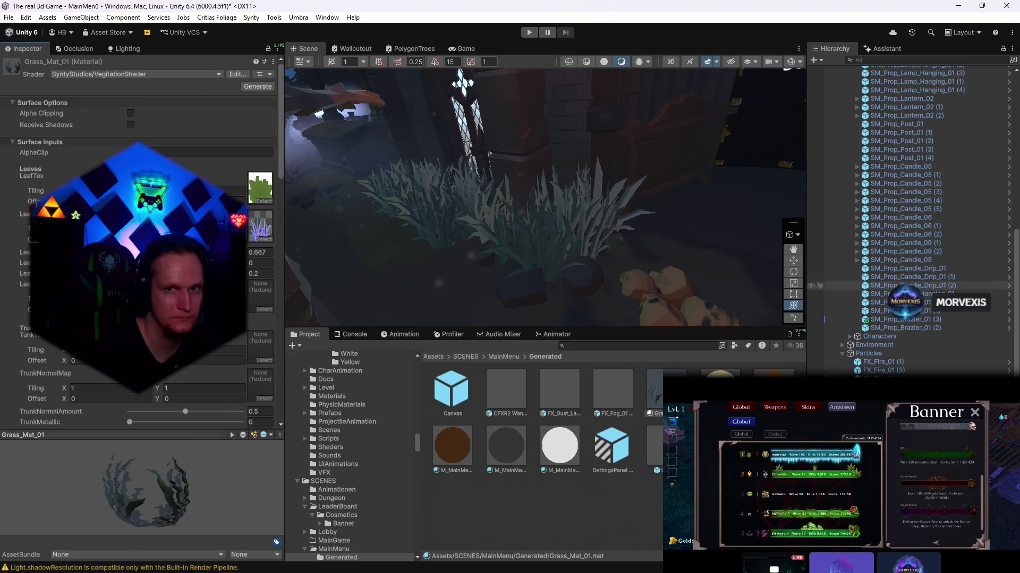
{"action": "scroll", "coordinate": [821, 295], "scroll_direction": "up", "scroll_amount": 5}
{"action": "scroll", "coordinate": [820, 294], "scroll_direction": "up", "scroll_amount": 5}
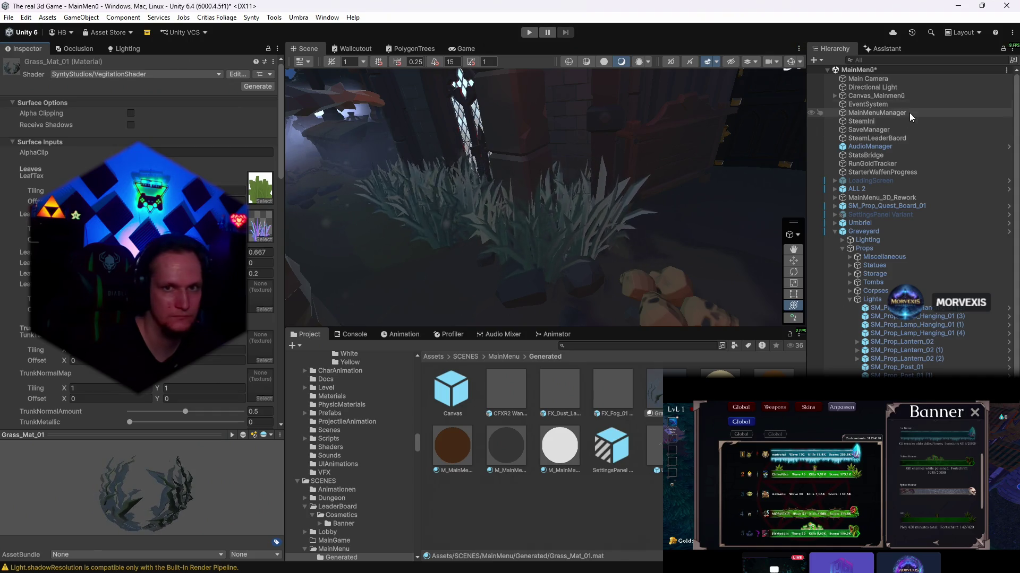
- Change the Directional Light's shadow type, dropping soft shadows
{"action": "left_click", "coordinate": [872, 87]}
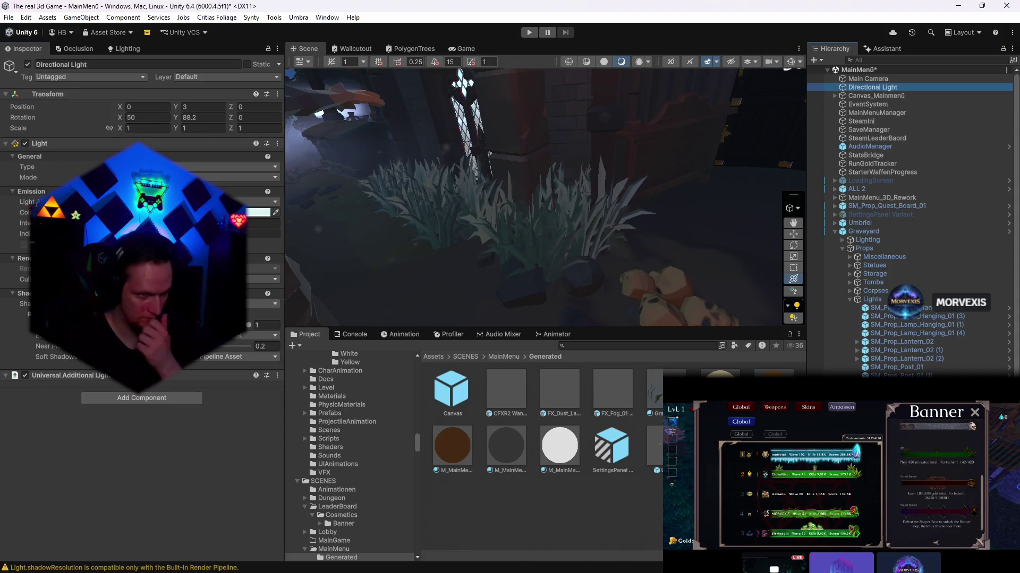
{"action": "left_click", "coordinate": [263, 303]}
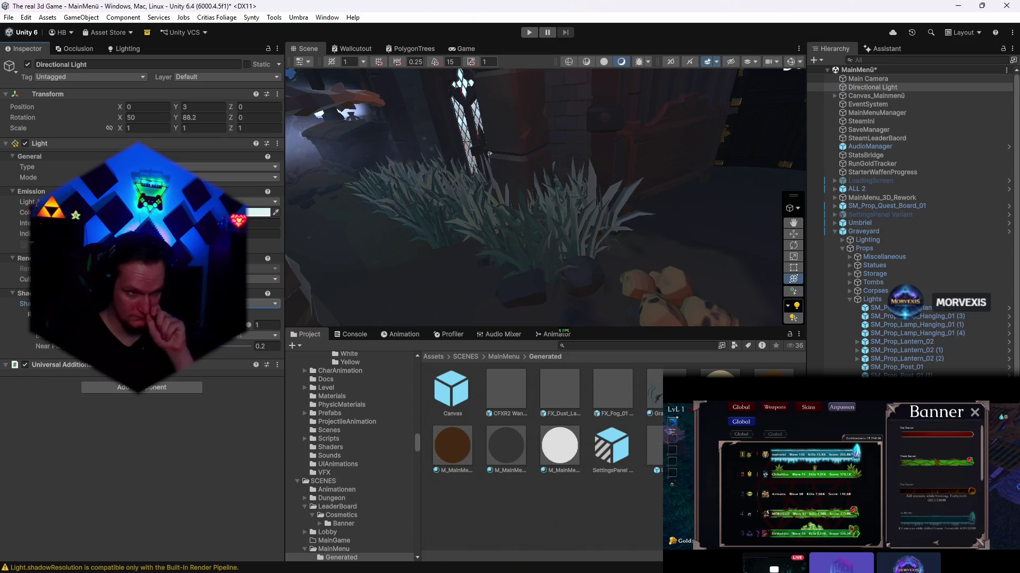
{"action": "key", "text": "Down"}
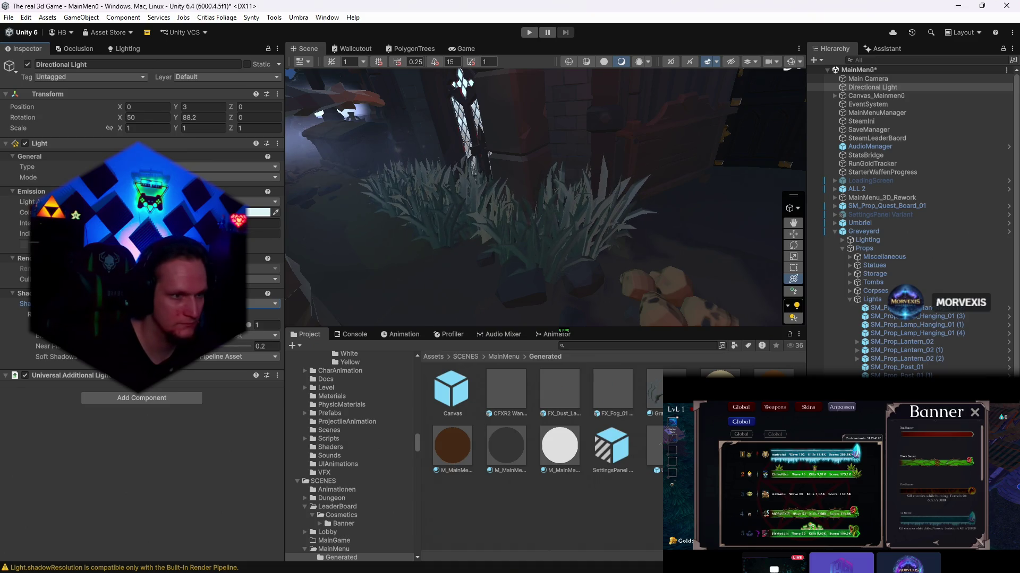
{"action": "key", "text": "Up"}
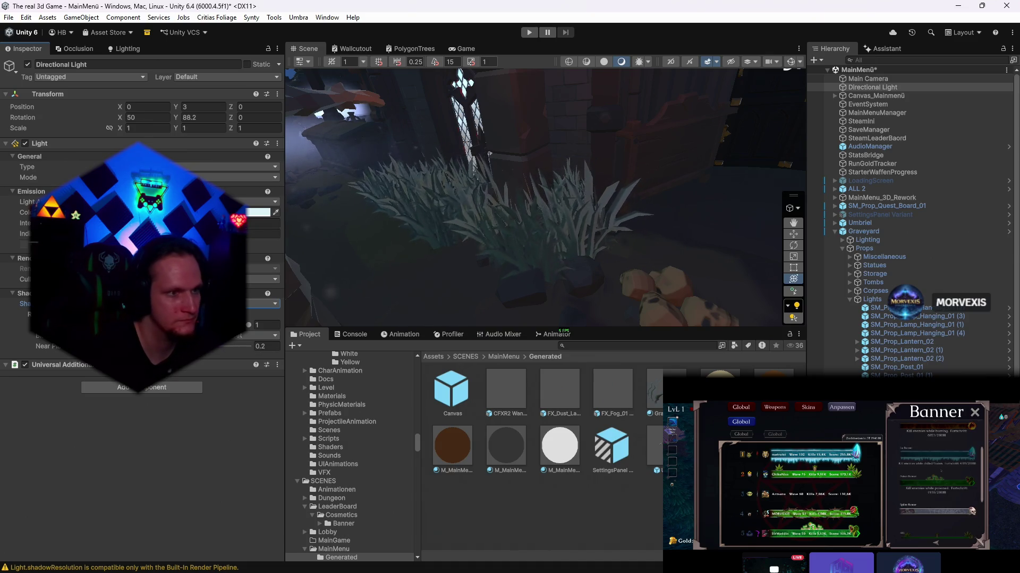
- Lower the environment intensity multiplier to 0 and raise the Directional Light's intensity
{"action": "left_click", "coordinate": [128, 50]}
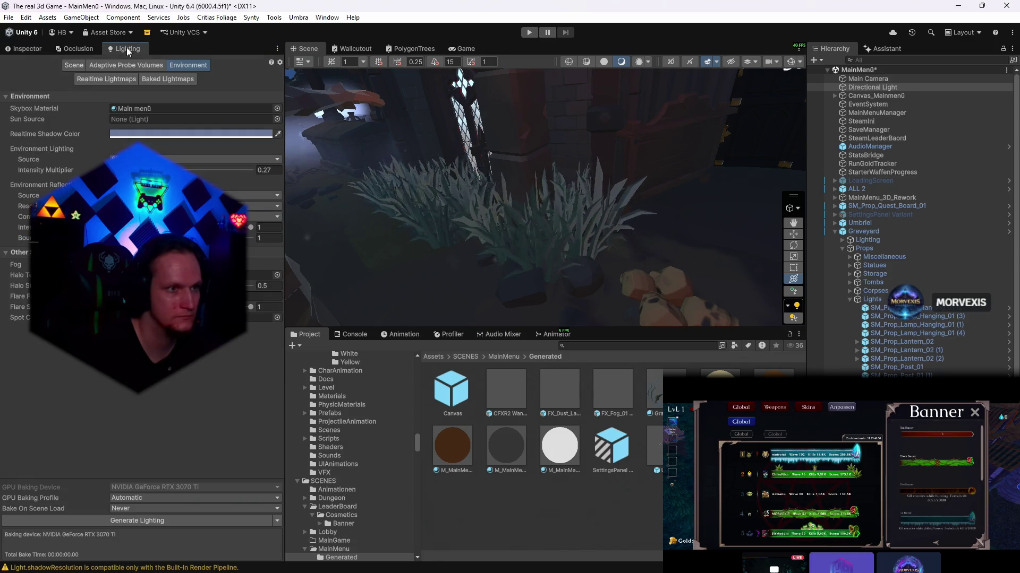
{"action": "left_click_drag", "start_coordinate": [104, 170], "coordinate": [94, 106]}
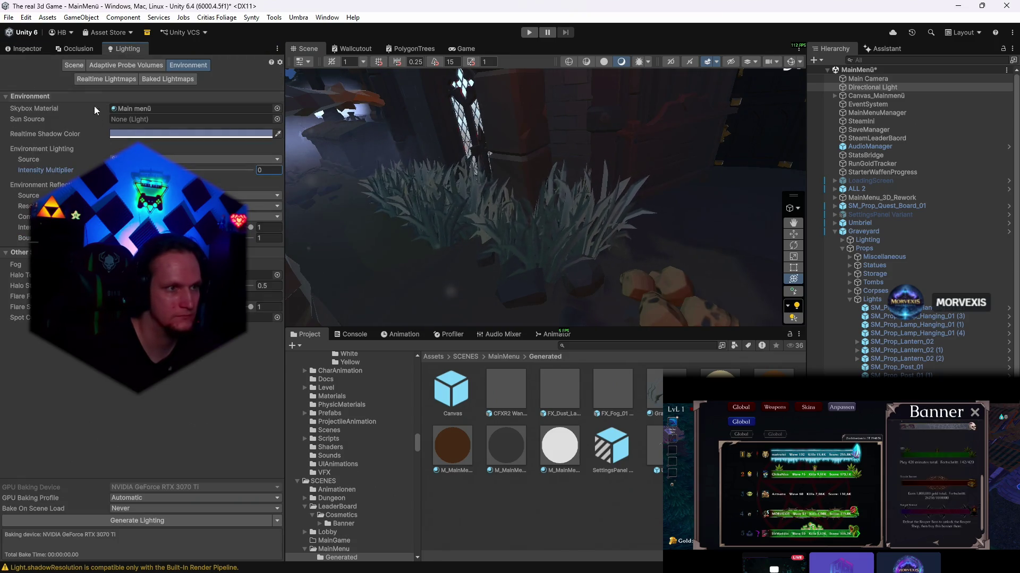
{"action": "left_click", "coordinate": [28, 50]}
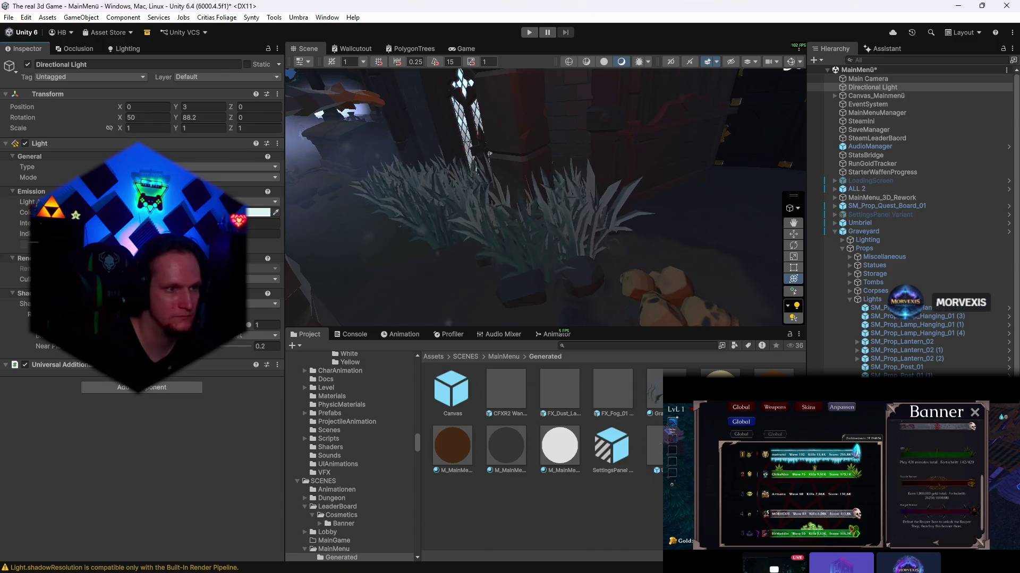
{"action": "mouse_move", "coordinate": [25, 223]}
{"action": "left_mouse_down"}
{"action": "mouse_move", "coordinate": [48, 223]}
{"action": "mouse_move", "coordinate": [32, 223]}
{"action": "left_mouse_up"}
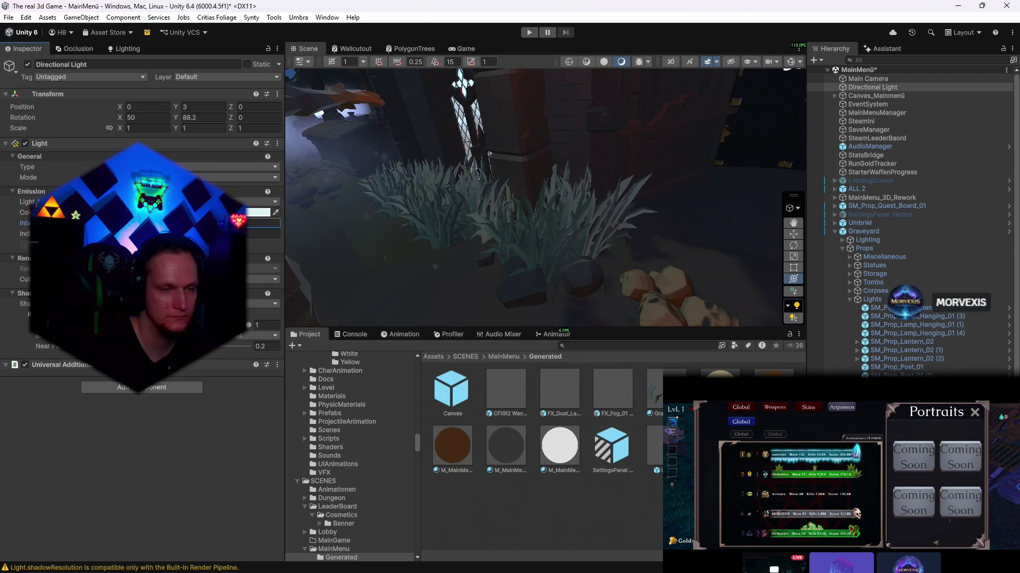
{"action": "left_click", "coordinate": [460, 49]}
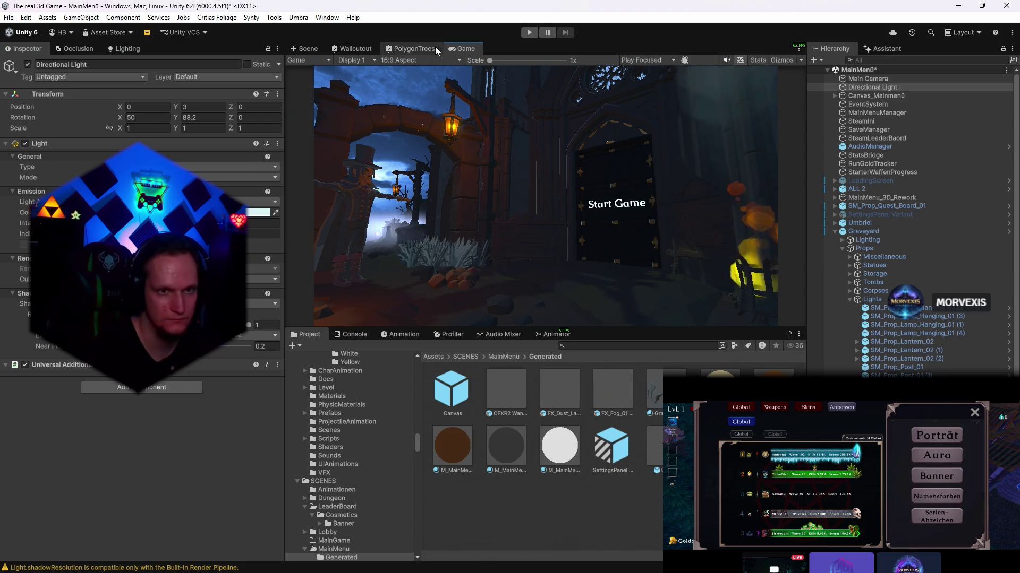
- Back in Scene view, move toward and select the hanging lantern SM_Prop_Lamp_Hanging_01 (3)
{"action": "left_click", "coordinate": [317, 51]}
{"action": "mouse_move", "coordinate": [539, 161]}
{"action": "left_mouse_down"}
{"action": "mouse_move", "coordinate": [577, 100]}
{"action": "mouse_move", "coordinate": [484, 149]}
{"action": "left_mouse_up"}
{"action": "left_click", "coordinate": [511, 178]}
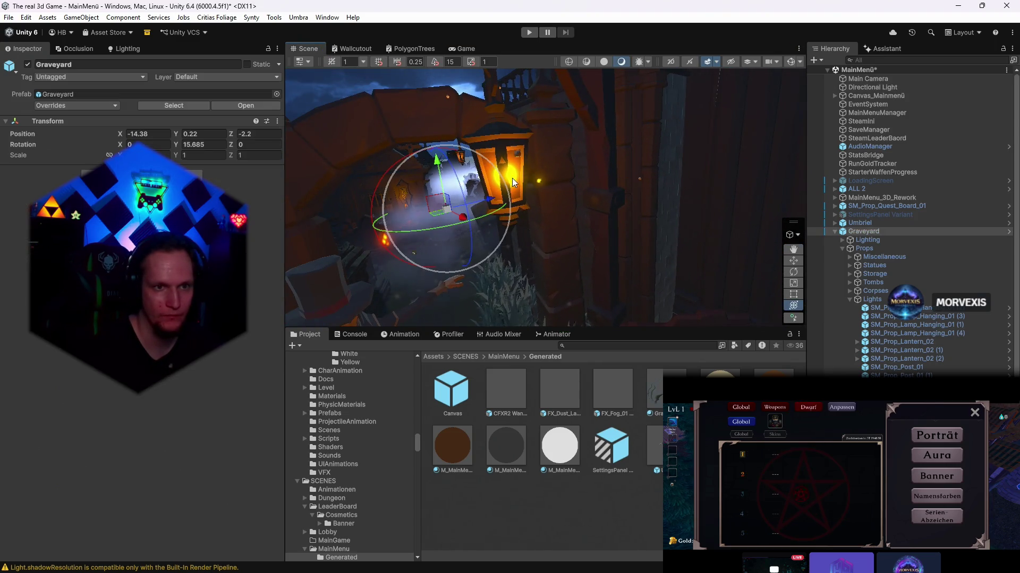
{"action": "left_click_drag", "start_coordinate": [517, 173], "coordinate": [454, 158]}
{"action": "left_click", "coordinate": [454, 159]}
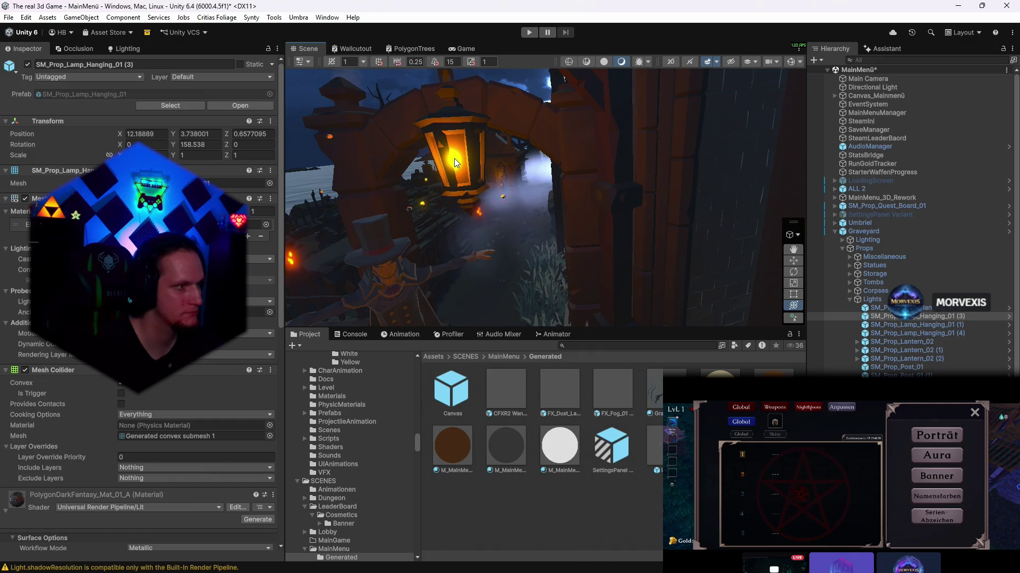
- Orbit in close and select the crypt, Graveyard group and lantern with the Move tool
{"action": "mouse_move", "coordinate": [447, 214]}
{"action": "left_mouse_down"}
{"action": "mouse_move", "coordinate": [500, 225]}
{"action": "mouse_move", "coordinate": [483, 180]}
{"action": "left_mouse_up"}
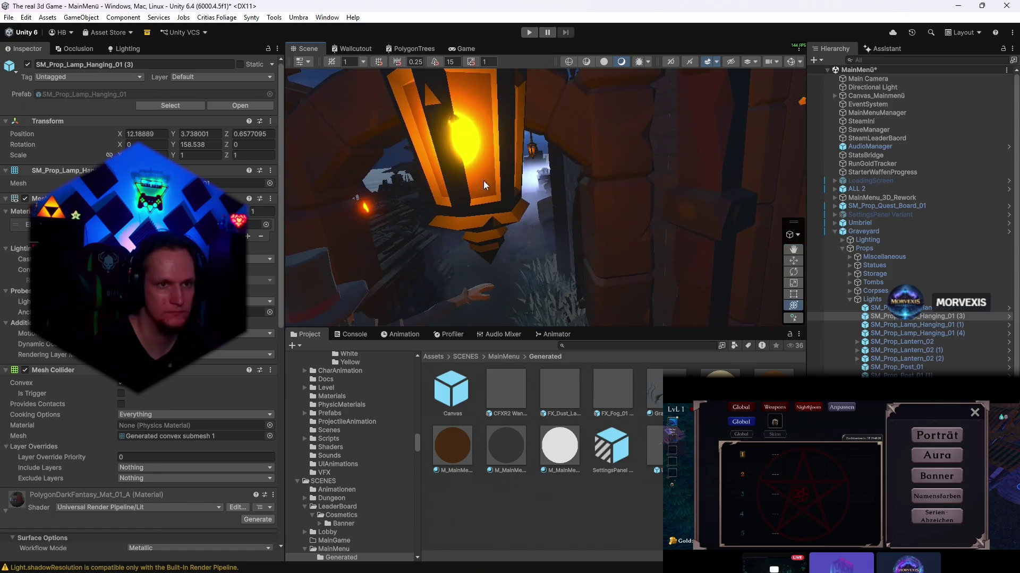
{"action": "left_click", "coordinate": [462, 133]}
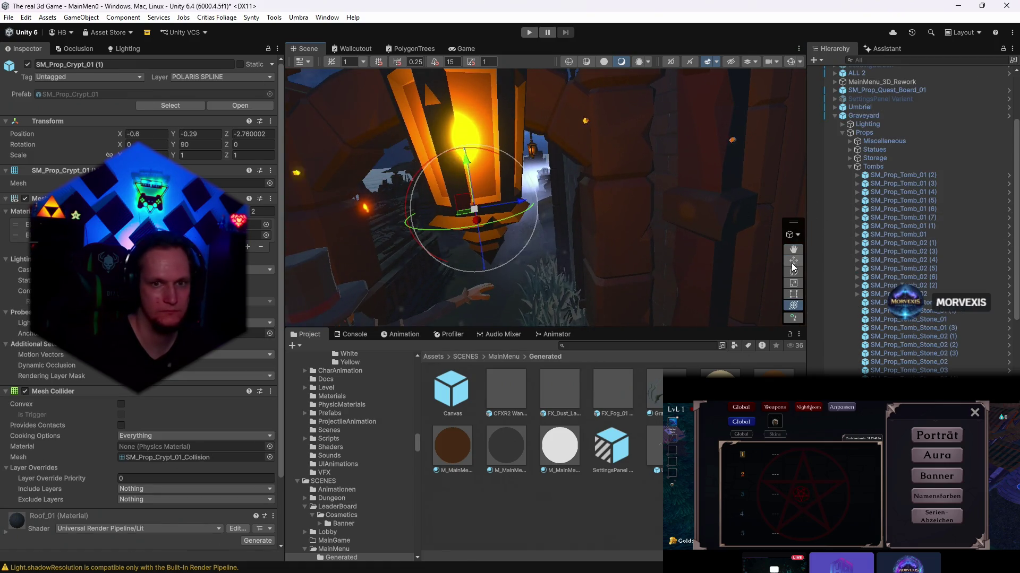
{"action": "left_click", "coordinate": [793, 261]}
{"action": "left_click", "coordinate": [471, 132]}
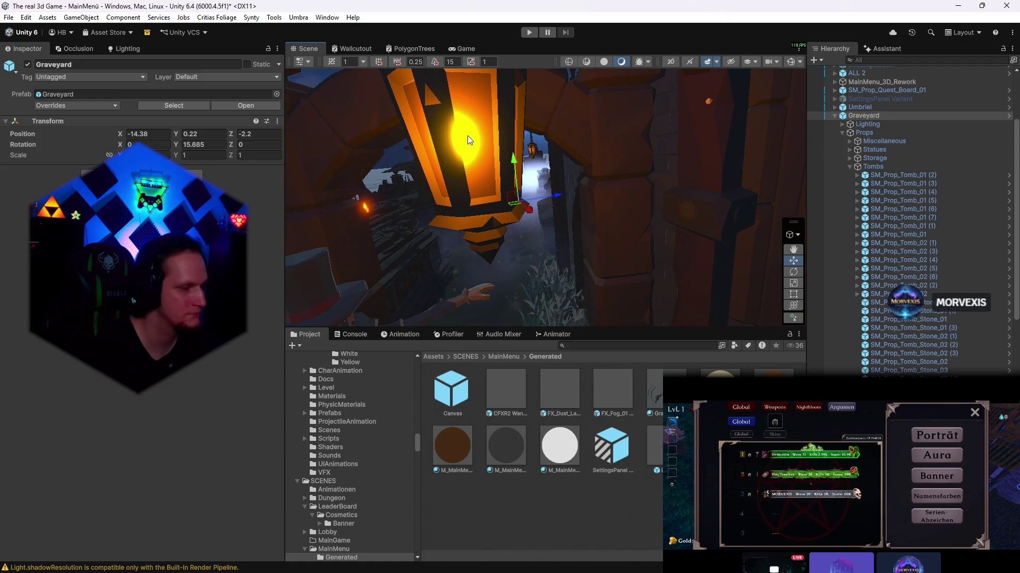
{"action": "left_click", "coordinate": [470, 142]}
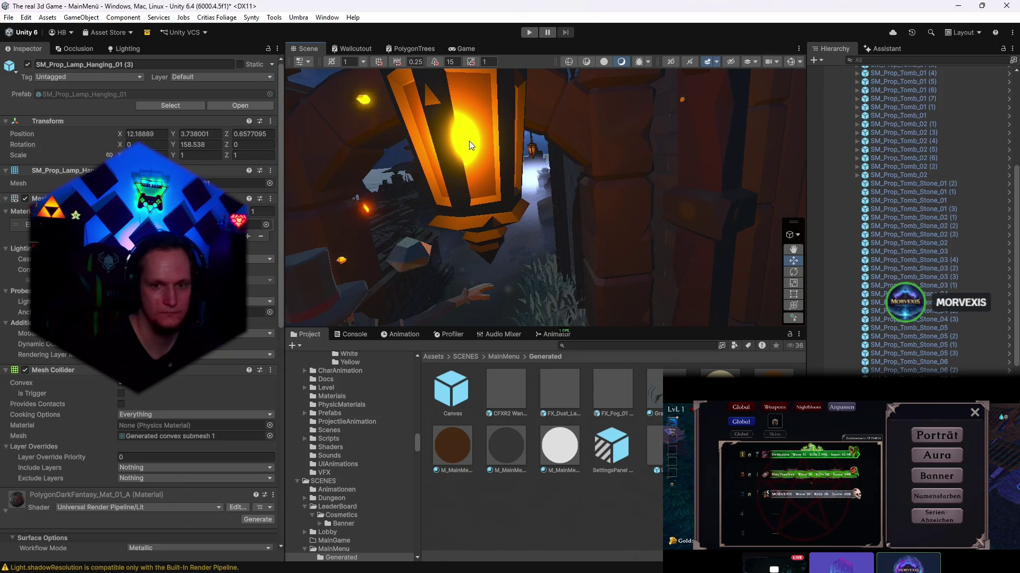
{"action": "left_click", "coordinate": [469, 141]}
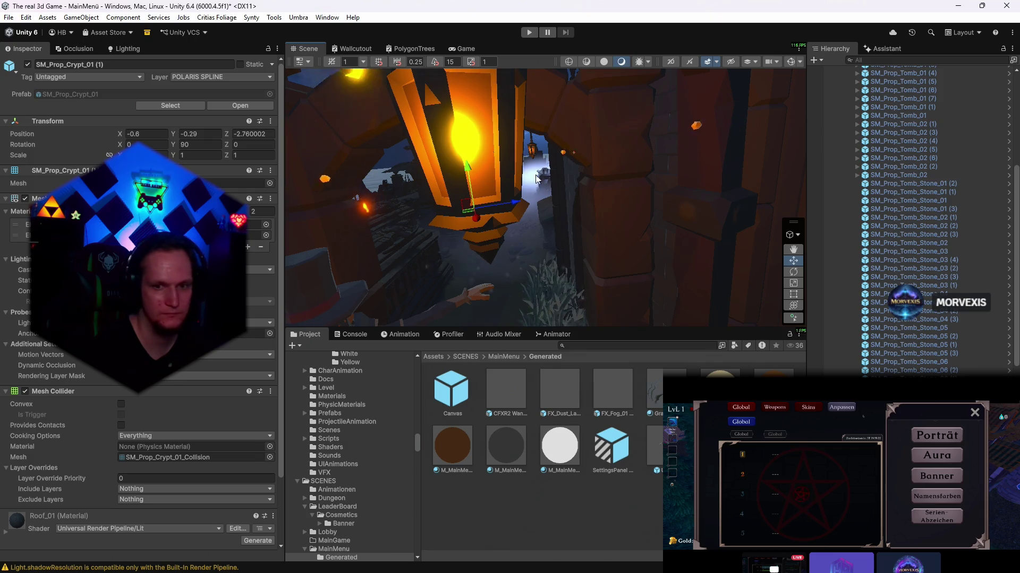
- Select Point Lights (2), (3) and (4), frame Point Light (4), then view the Game tab
{"action": "left_click_drag", "start_coordinate": [500, 127], "coordinate": [576, 176]}
{"action": "scroll", "coordinate": [849, 237], "scroll_direction": "up", "scroll_amount": 15}
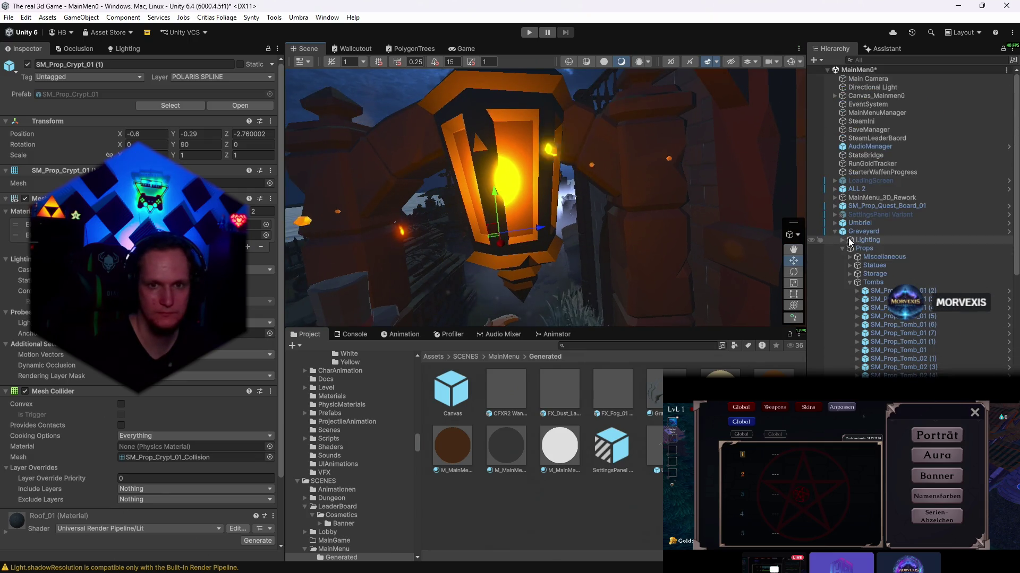
{"action": "left_click", "coordinate": [875, 266]}
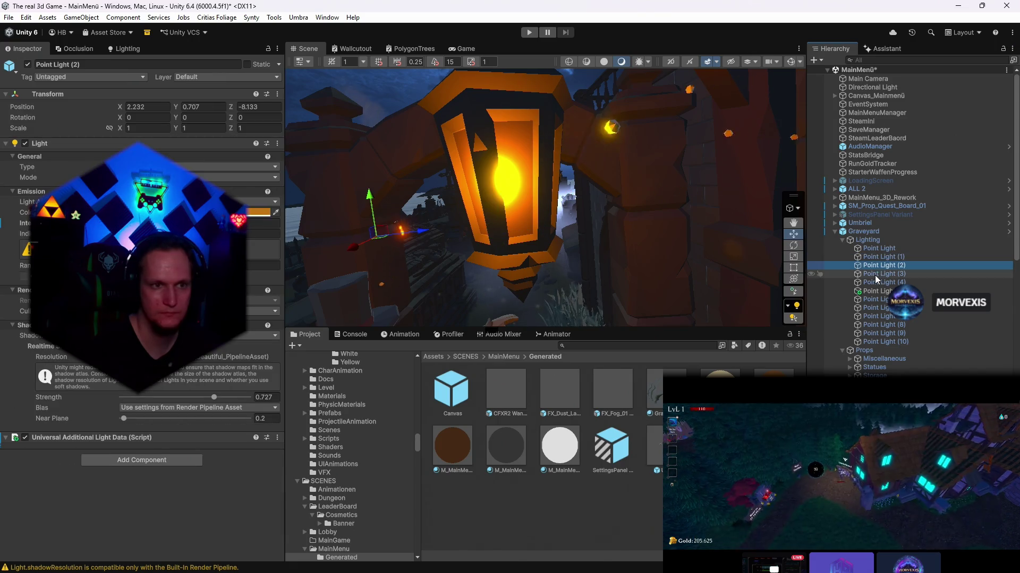
{"action": "left_click", "coordinate": [877, 275]}
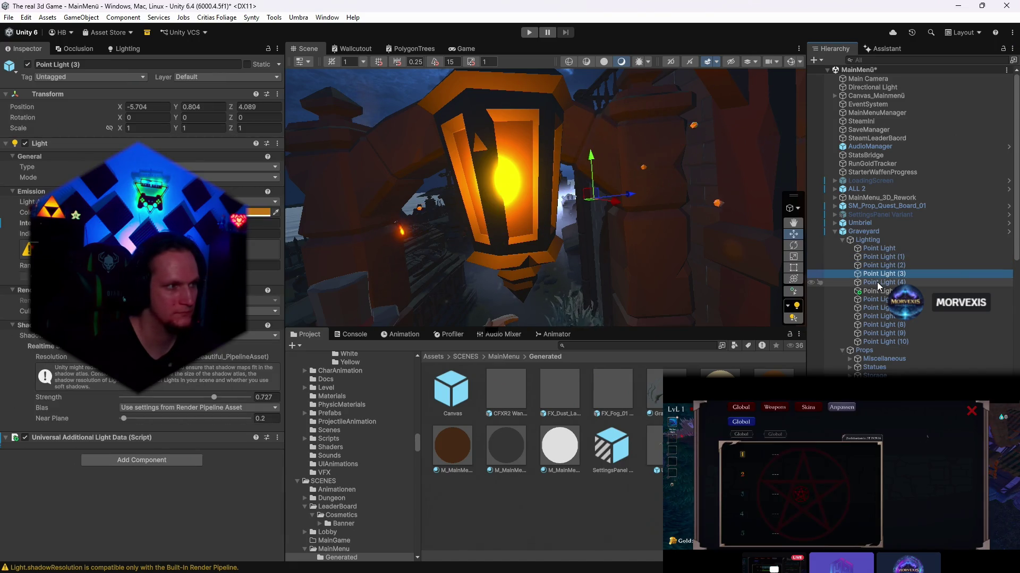
{"action": "left_click", "coordinate": [881, 283]}
{"action": "key", "text": "f"}
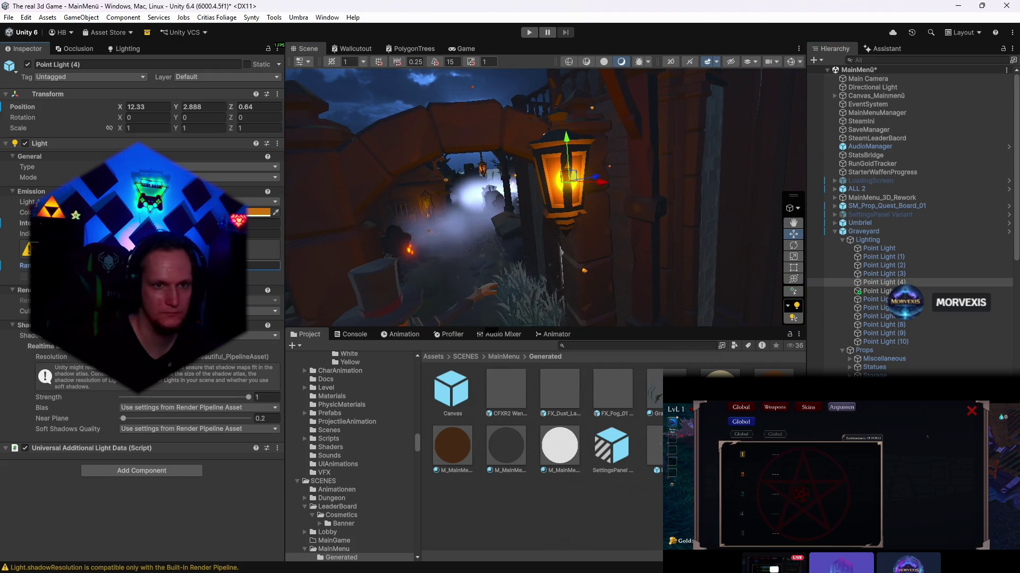
{"action": "left_click_drag", "start_coordinate": [624, 278], "coordinate": [531, 274]}
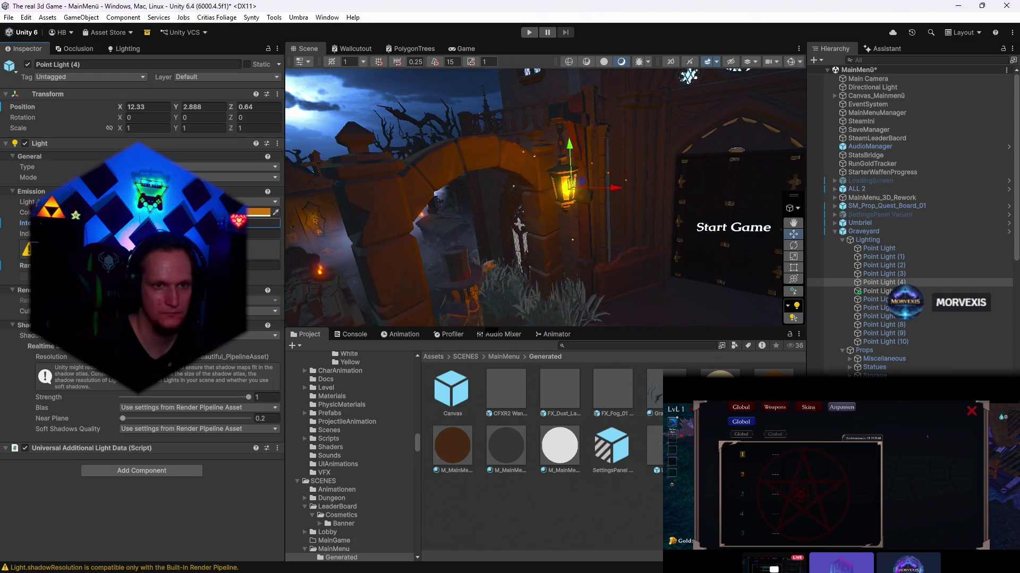
{"action": "left_click", "coordinate": [462, 48]}
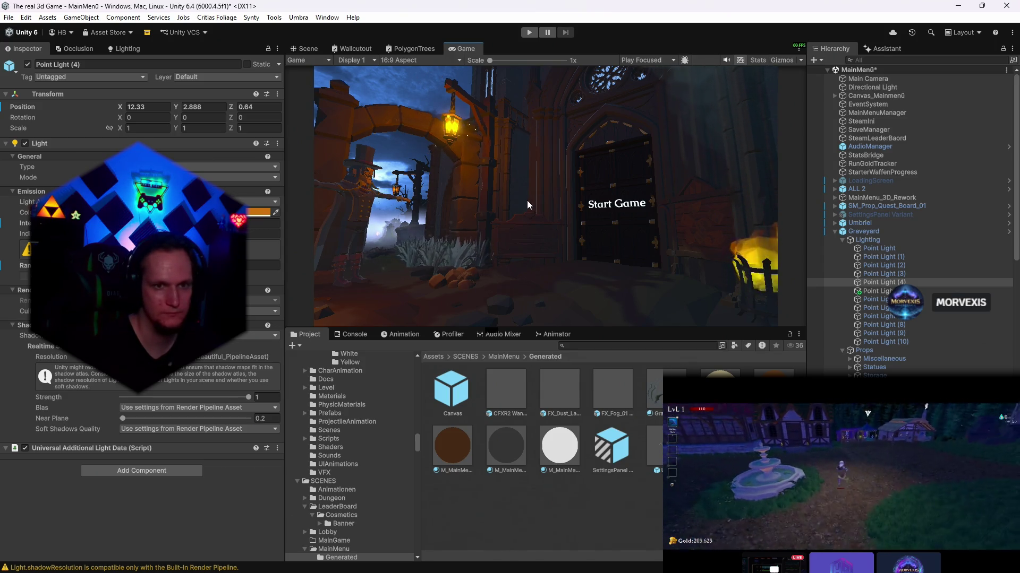
- Rotate the Directional Light to a Y rotation of 126.89
{"action": "left_click", "coordinate": [872, 87]}
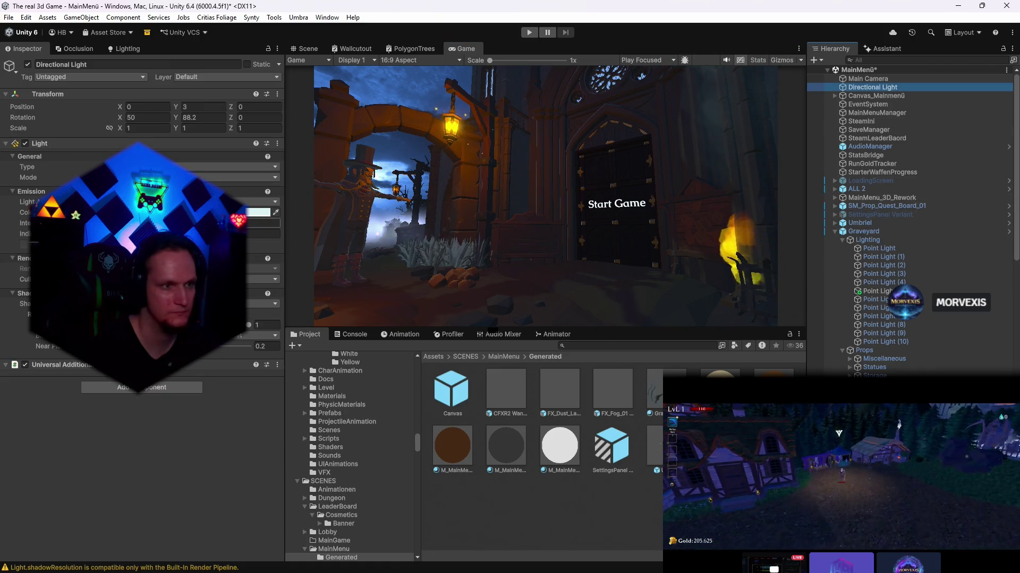
{"action": "left_click", "coordinate": [263, 234]}
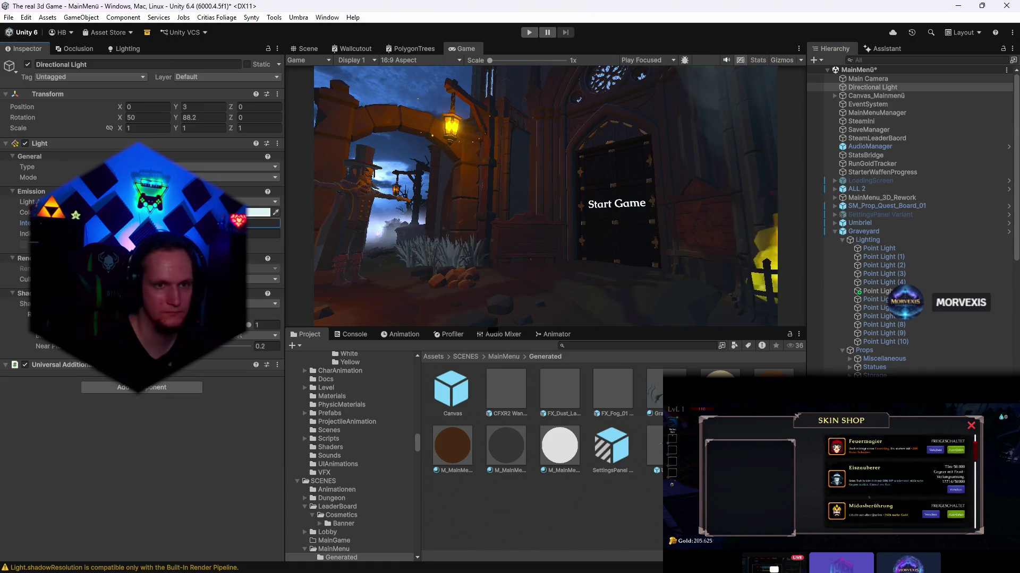
{"action": "left_click", "coordinate": [263, 223]}
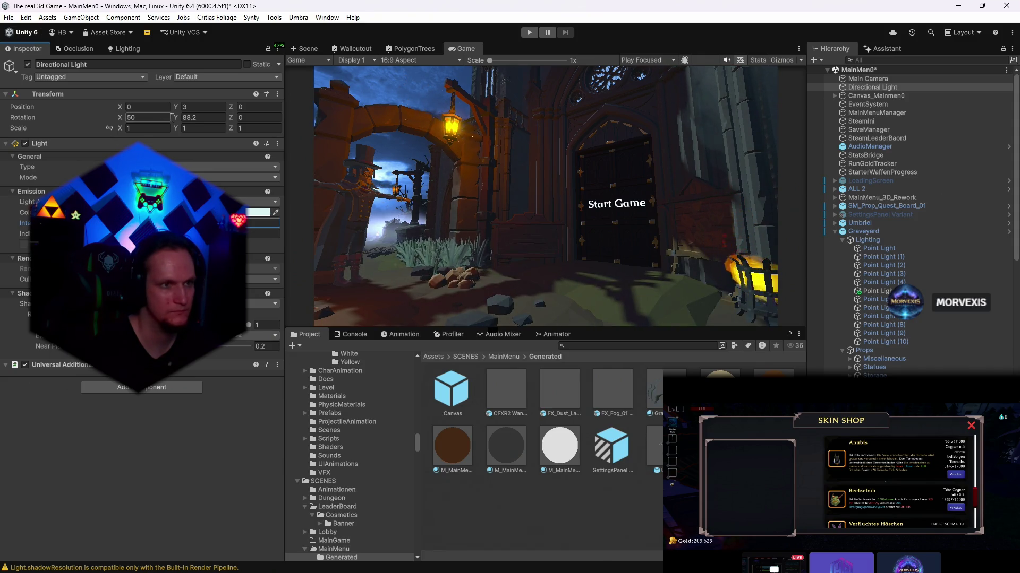
{"action": "left_click_drag", "start_coordinate": [187, 123], "coordinate": [461, 137]}
{"action": "left_click_drag", "start_coordinate": [516, 153], "coordinate": [505, 155]}
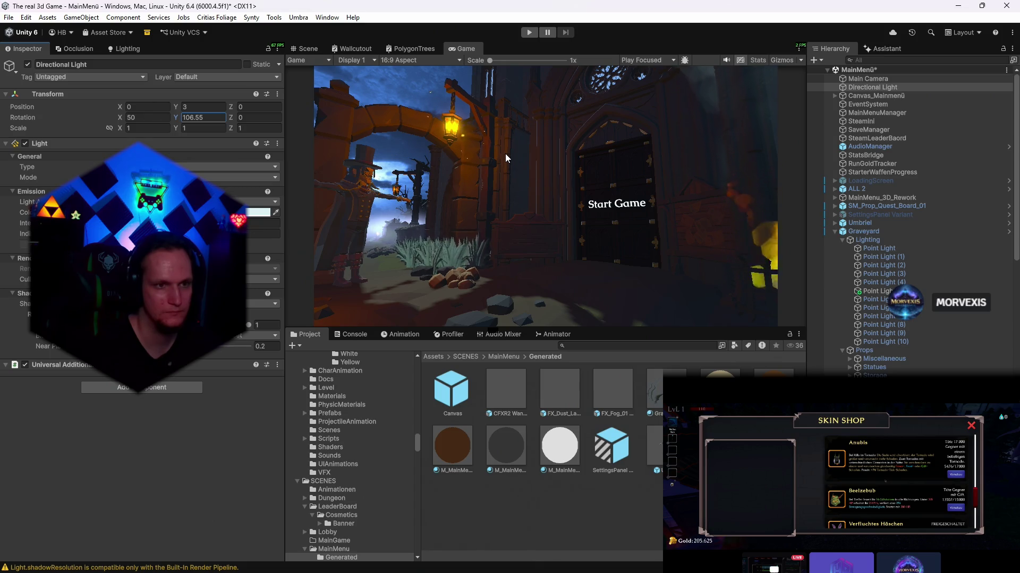
{"action": "mouse_move", "coordinate": [505, 154]}
{"action": "left_mouse_down"}
{"action": "mouse_move", "coordinate": [647, 177]}
{"action": "mouse_move", "coordinate": [957, 192]}
{"action": "left_mouse_up"}
{"action": "left_click_drag", "start_coordinate": [889, 198], "coordinate": [297, 302]}
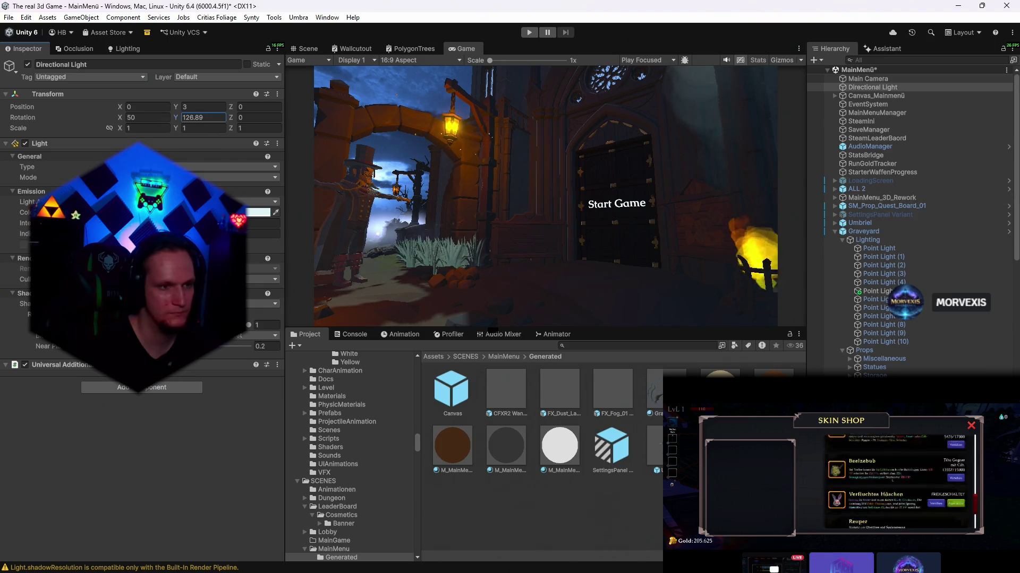
- Set the light's shadow bias to Custom with depth and normal bias both 0
{"action": "left_click", "coordinate": [260, 335]}
{"action": "left_click", "coordinate": [223, 359]}
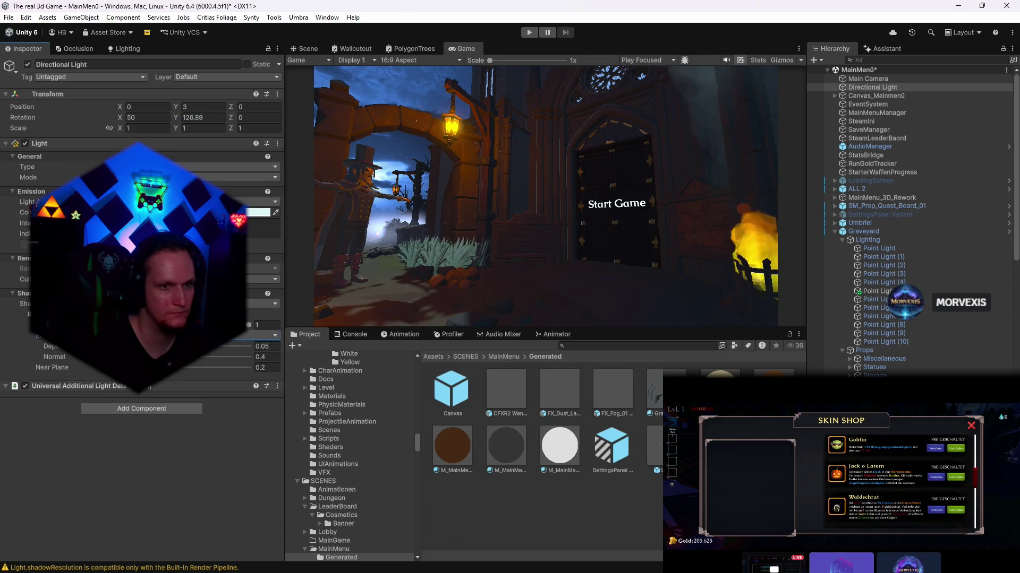
{"action": "left_click_drag", "start_coordinate": [126, 346], "coordinate": [136, 346]}
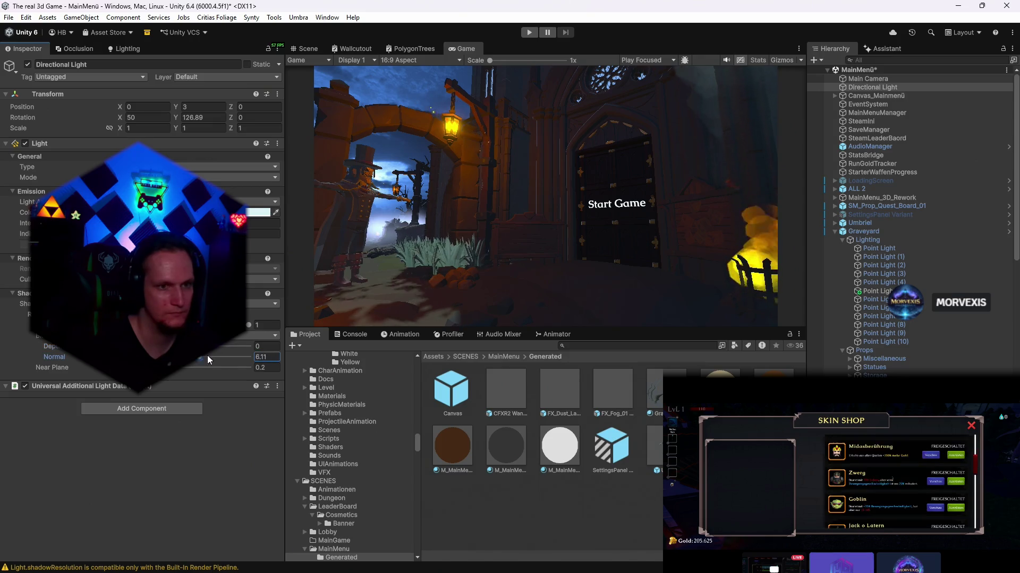
{"action": "left_click_drag", "start_coordinate": [207, 355], "coordinate": [106, 357]}
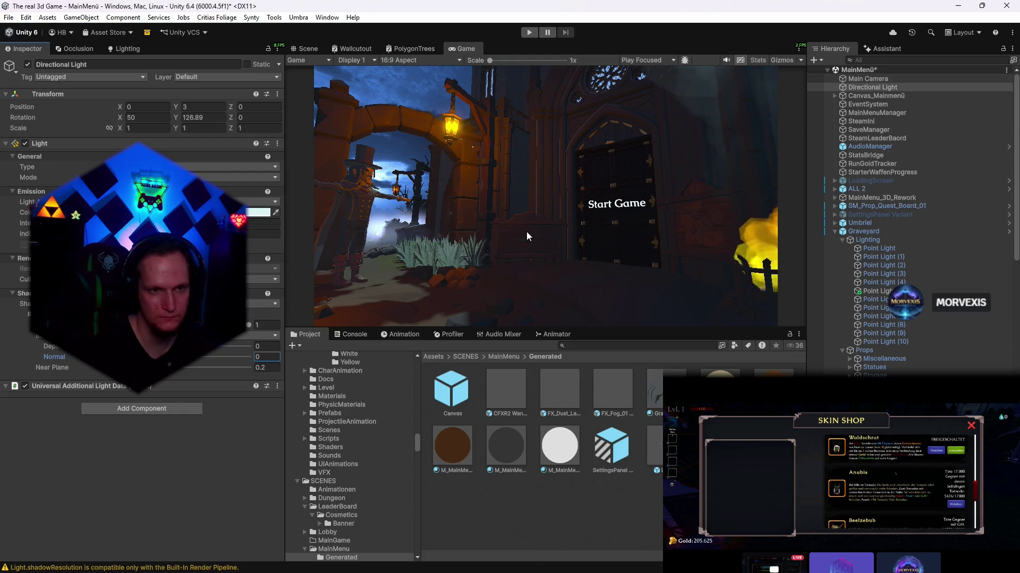
{"action": "left_click", "coordinate": [307, 48]}
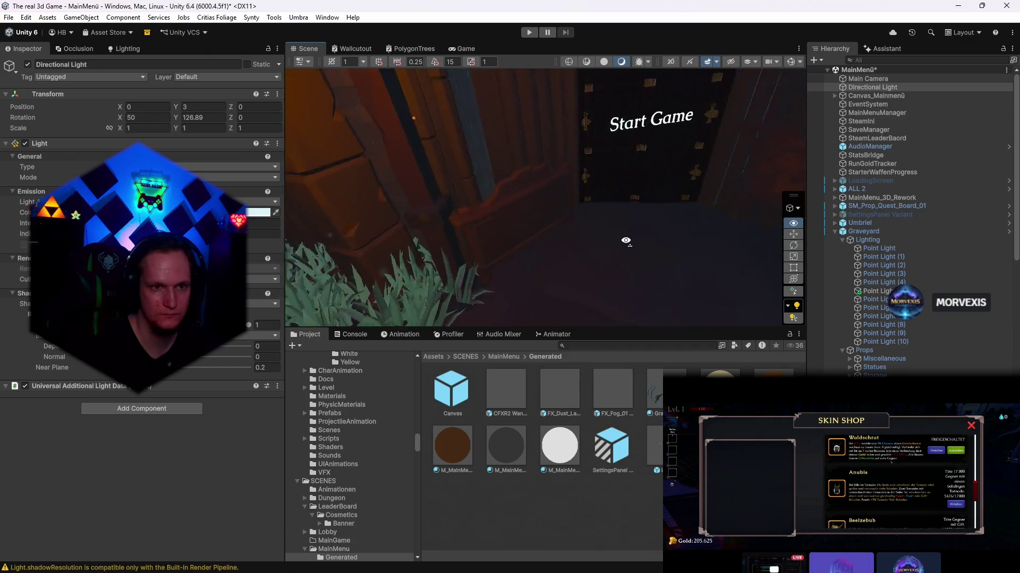
- Select the Visuals group of the Interact_Wishlist_Steam notice board
{"action": "left_click", "coordinate": [514, 228]}
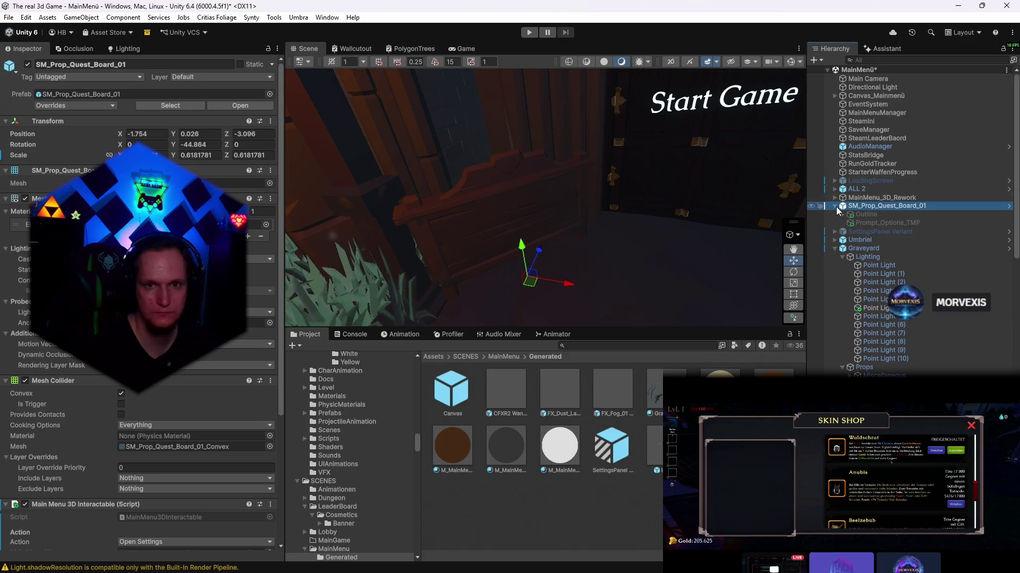
{"action": "mouse_move", "coordinate": [522, 247]}
{"action": "left_mouse_down"}
{"action": "mouse_move", "coordinate": [518, 223]}
{"action": "mouse_move", "coordinate": [521, 244]}
{"action": "mouse_move", "coordinate": [708, 234]}
{"action": "mouse_move", "coordinate": [584, 206]}
{"action": "left_mouse_up"}
{"action": "left_click", "coordinate": [574, 205]}
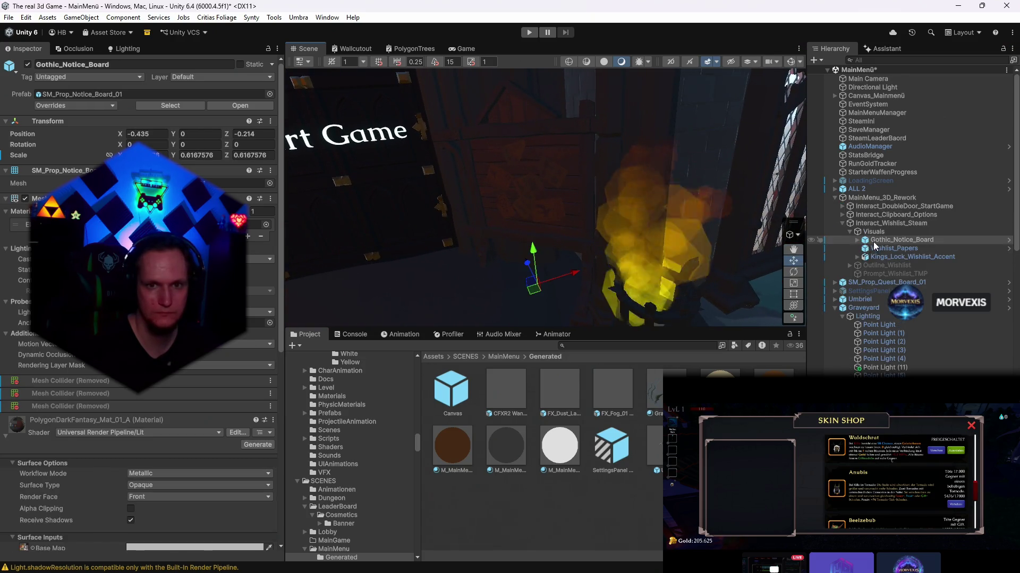
{"action": "left_click", "coordinate": [680, 247]}
- Scale the Visuals group to 0.85858 and lift it to Y 0.192, previewing in Game view
{"action": "mouse_move", "coordinate": [576, 284]}
{"action": "left_mouse_down"}
{"action": "mouse_move", "coordinate": [561, 266]}
{"action": "mouse_move", "coordinate": [562, 276]}
{"action": "mouse_move", "coordinate": [627, 246]}
{"action": "mouse_move", "coordinate": [627, 282]}
{"action": "left_mouse_up"}
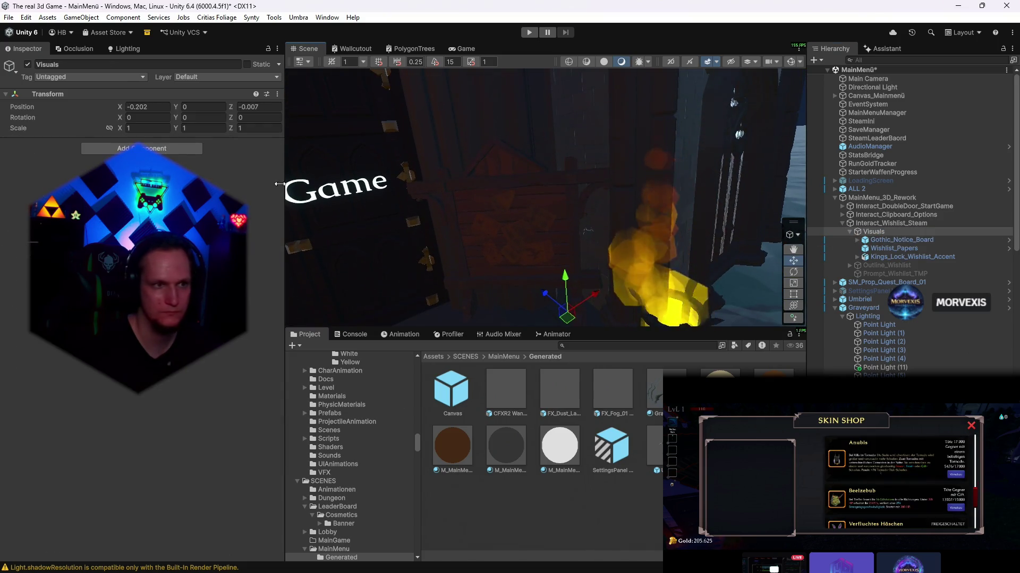
{"action": "left_click", "coordinate": [794, 306]}
{"action": "mouse_move", "coordinate": [576, 315]}
{"action": "left_mouse_down"}
{"action": "mouse_move", "coordinate": [568, 324]}
{"action": "mouse_move", "coordinate": [601, 274]}
{"action": "mouse_move", "coordinate": [575, 203]}
{"action": "left_mouse_up"}
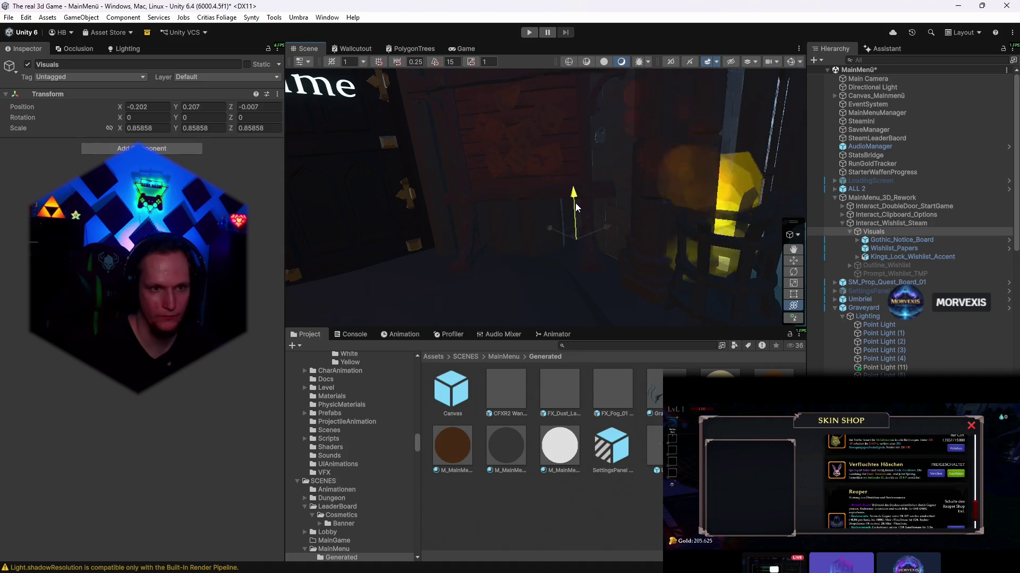
{"action": "left_click", "coordinate": [473, 49]}
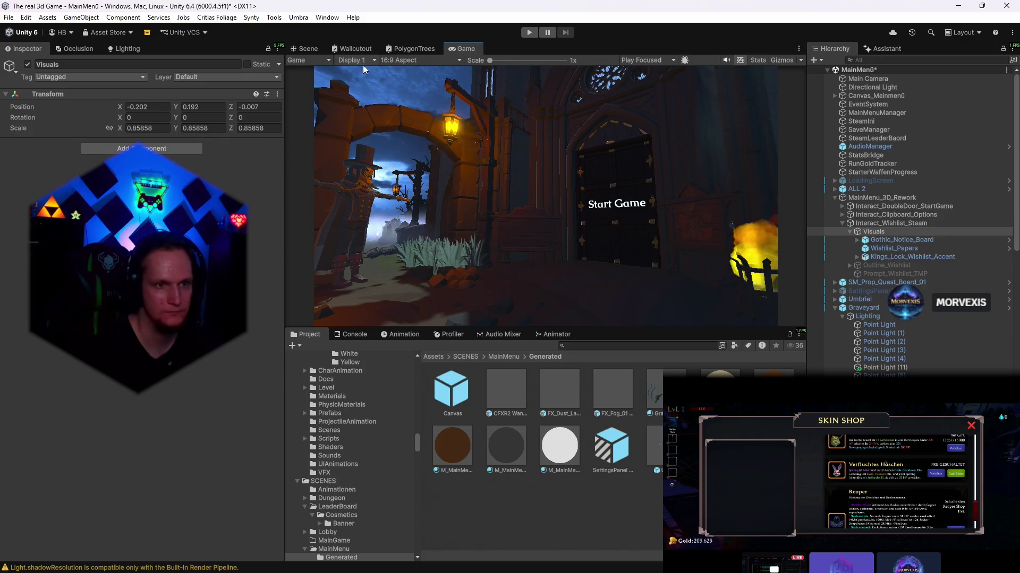
{"action": "left_click", "coordinate": [875, 88]}
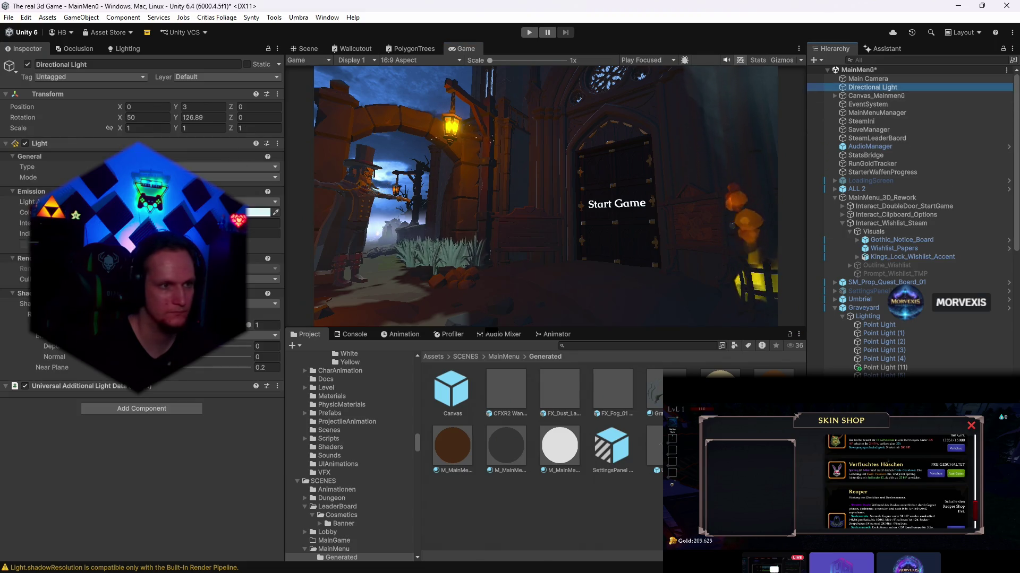
- Pick the black swatch (000000) for the Directional Light's Light Color, after briefly trying cyan
{"action": "left_click", "coordinate": [259, 212]}
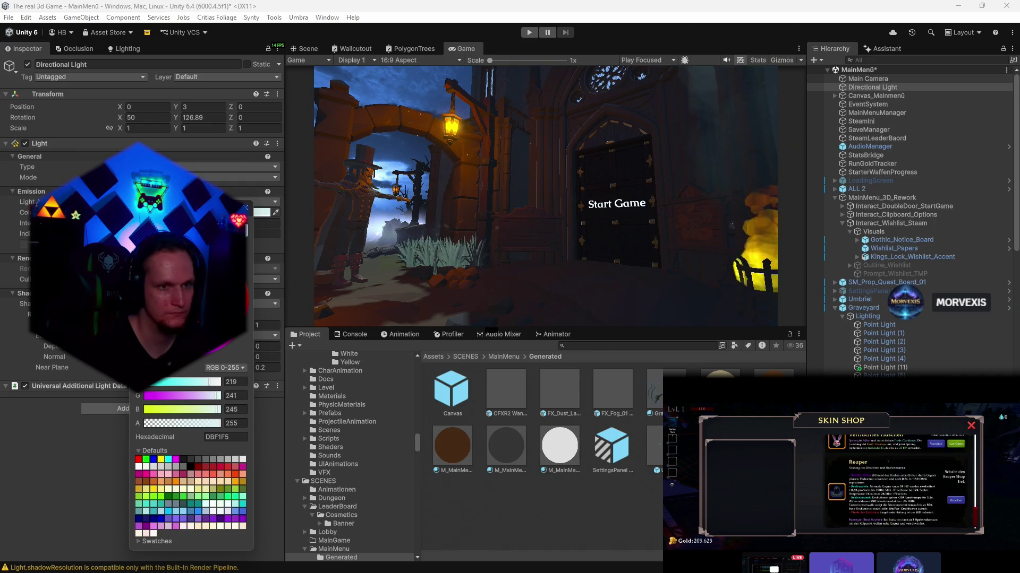
{"action": "left_click_drag", "start_coordinate": [186, 298], "coordinate": [181, 266]}
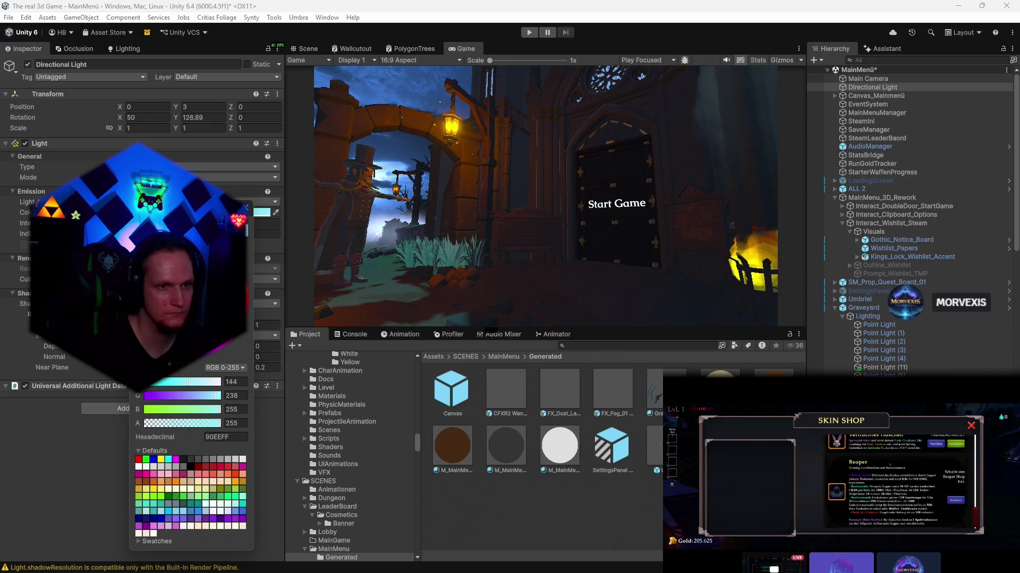
{"action": "left_click", "coordinate": [191, 467]}
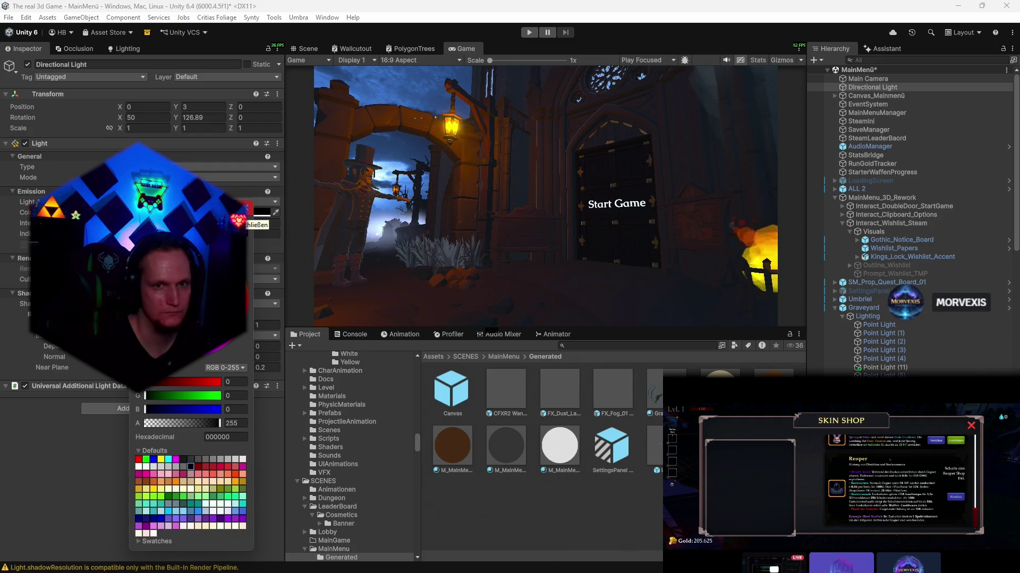
{"action": "left_click", "coordinate": [245, 208]}
{"action": "left_click", "coordinate": [308, 48]}
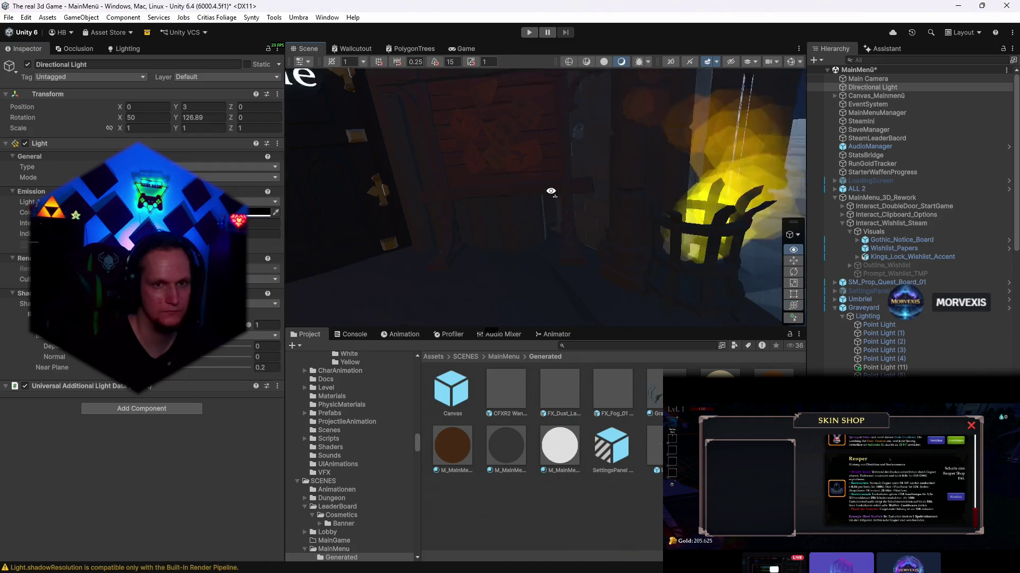
- Duplicate Point Light (4) as Point Light (12) and place it in the brazier at 16.419, 0.271, 2.787
{"action": "left_click_drag", "start_coordinate": [551, 191], "coordinate": [400, 215]}
{"action": "left_click", "coordinate": [883, 359]}
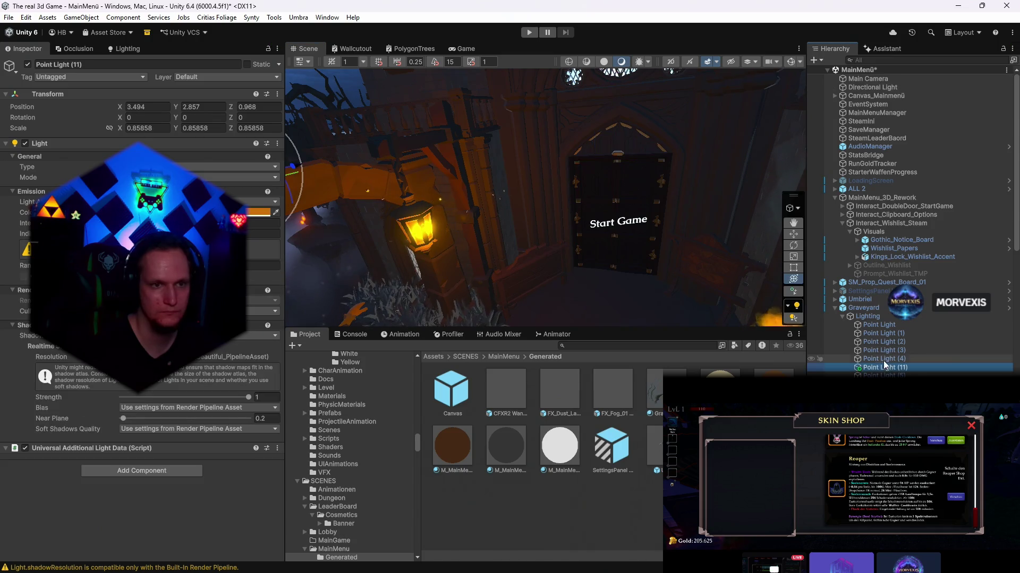
{"action": "key", "text": "ctrl+d"}
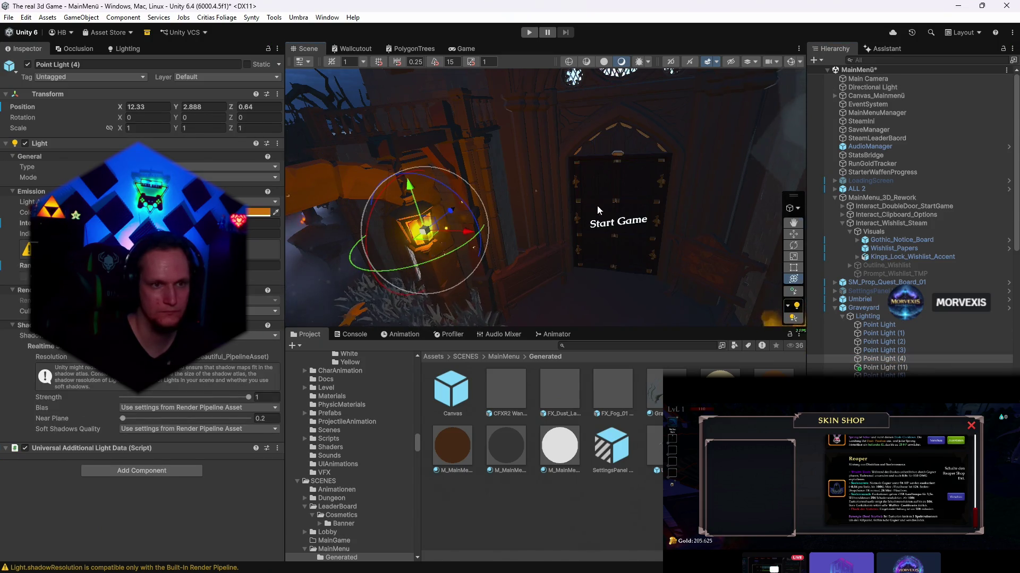
{"action": "mouse_move", "coordinate": [420, 196]}
{"action": "left_mouse_down"}
{"action": "mouse_move", "coordinate": [726, 279]}
{"action": "mouse_move", "coordinate": [554, 341]}
{"action": "mouse_move", "coordinate": [504, 416]}
{"action": "mouse_move", "coordinate": [337, 163]}
{"action": "left_mouse_up"}
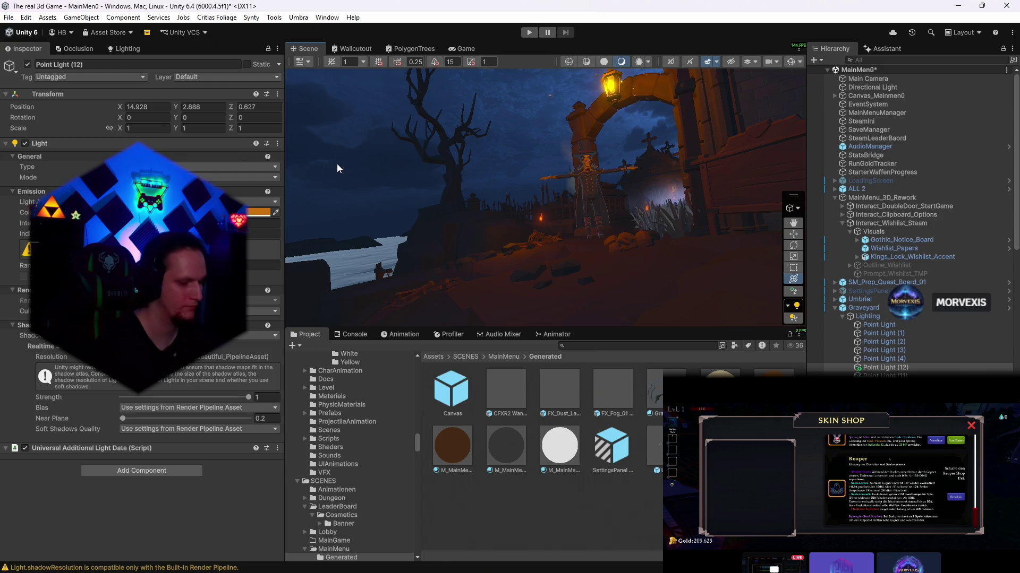
{"action": "key", "text": "ctrl+shift+f"}
{"action": "mouse_move", "coordinate": [439, 171]}
{"action": "left_mouse_down"}
{"action": "mouse_move", "coordinate": [682, 230]}
{"action": "mouse_move", "coordinate": [594, 262]}
{"action": "mouse_move", "coordinate": [526, 204]}
{"action": "mouse_move", "coordinate": [533, 223]}
{"action": "mouse_move", "coordinate": [568, 223]}
{"action": "mouse_move", "coordinate": [545, 221]}
{"action": "left_mouse_up"}
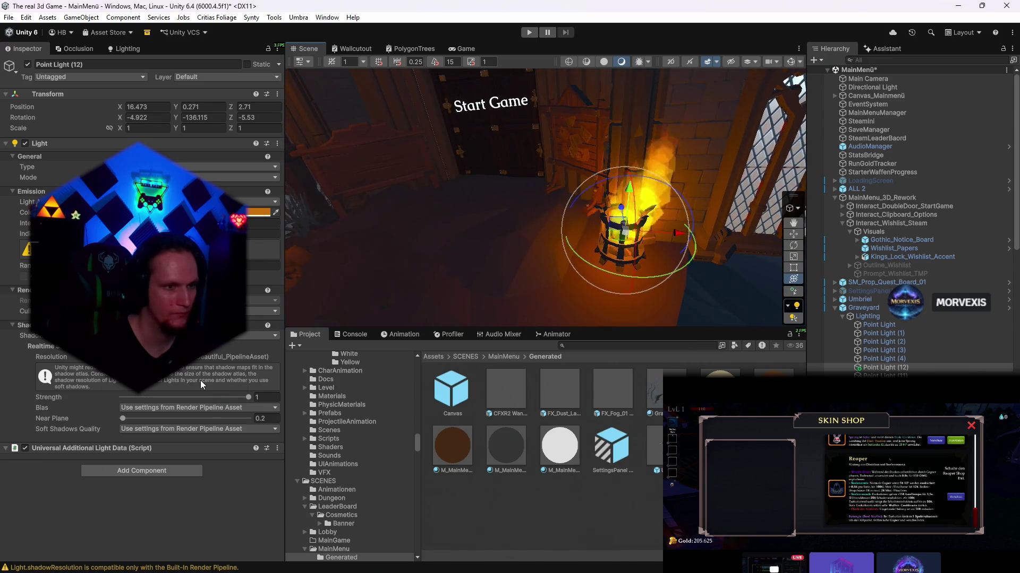
{"action": "mouse_move", "coordinate": [611, 265]}
{"action": "left_mouse_down"}
{"action": "mouse_move", "coordinate": [670, 280]}
{"action": "mouse_move", "coordinate": [597, 236]}
{"action": "left_mouse_up"}
{"action": "left_click", "coordinate": [463, 48]}
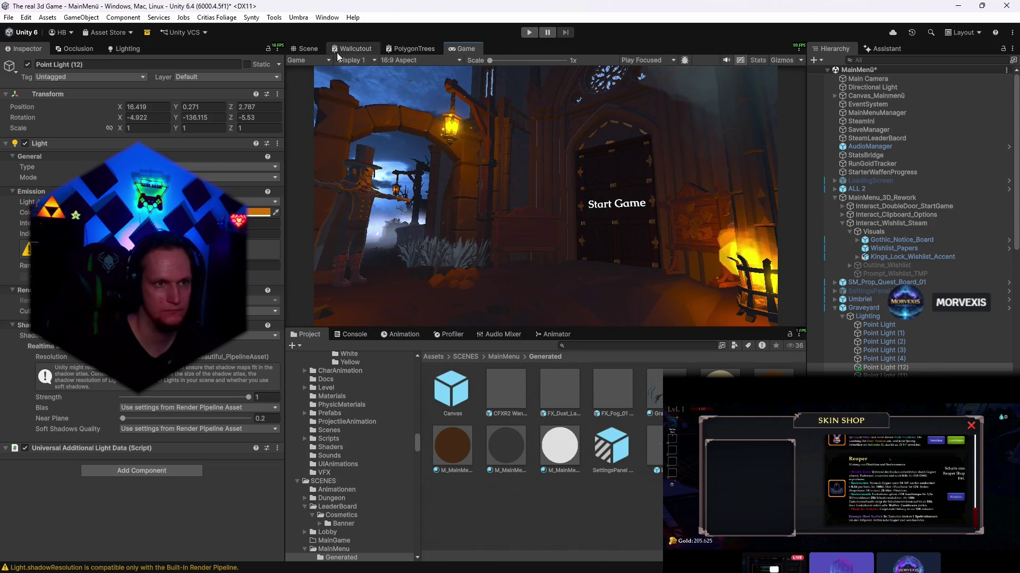
- Frame the brazier light in Scene view and check its glow in the Game view
{"action": "left_click", "coordinate": [308, 49]}
{"action": "mouse_move", "coordinate": [531, 212]}
{"action": "left_mouse_down"}
{"action": "mouse_move", "coordinate": [511, 145]}
{"action": "mouse_move", "coordinate": [503, 187]}
{"action": "mouse_move", "coordinate": [471, 178]}
{"action": "left_mouse_up"}
{"action": "key", "text": "f"}
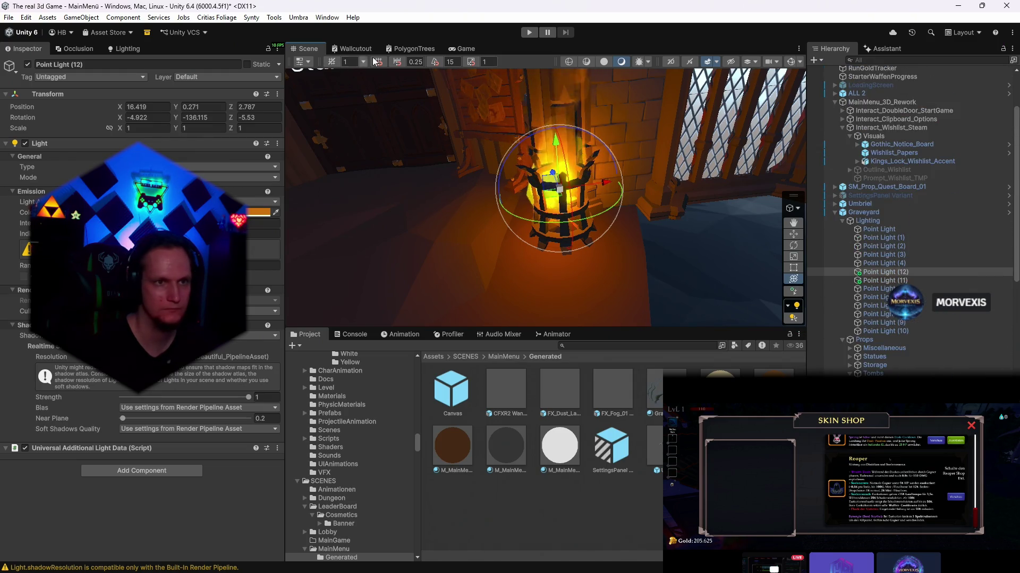
{"action": "left_click", "coordinate": [472, 48]}
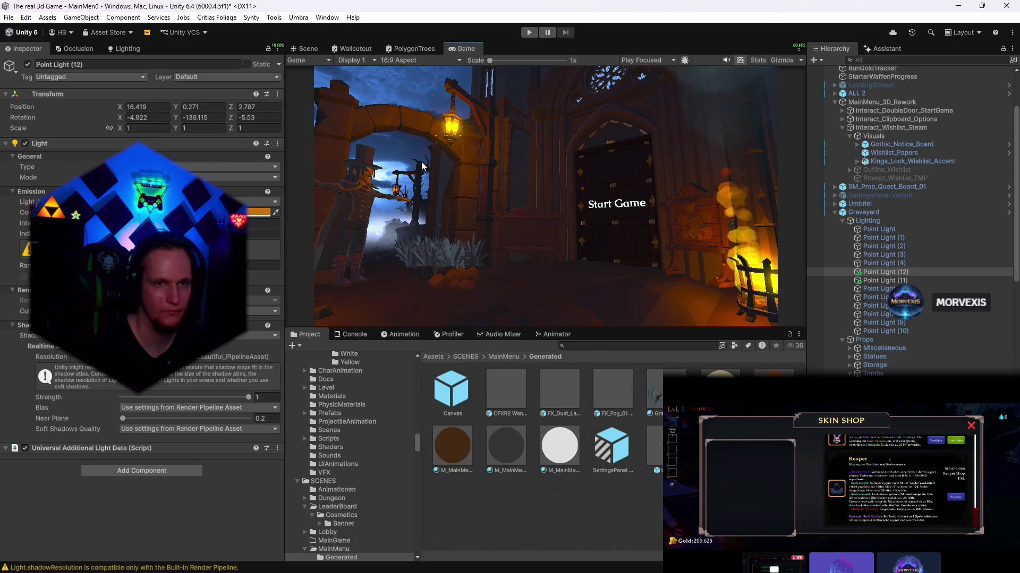
- Return to Scene view and select the FX_Dust_Large_Soft Variant particles in the Hierarchy
{"action": "left_click", "coordinate": [308, 52]}
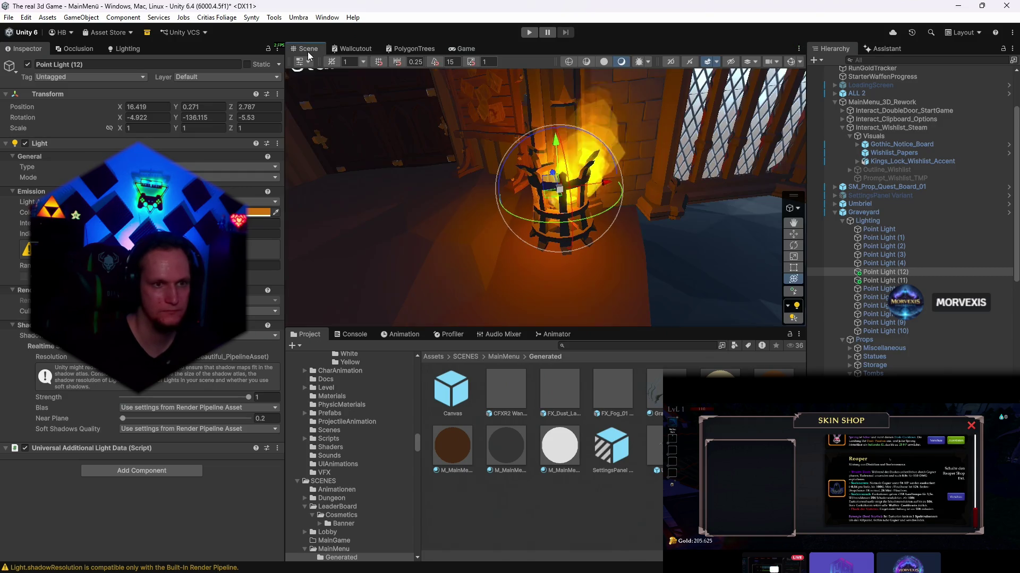
{"action": "scroll", "coordinate": [909, 336], "scroll_direction": "up", "scroll_amount": 3}
{"action": "scroll", "coordinate": [909, 337], "scroll_direction": "down", "scroll_amount": 15}
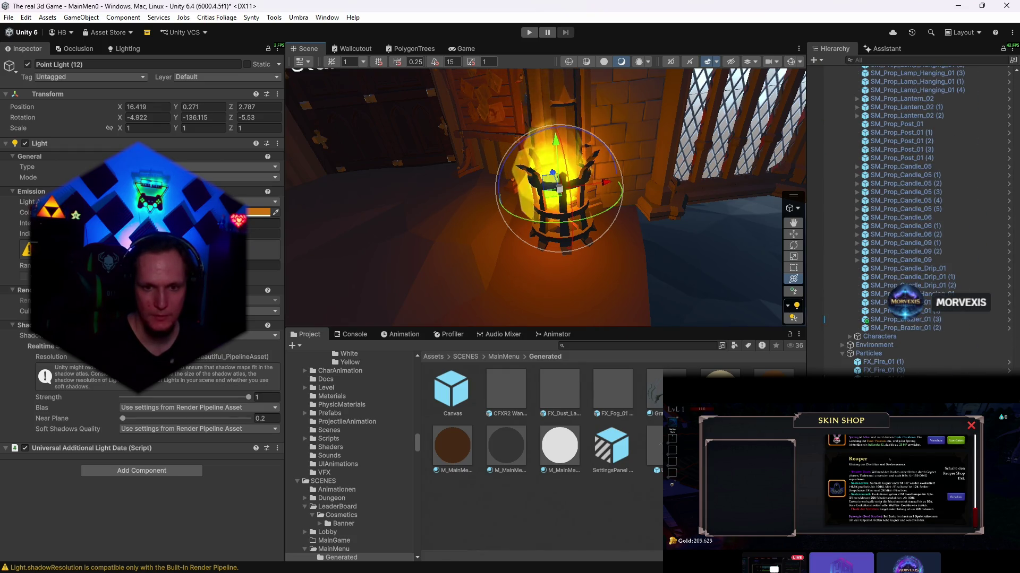
{"action": "left_click", "coordinate": [892, 387]}
- Move the FX_Dust_Large_Soft Variant (1) dust to X -1.65, Z -2.61, checking it in the Game view
{"action": "key", "text": "f"}
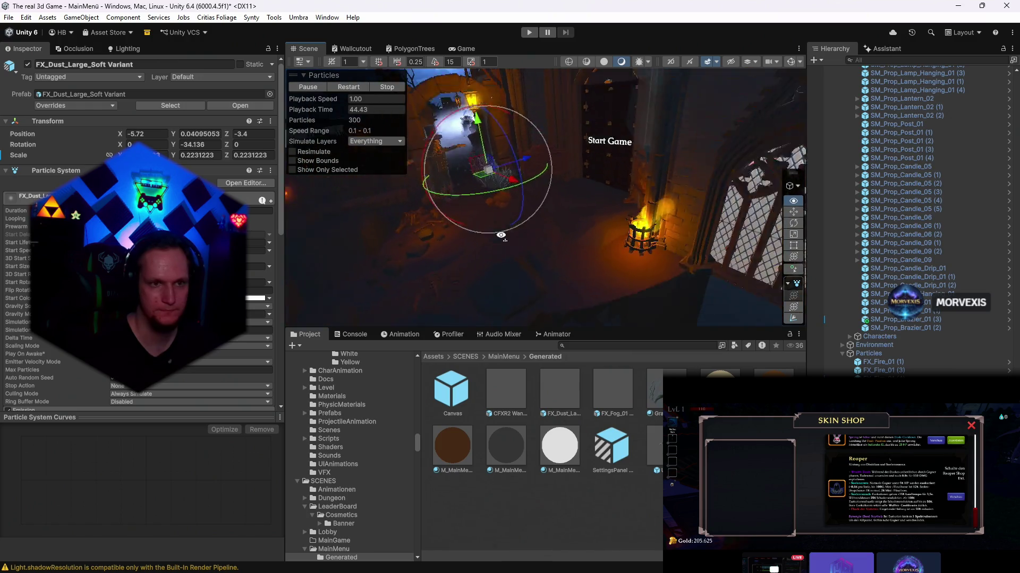
{"action": "mouse_move", "coordinate": [496, 196]}
{"action": "left_mouse_down"}
{"action": "mouse_move", "coordinate": [544, 246]}
{"action": "mouse_move", "coordinate": [565, 248]}
{"action": "left_mouse_up"}
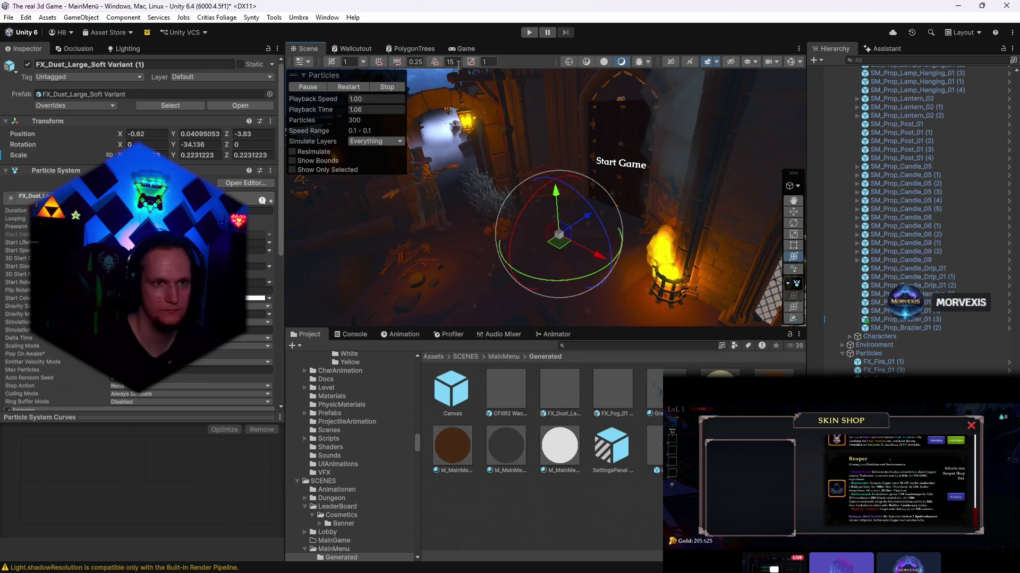
{"action": "left_click", "coordinate": [462, 49]}
{"action": "left_click", "coordinate": [307, 49]}
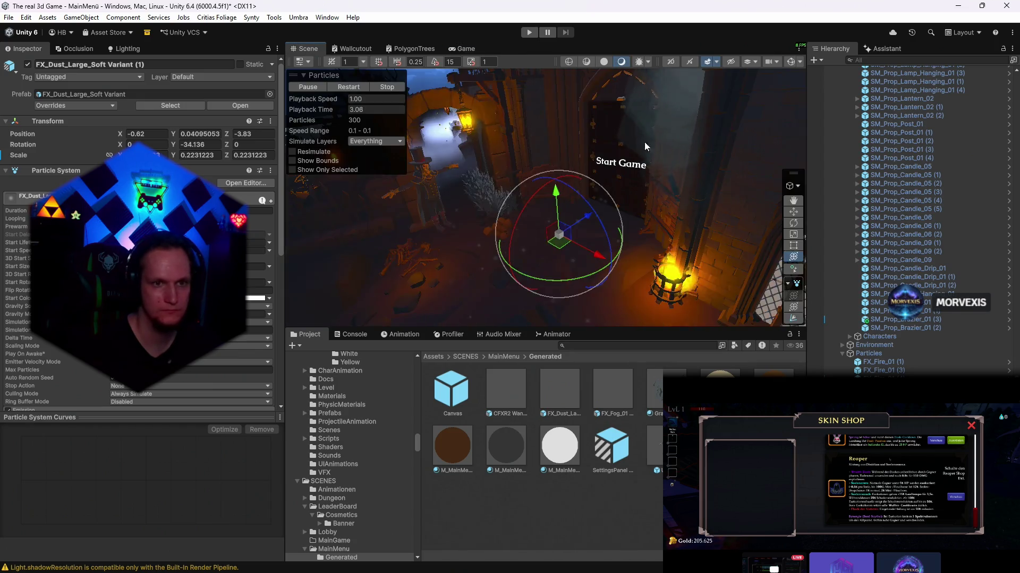
{"action": "mouse_move", "coordinate": [645, 141]}
{"action": "left_mouse_down"}
{"action": "mouse_move", "coordinate": [633, 219]}
{"action": "mouse_move", "coordinate": [567, 199]}
{"action": "mouse_move", "coordinate": [549, 151]}
{"action": "left_mouse_up"}
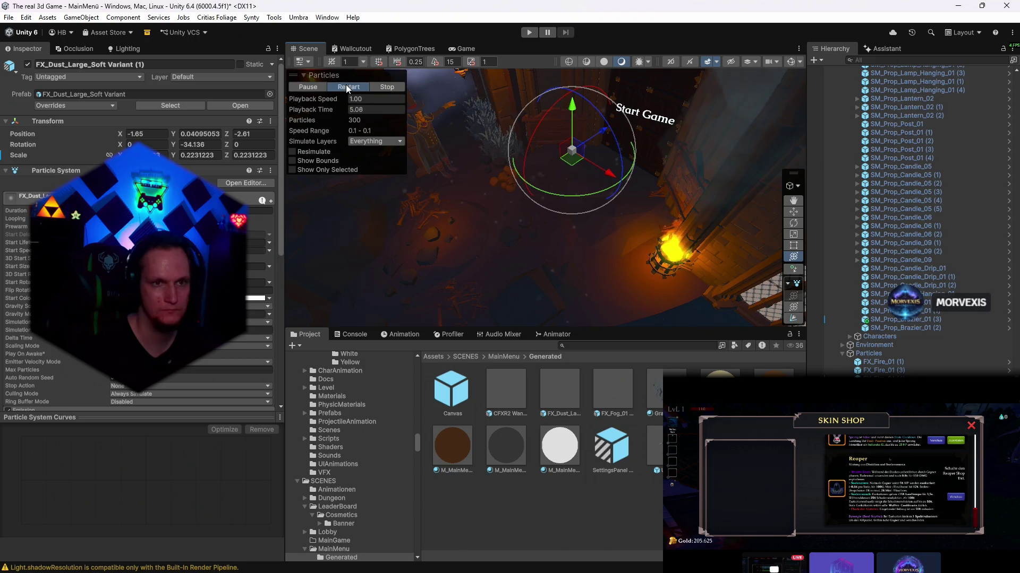
{"action": "left_click", "coordinate": [463, 48]}
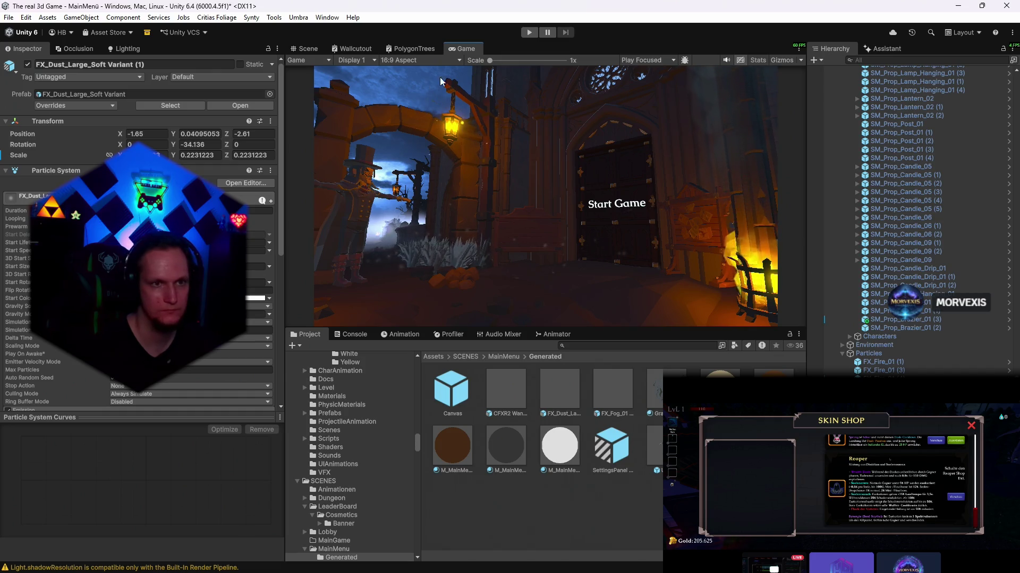
{"action": "left_click", "coordinate": [300, 49]}
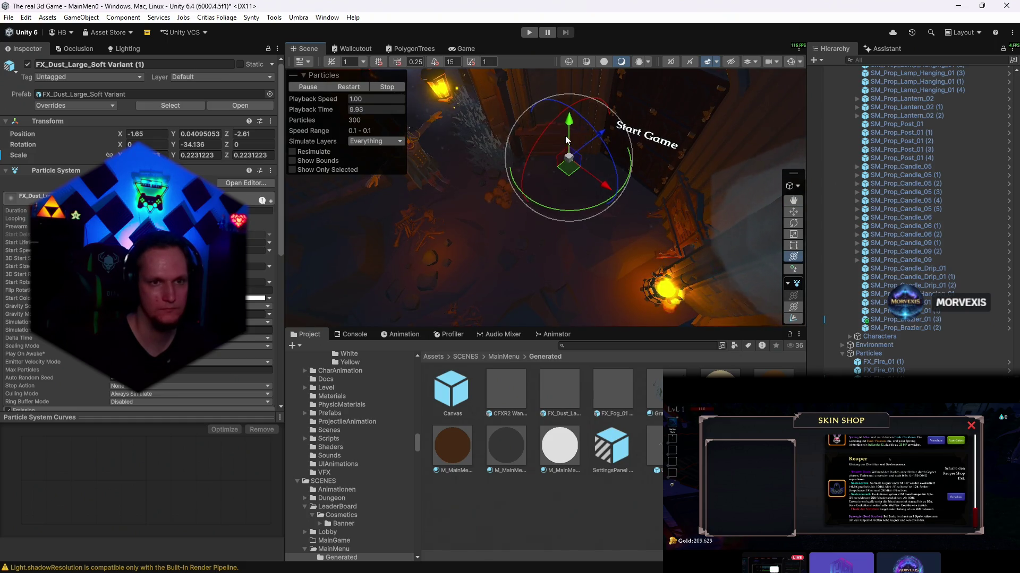
- Lower the dust to Y -0.8, preview it from the game camera, then select Umbriel
{"action": "left_click_drag", "start_coordinate": [566, 139], "coordinate": [566, 156]}
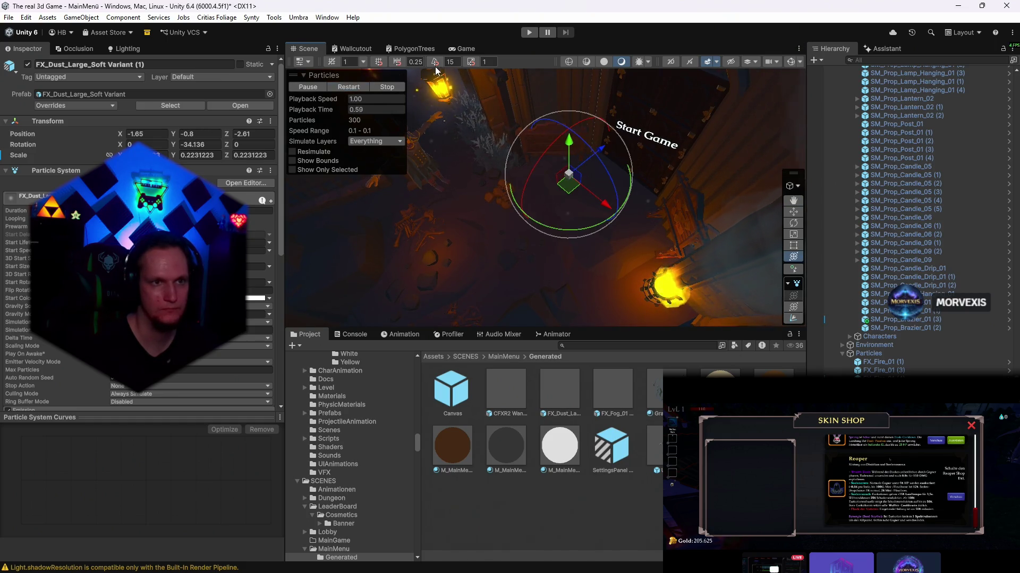
{"action": "left_click", "coordinate": [462, 48]}
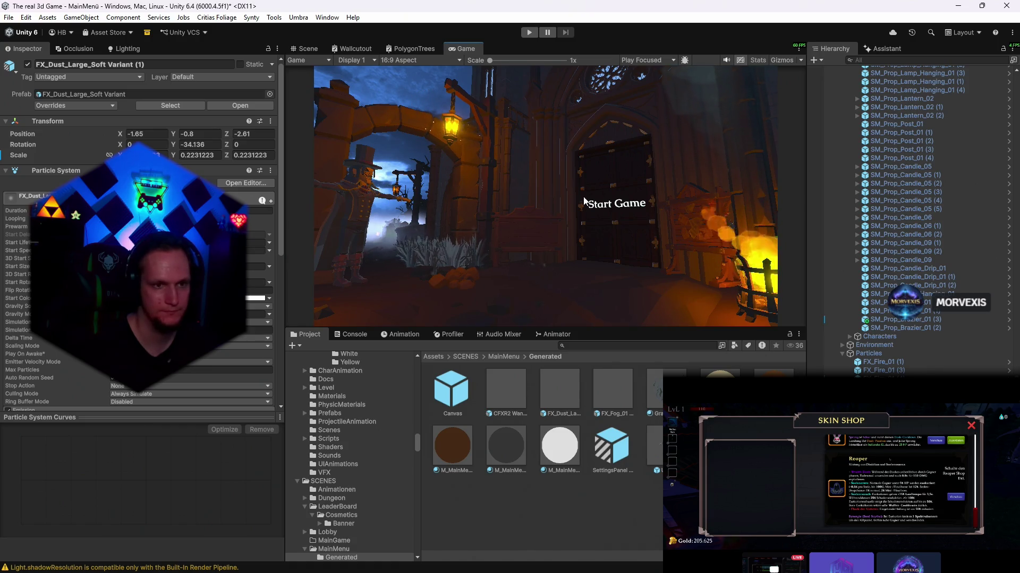
{"action": "left_click", "coordinate": [309, 49]}
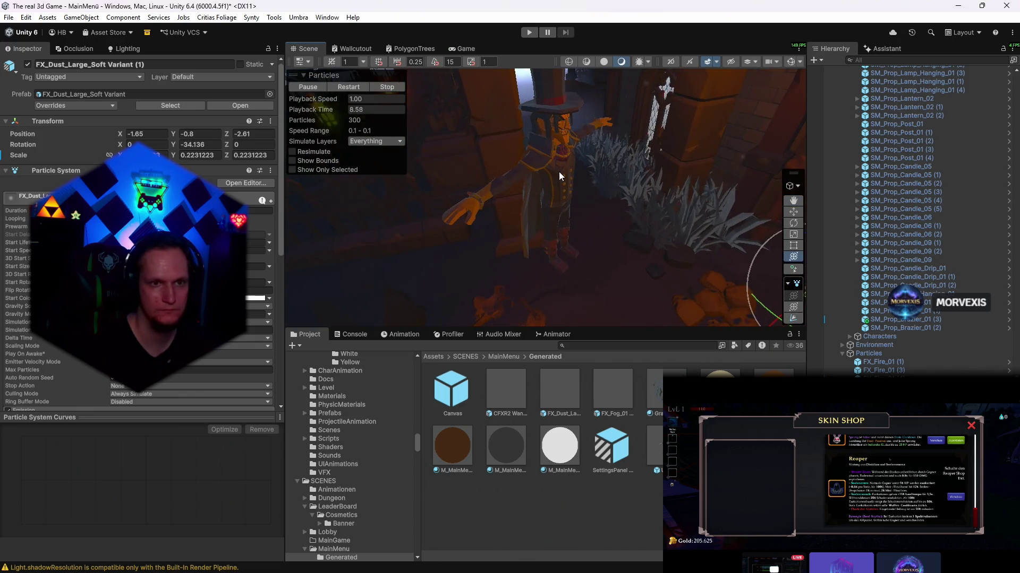
{"action": "left_click", "coordinate": [559, 171]}
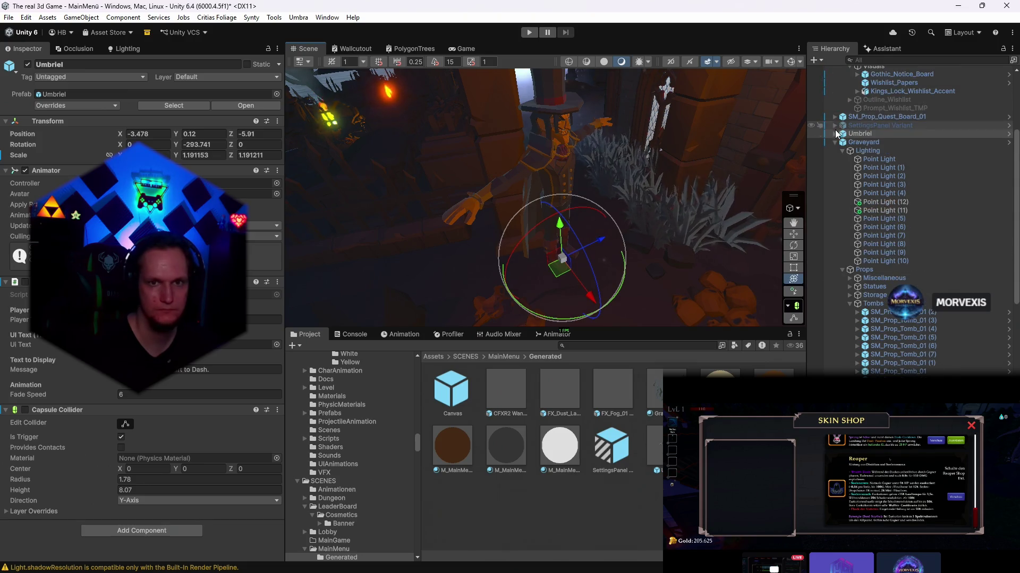
- Select Umbriel's SM_Chr_Count_01 mesh and review its Inspector settings
{"action": "left_click", "coordinate": [834, 134]}
{"action": "left_click", "coordinate": [868, 168]}
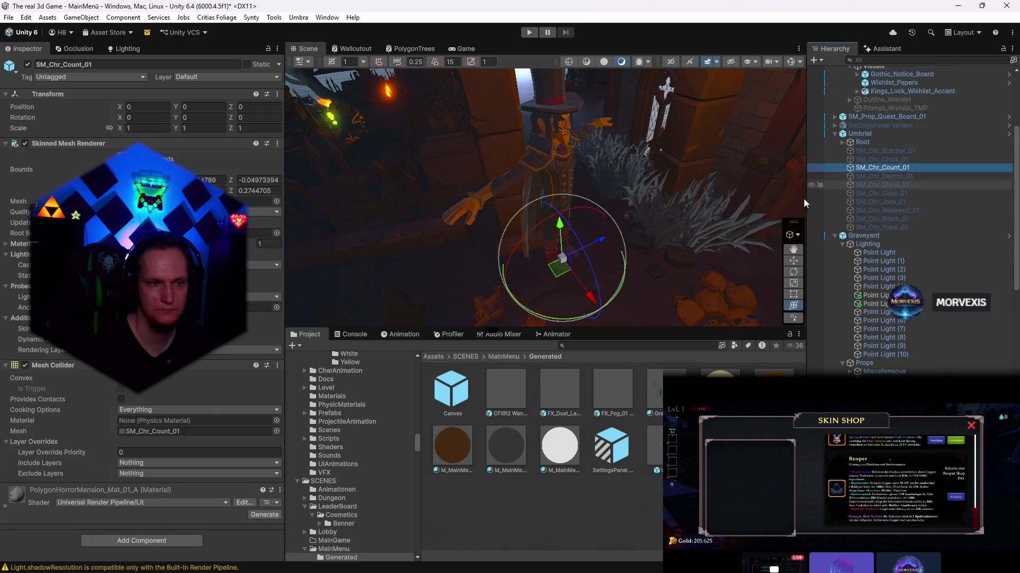
{"action": "scroll", "coordinate": [51, 477], "scroll_direction": "down", "scroll_amount": 10}
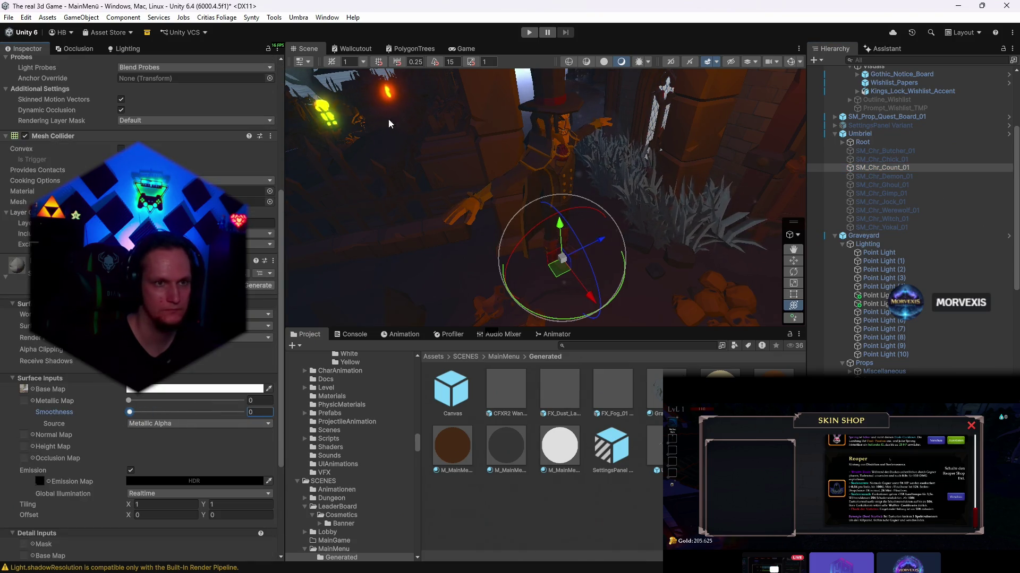
- Check the Game view, then turn the scene camera to face the rose window and select it
{"action": "left_click", "coordinate": [461, 48]}
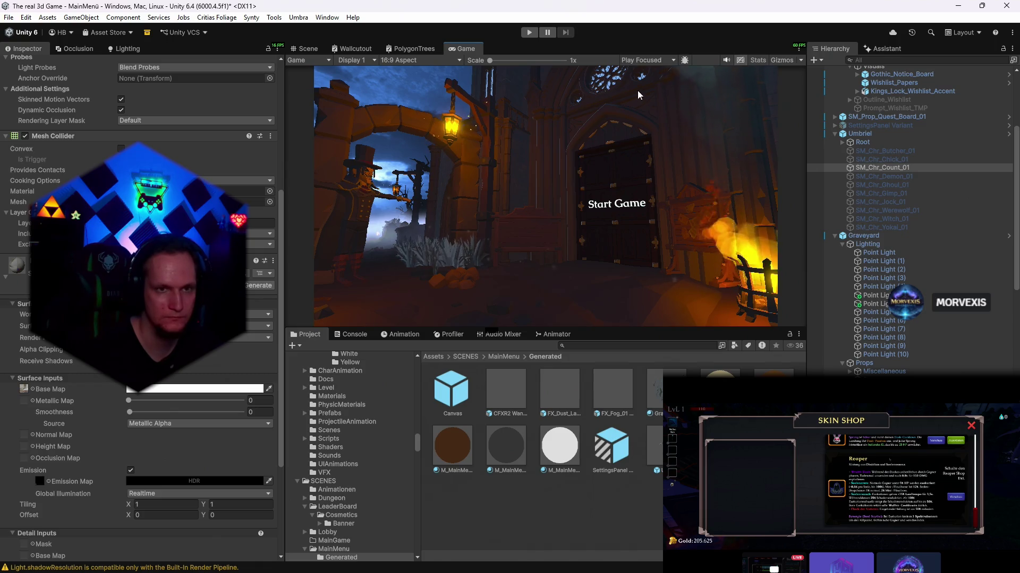
{"action": "key", "text": "ctrl+1"}
{"action": "mouse_move", "coordinate": [608, 129]}
{"action": "left_mouse_down"}
{"action": "mouse_move", "coordinate": [478, 186]}
{"action": "mouse_move", "coordinate": [531, 213]}
{"action": "mouse_move", "coordinate": [245, 567]}
{"action": "mouse_move", "coordinate": [425, 213]}
{"action": "mouse_move", "coordinate": [578, 152]}
{"action": "left_mouse_up"}
{"action": "left_click", "coordinate": [581, 149]}
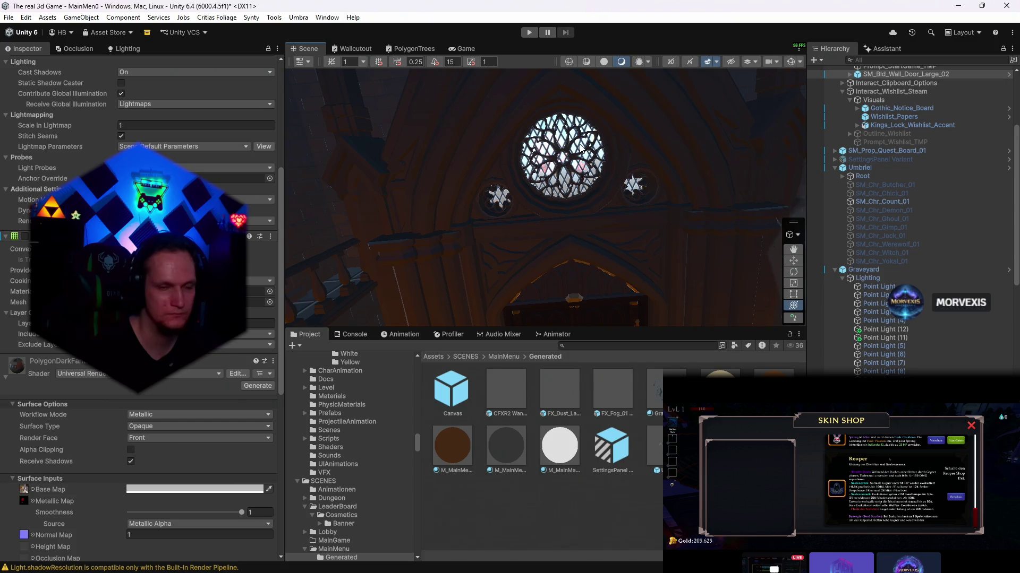
- Select the rose window glass and raise its WindowGlass_04 Smoothness to 1
{"action": "left_click", "coordinate": [581, 151]}
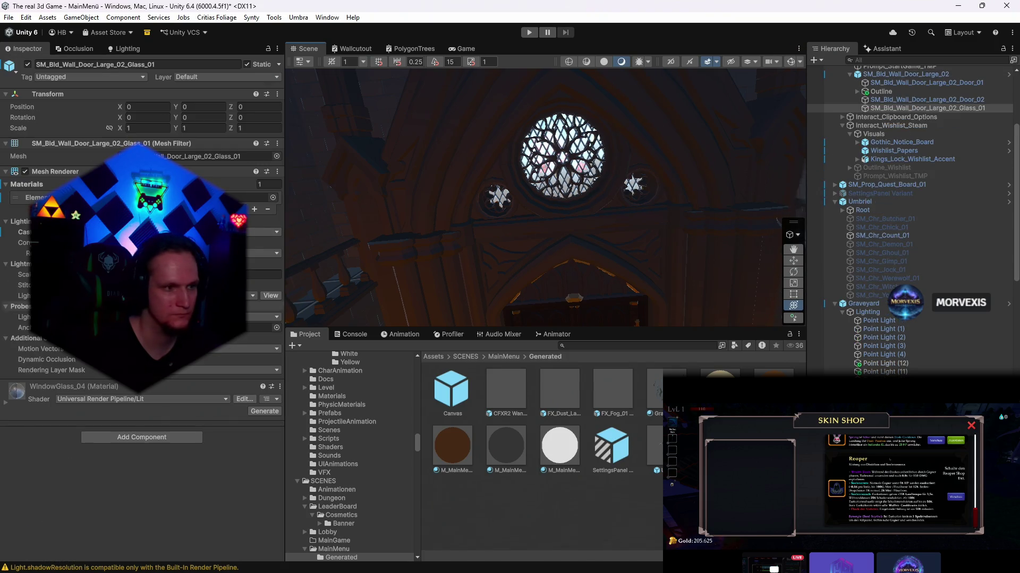
{"action": "left_click", "coordinate": [14, 404]}
{"action": "scroll", "coordinate": [110, 380], "scroll_direction": "down", "scroll_amount": 6}
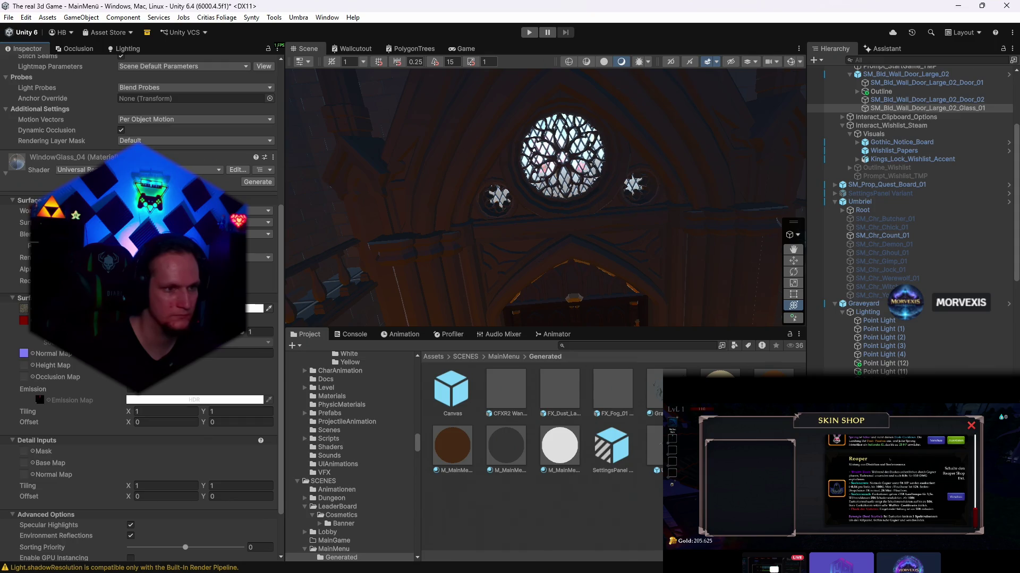
{"action": "left_click_drag", "start_coordinate": [237, 336], "coordinate": [276, 342]}
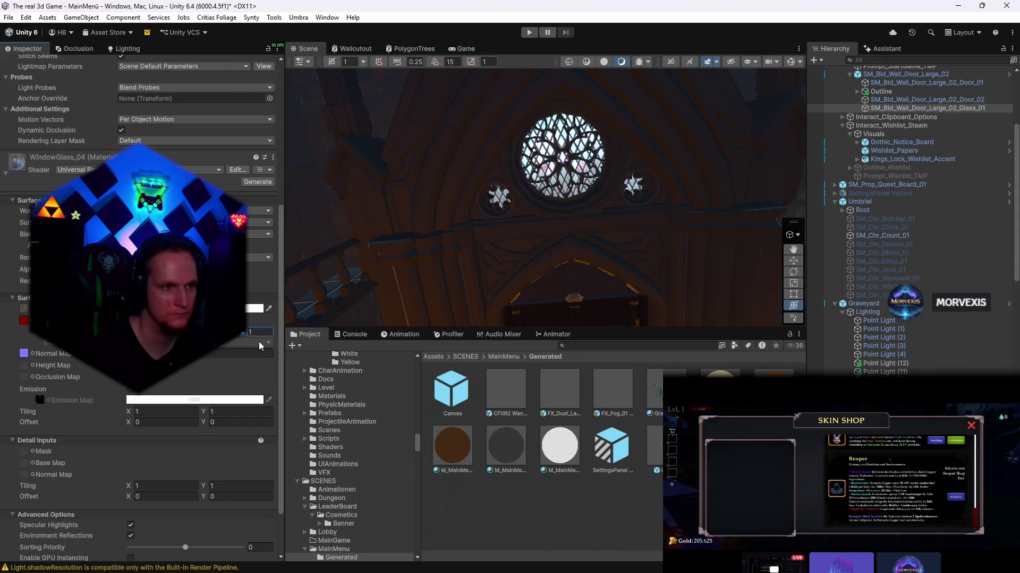
- Enable emission with an HDR colour at about intensity 5.9 and check it in the Game view
{"action": "left_click", "coordinate": [130, 390]}
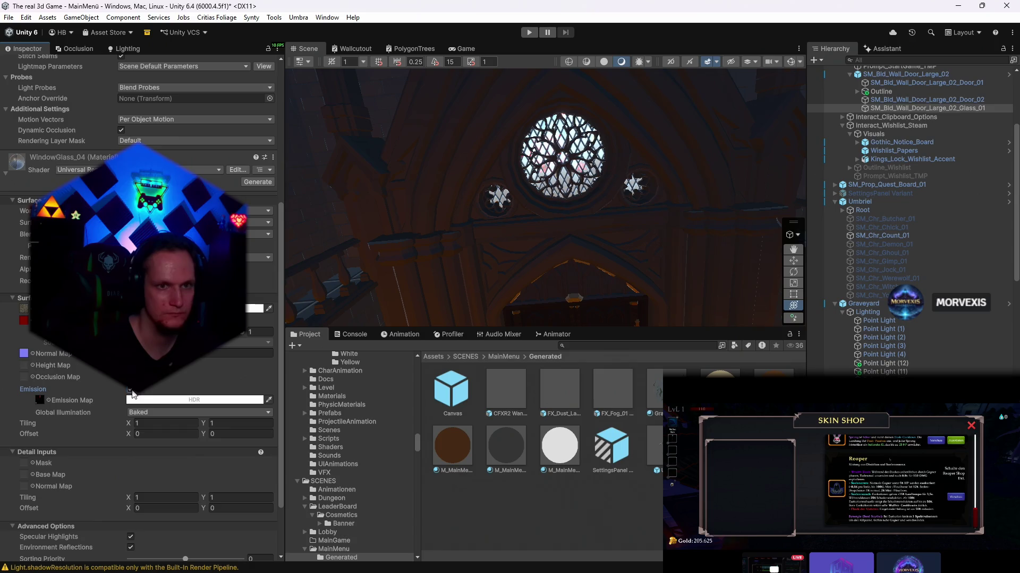
{"action": "left_click", "coordinate": [139, 400]}
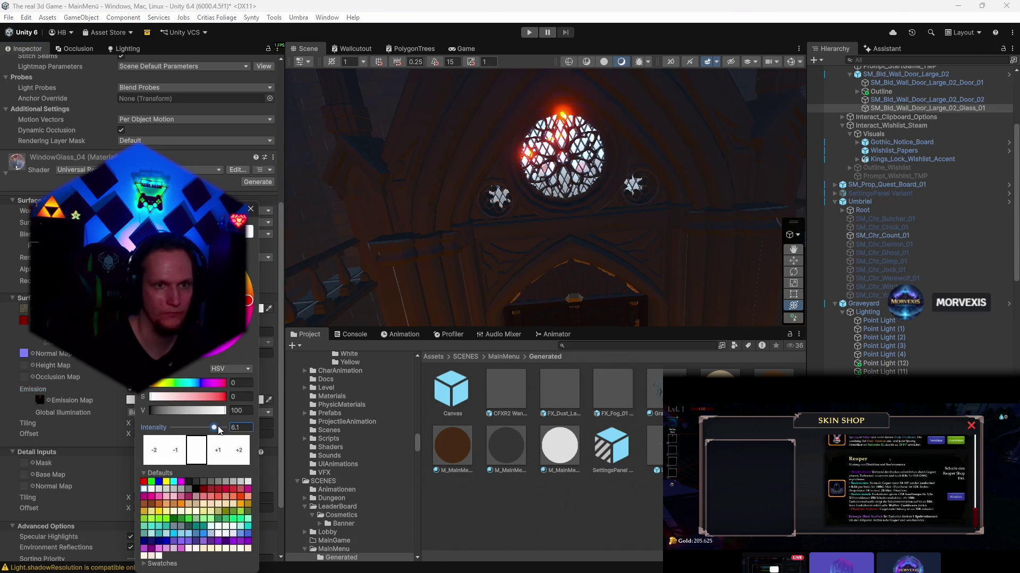
{"action": "left_click_drag", "start_coordinate": [218, 430], "coordinate": [217, 430]}
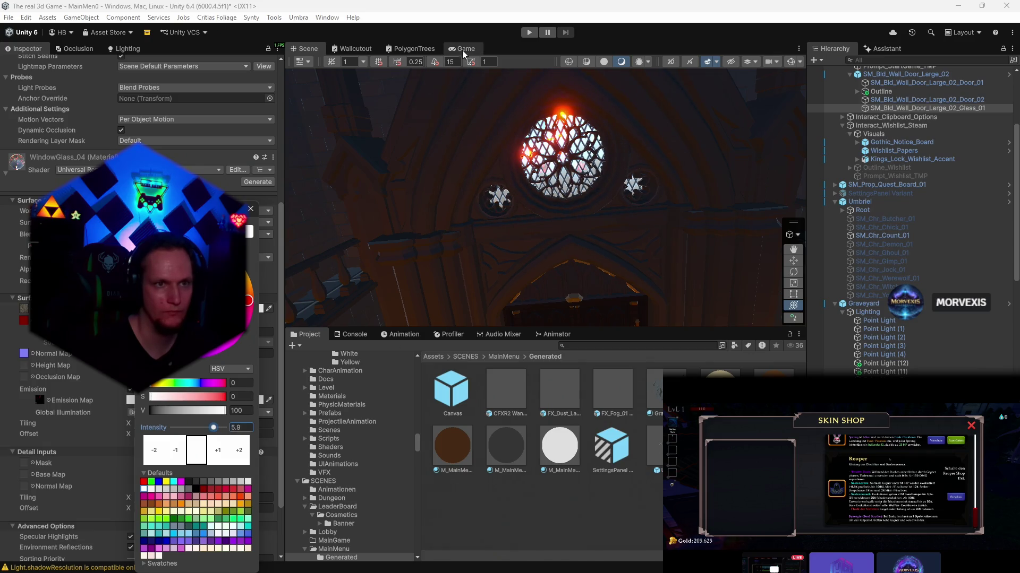
{"action": "left_click", "coordinate": [463, 50]}
{"action": "left_click", "coordinate": [309, 51]}
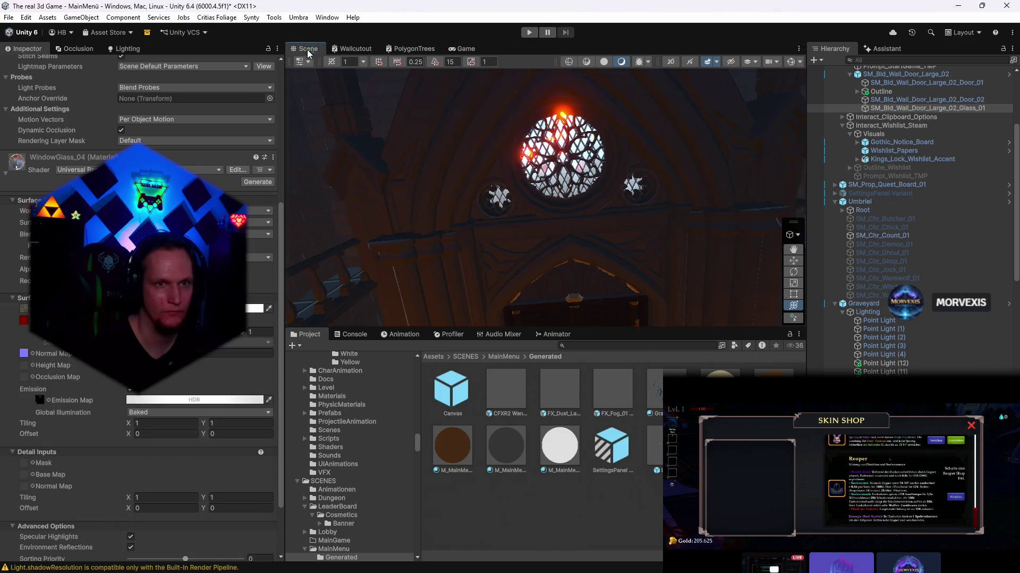
{"action": "left_click", "coordinate": [161, 404]}
- Set emission global illumination to Realtime and lighten the colour to paler red, then disable emission
{"action": "left_click", "coordinate": [160, 413]}
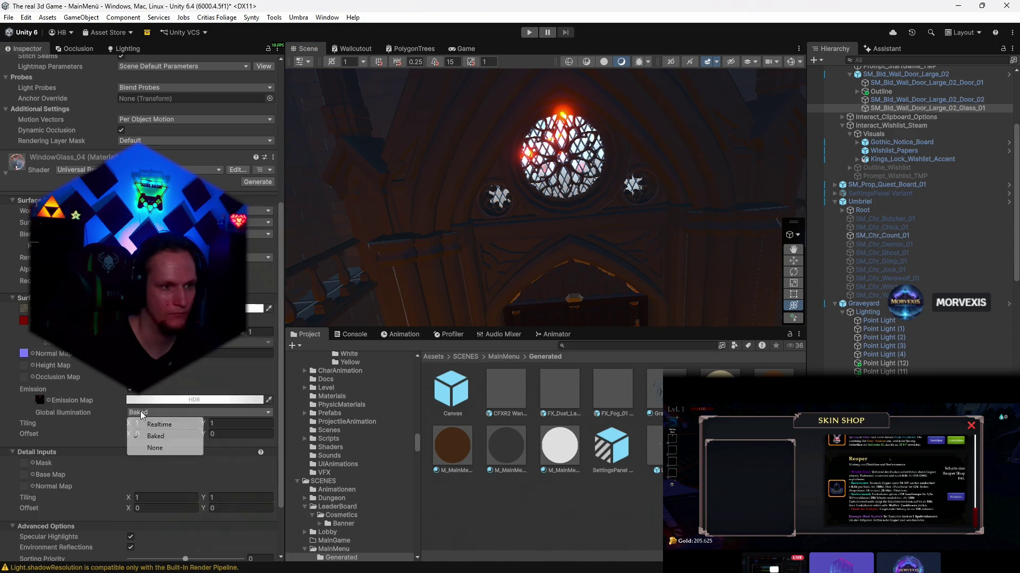
{"action": "left_click", "coordinate": [154, 423]}
{"action": "left_click", "coordinate": [172, 400]}
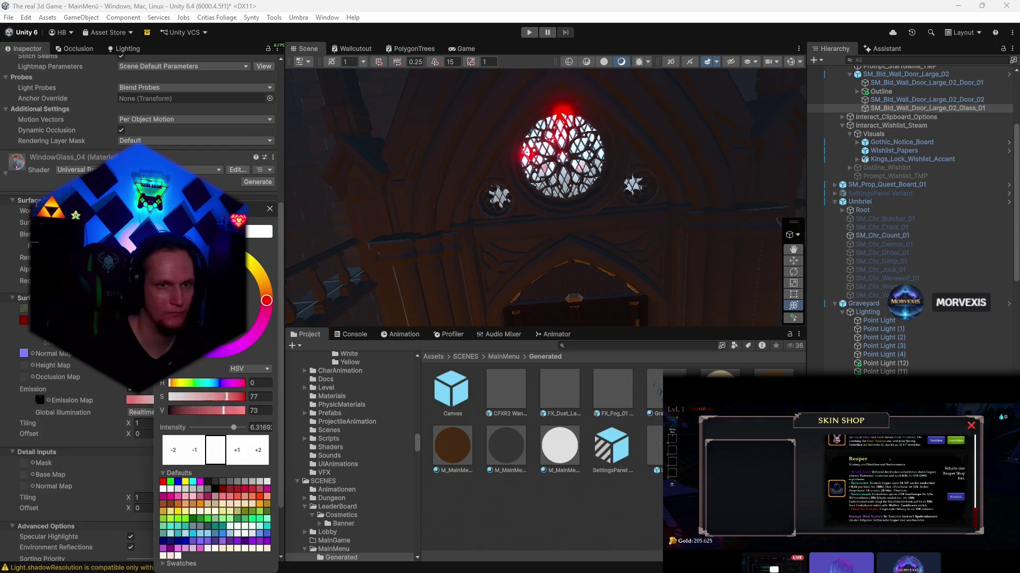
{"action": "mouse_move", "coordinate": [230, 284]}
{"action": "left_mouse_down"}
{"action": "mouse_move", "coordinate": [226, 297]}
{"action": "mouse_move", "coordinate": [213, 275]}
{"action": "left_mouse_up"}
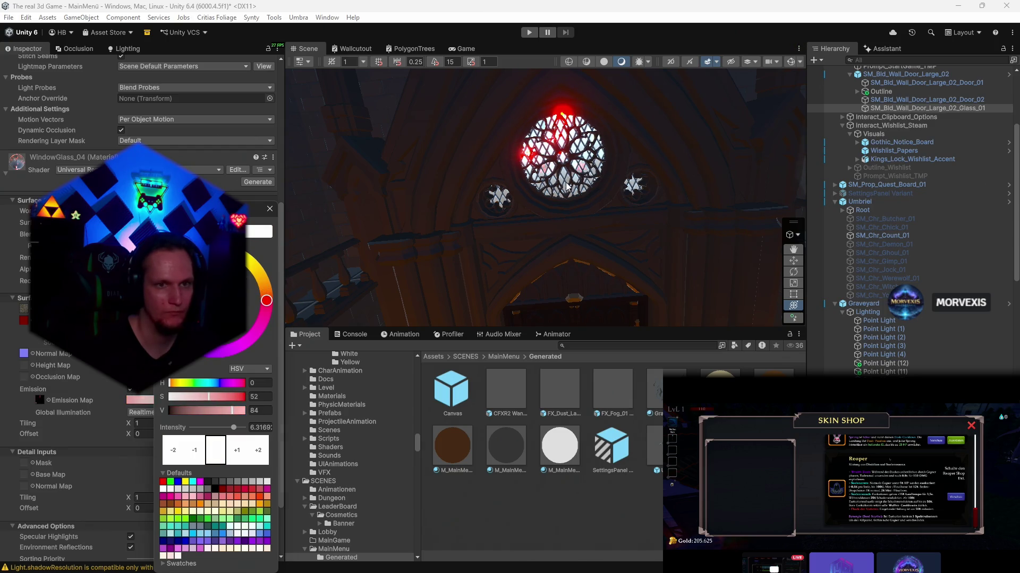
{"action": "left_click_drag", "start_coordinate": [456, 159], "coordinate": [486, 144]}
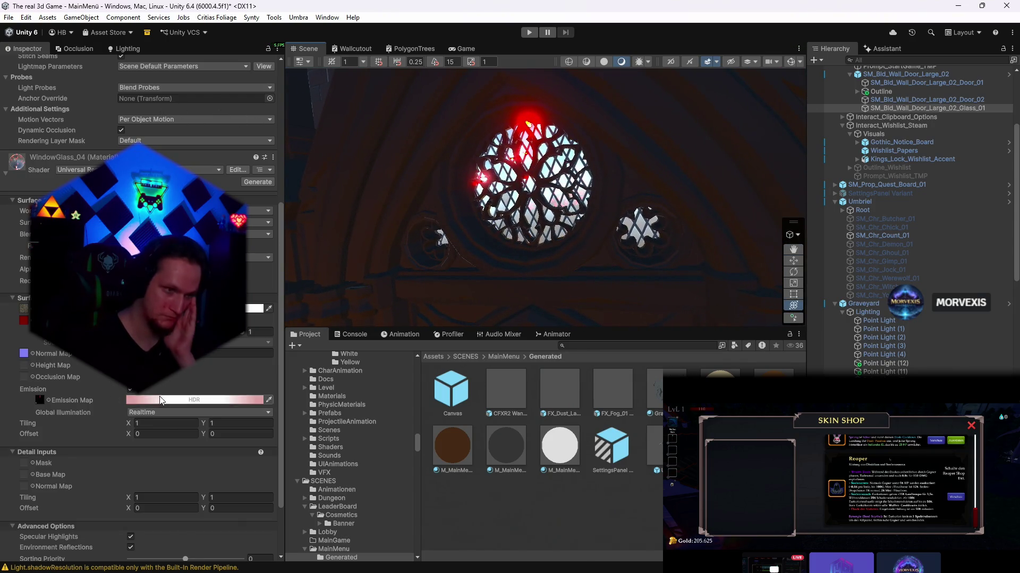
{"action": "left_click", "coordinate": [131, 390]}
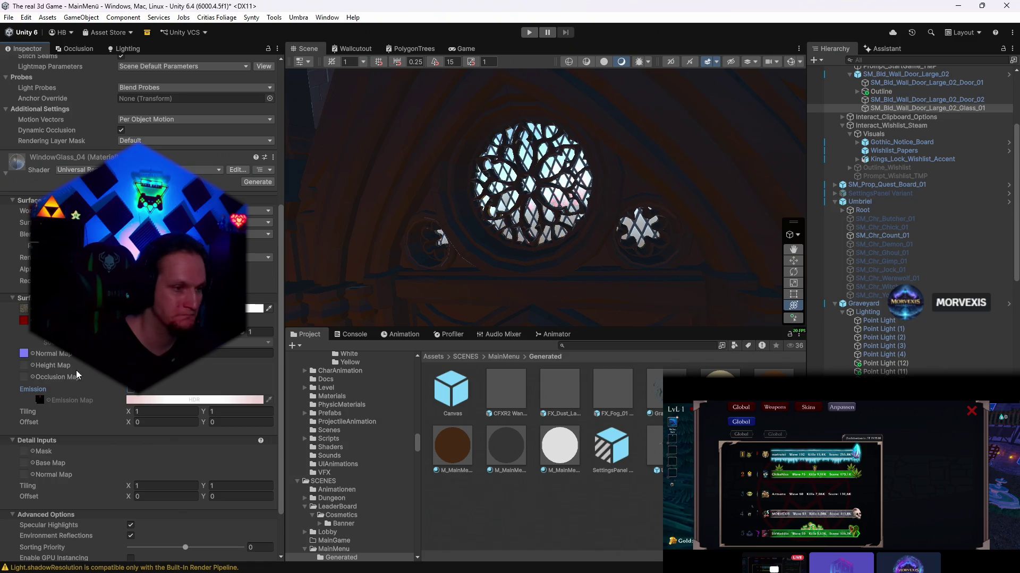
- Apply the red WindowGlass material to the rose window and view its red glow in the Game view
{"action": "left_click", "coordinate": [272, 157]}
{"action": "left_click", "coordinate": [309, 208]}
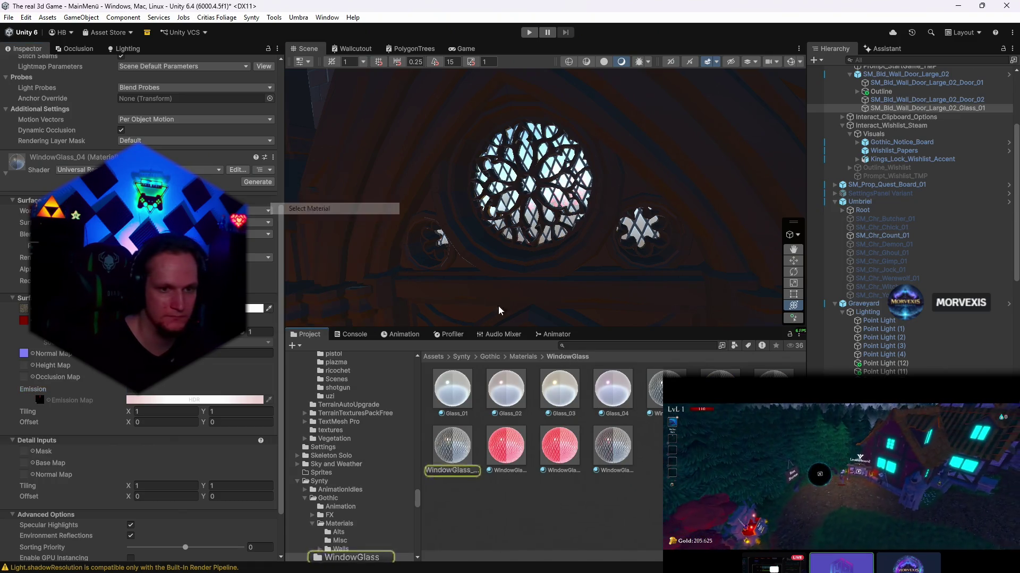
{"action": "left_click_drag", "start_coordinate": [560, 445], "coordinate": [554, 199]}
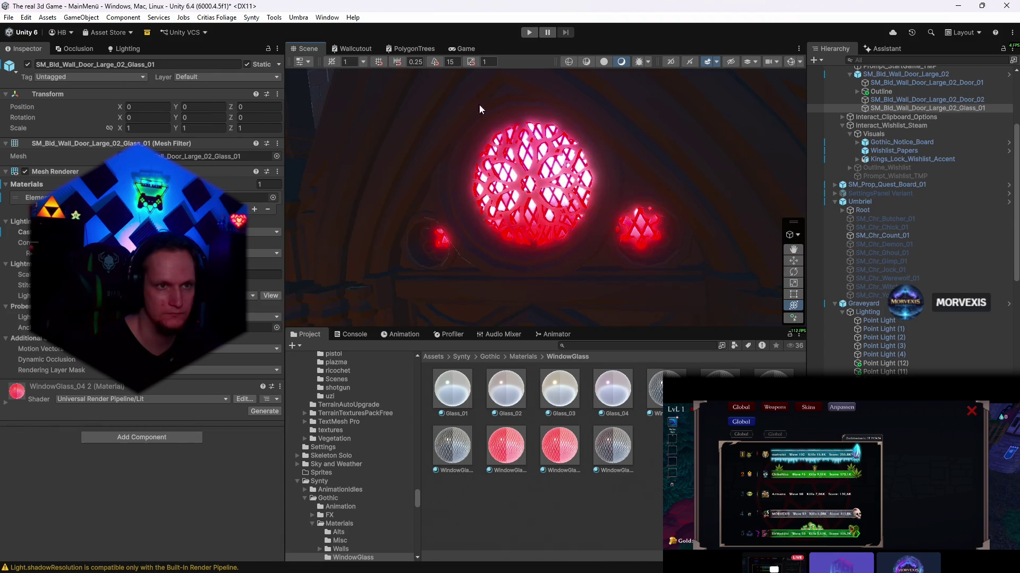
{"action": "left_click", "coordinate": [461, 48]}
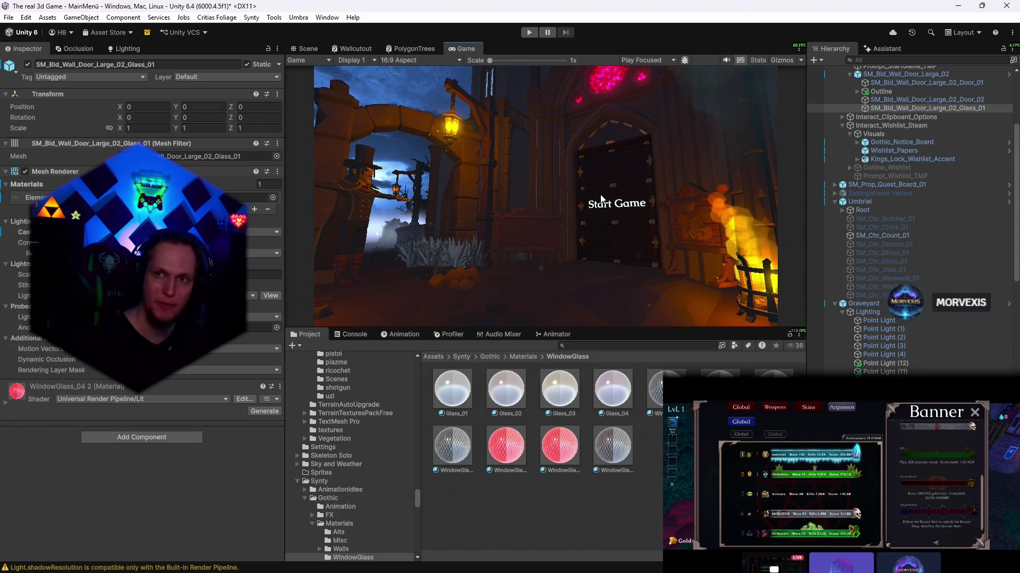
{"action": "key", "text": "alt+Tab"}
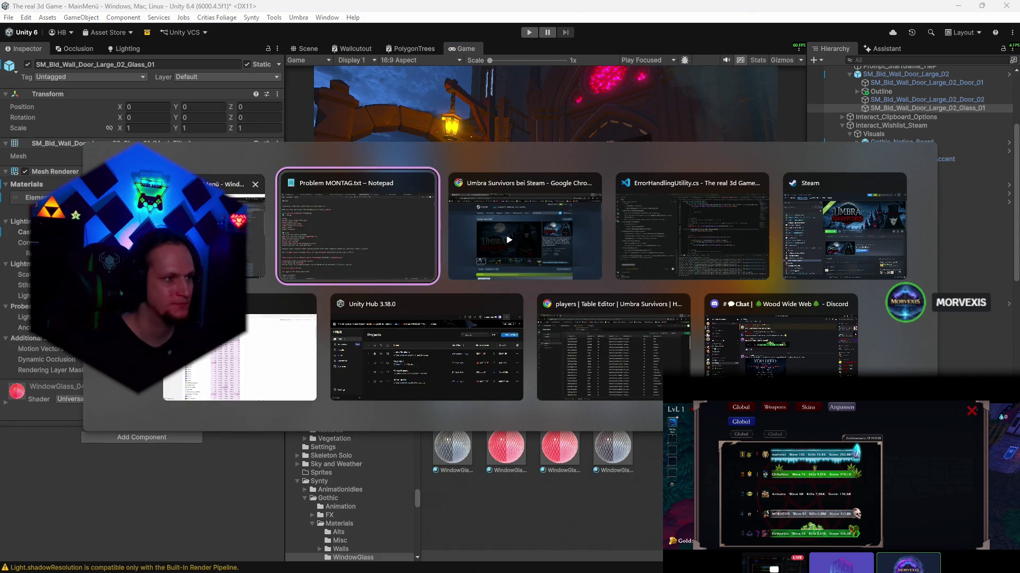
{"action": "key", "text": "Escape"}
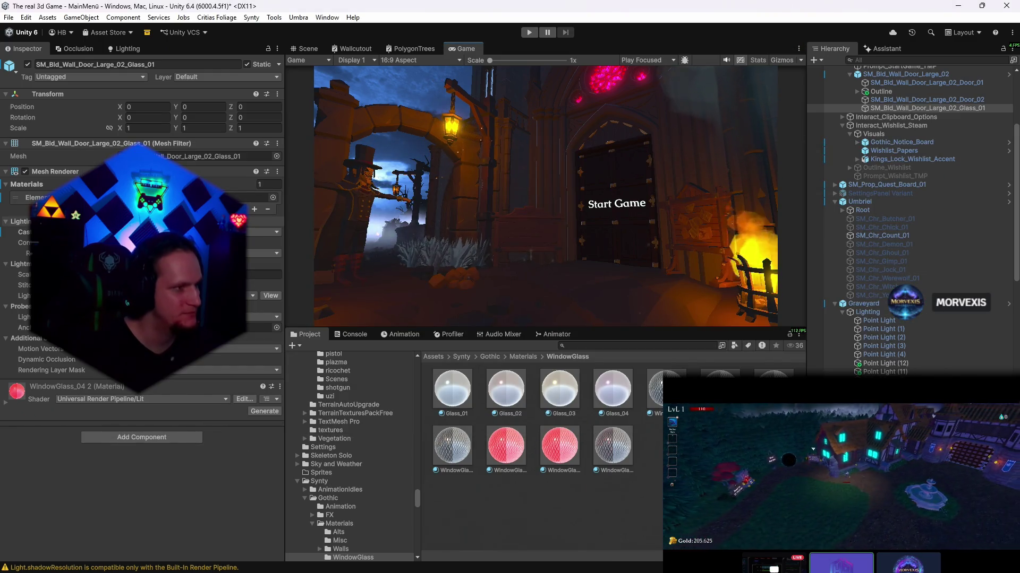
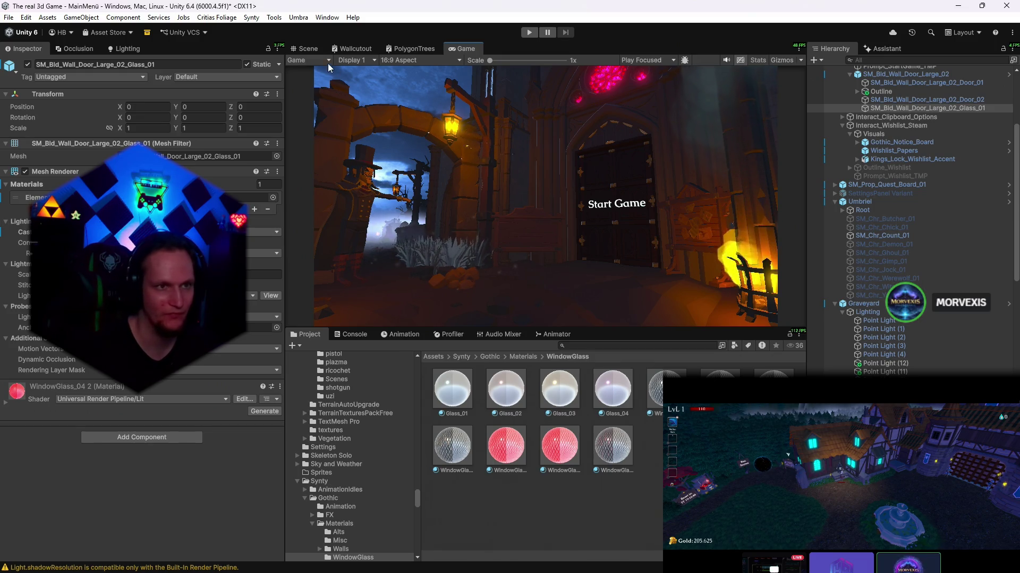
- Spin SM_Prop_Skull_Pile_02 to about Y 137 and slide it along the ground
{"action": "left_click", "coordinate": [307, 48]}
{"action": "mouse_move", "coordinate": [461, 132]}
{"action": "left_mouse_down"}
{"action": "mouse_move", "coordinate": [490, 321]}
{"action": "mouse_move", "coordinate": [479, 222]}
{"action": "left_mouse_up"}
{"action": "left_click", "coordinate": [460, 229]}
{"action": "left_click", "coordinate": [460, 228]}
{"action": "mouse_move", "coordinate": [500, 257]}
{"action": "left_mouse_down"}
{"action": "mouse_move", "coordinate": [485, 279]}
{"action": "mouse_move", "coordinate": [256, 283]}
{"action": "mouse_move", "coordinate": [334, 263]}
{"action": "left_mouse_up"}
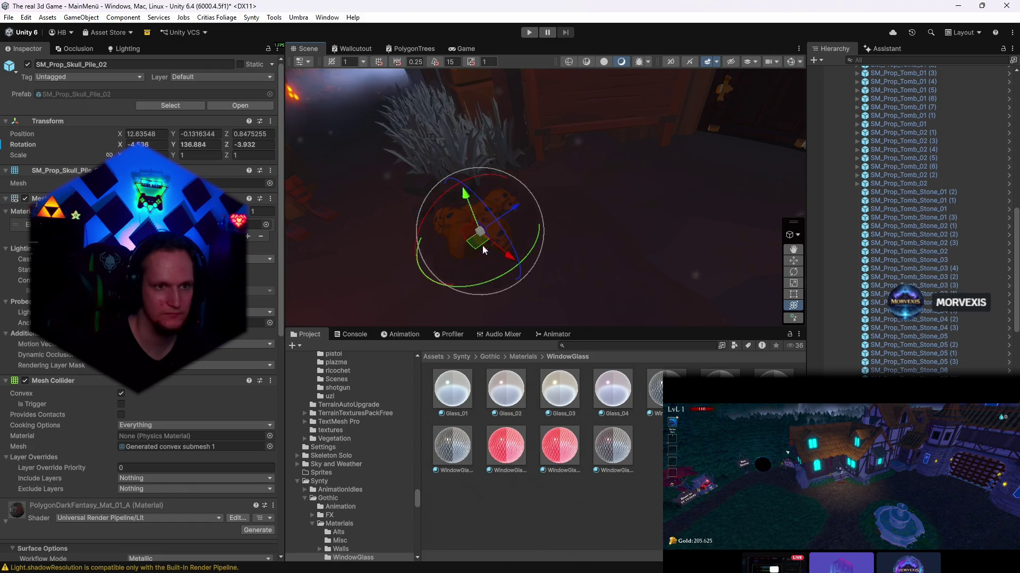
{"action": "key", "text": "w"}
{"action": "mouse_move", "coordinate": [478, 238]}
{"action": "left_mouse_down"}
{"action": "mouse_move", "coordinate": [513, 221]}
{"action": "mouse_move", "coordinate": [540, 182]}
{"action": "mouse_move", "coordinate": [530, 202]}
{"action": "left_mouse_up"}
{"action": "key", "text": "e"}
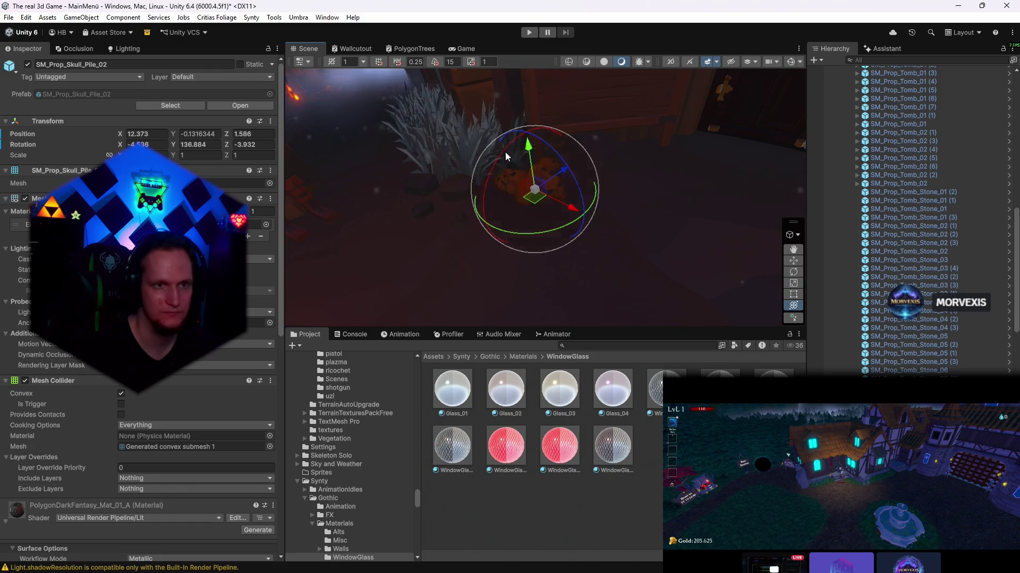
{"action": "left_click", "coordinate": [462, 48]}
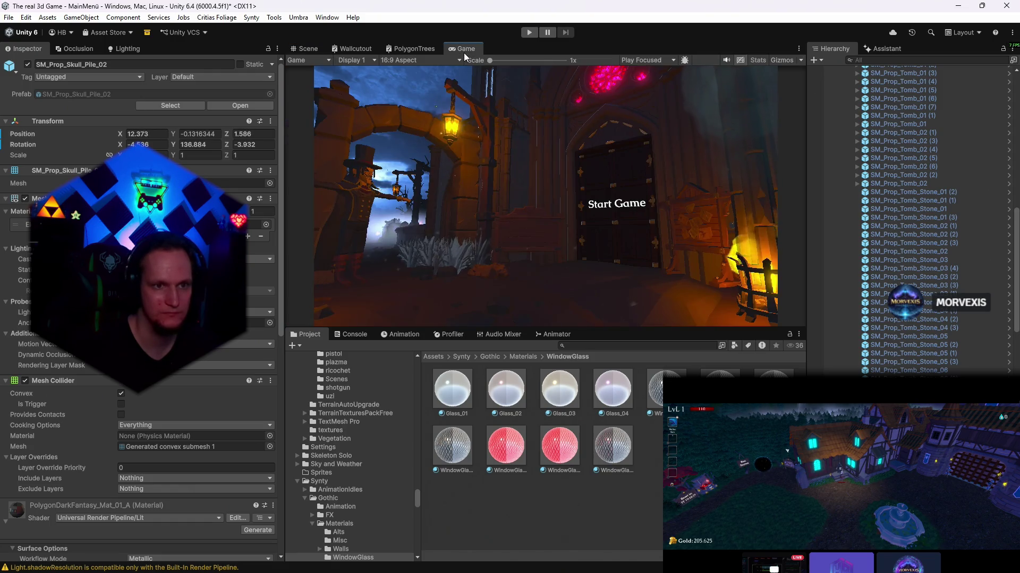
- Tilt the skull pile slightly to Z 3.218 and check it from the game camera
{"action": "left_click", "coordinate": [355, 48]}
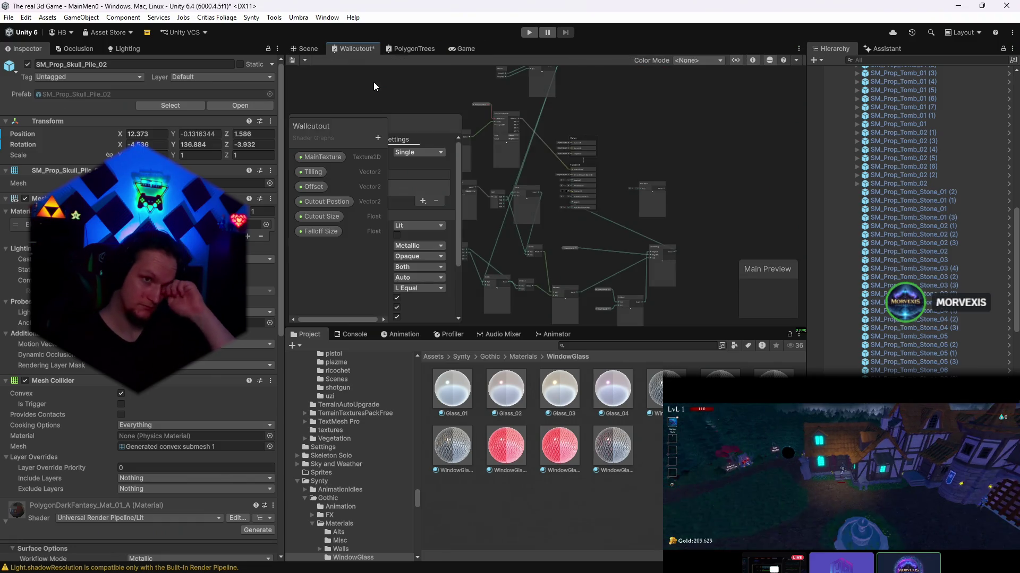
{"action": "left_click", "coordinate": [311, 48]}
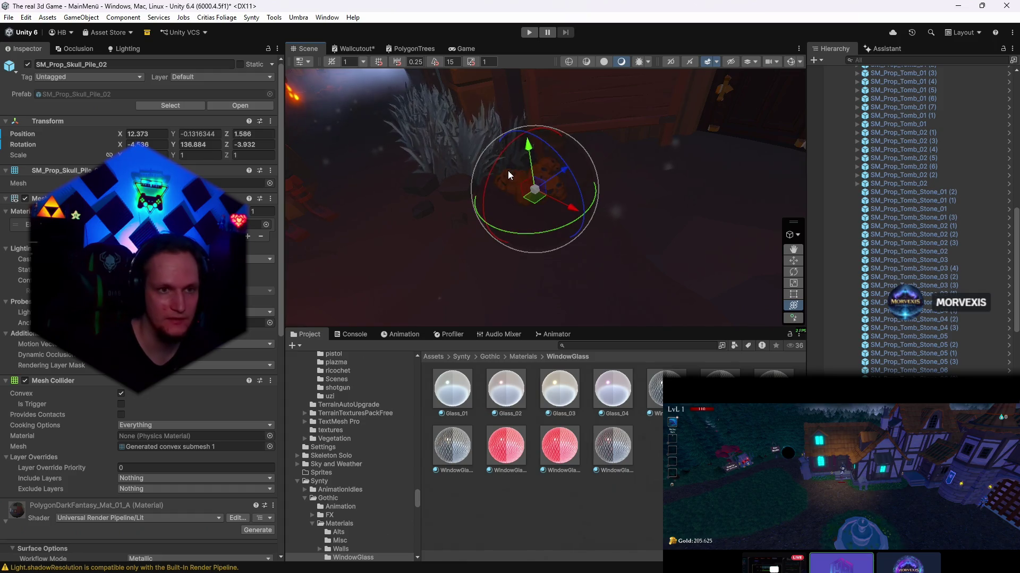
{"action": "left_click_drag", "start_coordinate": [518, 169], "coordinate": [521, 176]}
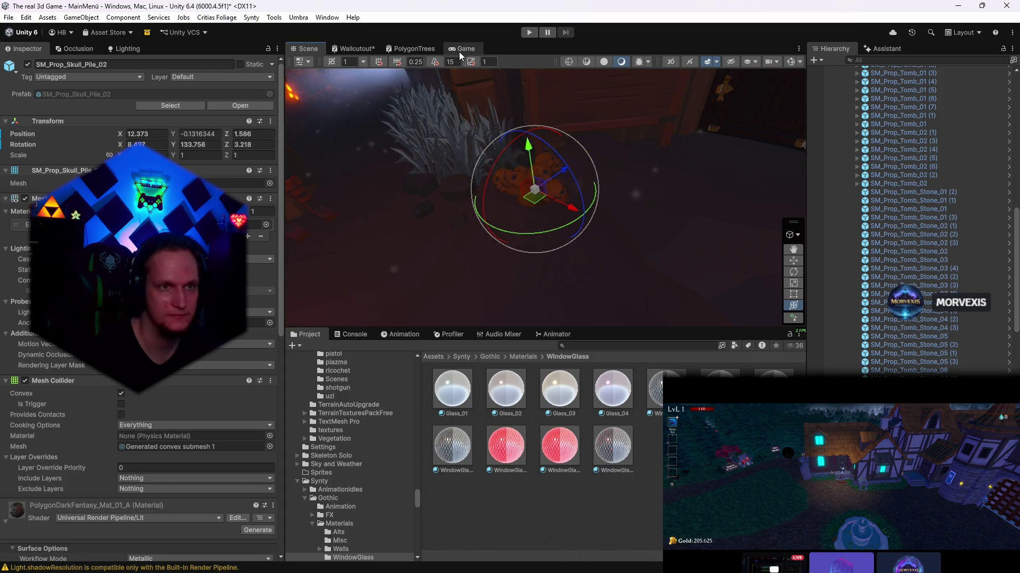
{"action": "left_click", "coordinate": [461, 49]}
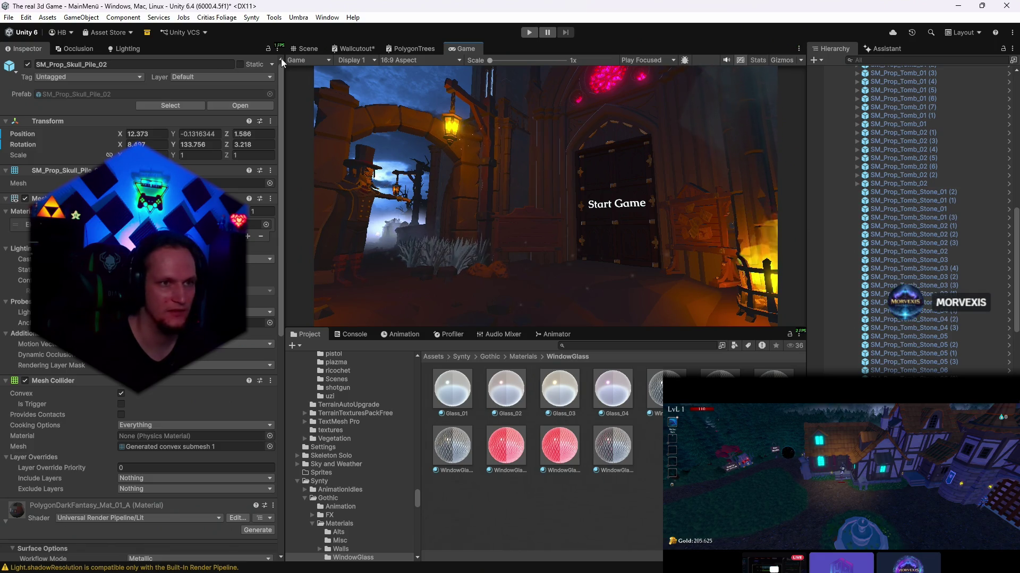
{"action": "left_click", "coordinate": [304, 52]}
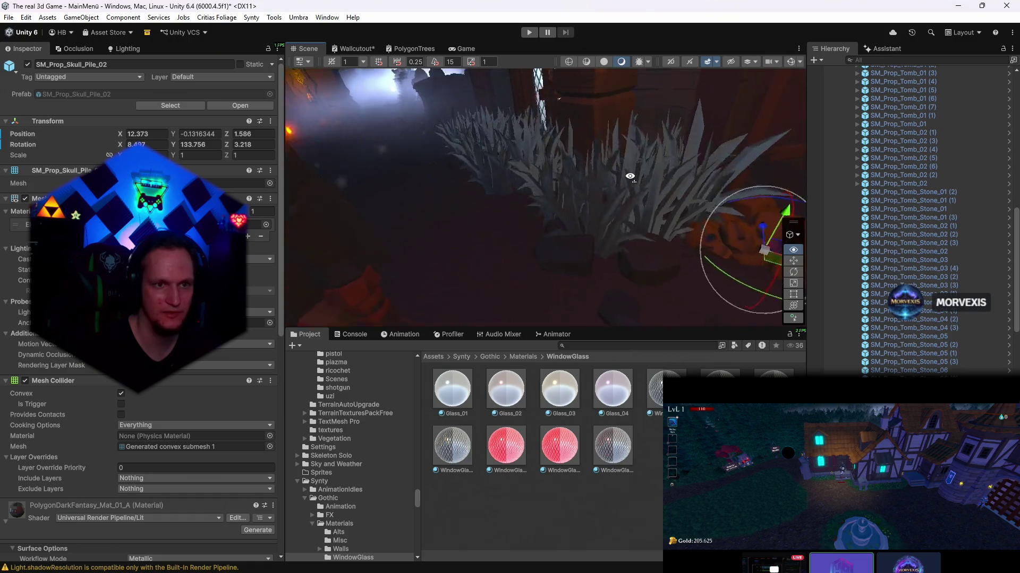
- Zero LeafNormalAmount and LeafSmoothness on the grass LOD0's Grass_Mat_01, then select that material in the project
{"action": "left_click", "coordinate": [678, 269]}
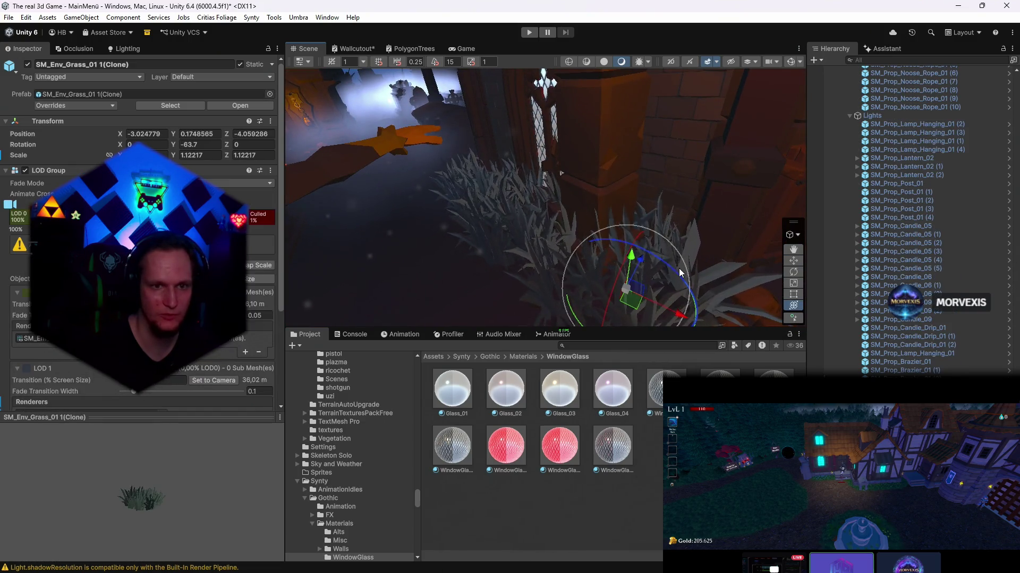
{"action": "left_click_drag", "start_coordinate": [649, 202], "coordinate": [621, 208]}
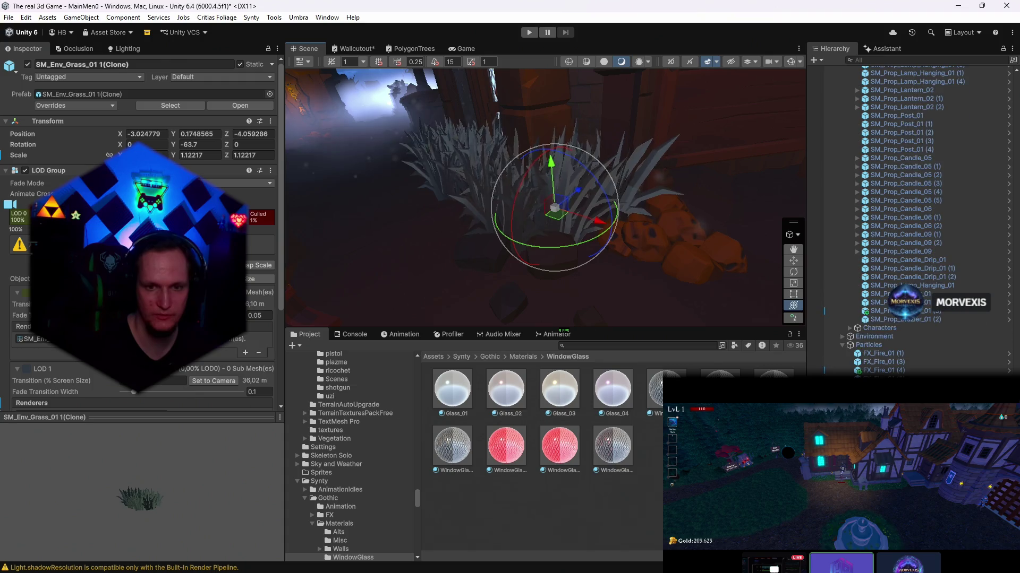
{"action": "scroll", "coordinate": [138, 238], "scroll_direction": "down", "scroll_amount": 5}
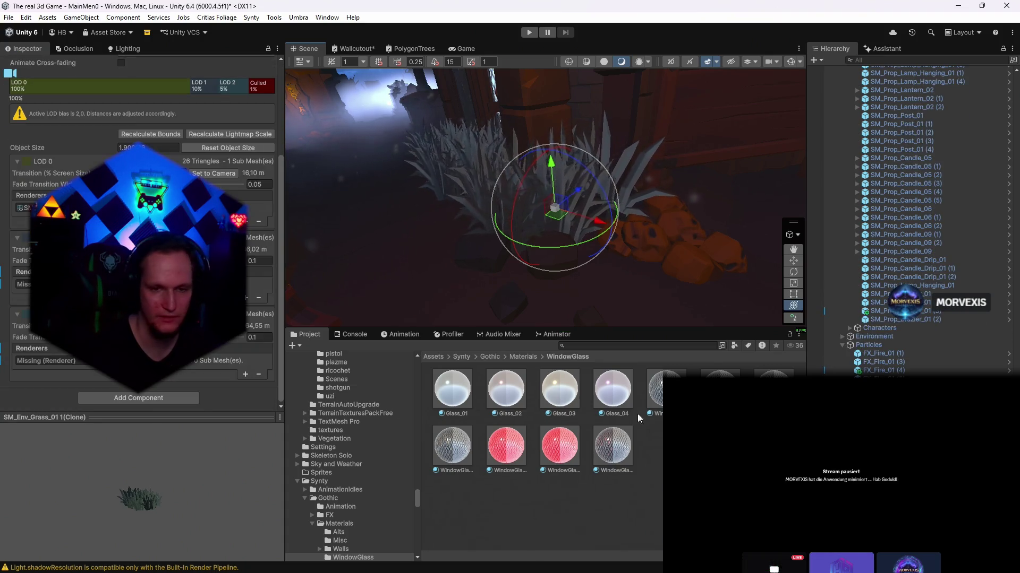
{"action": "left_click", "coordinate": [21, 207]}
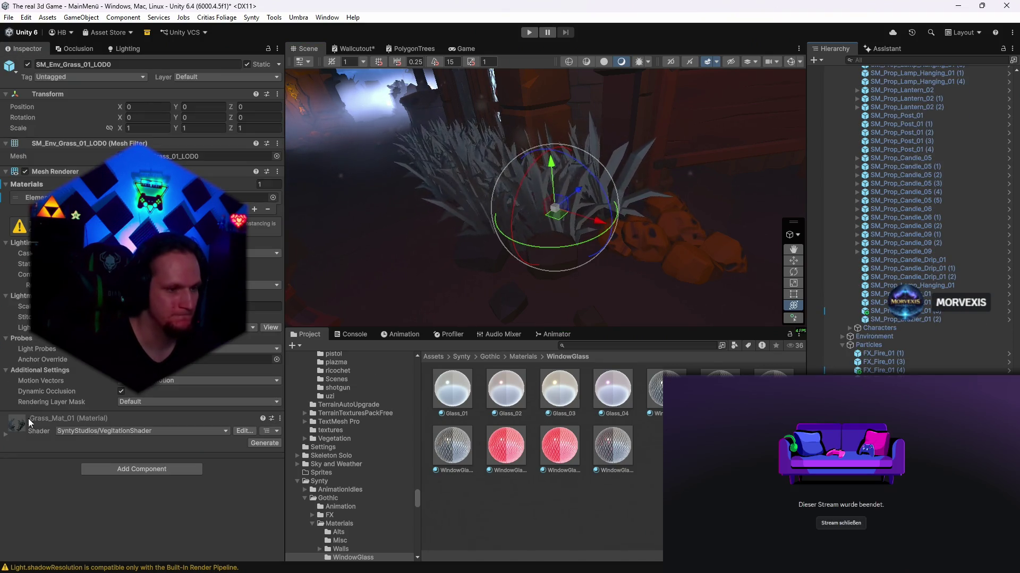
{"action": "left_click", "coordinate": [8, 434]}
{"action": "scroll", "coordinate": [203, 381], "scroll_direction": "down", "scroll_amount": 10}
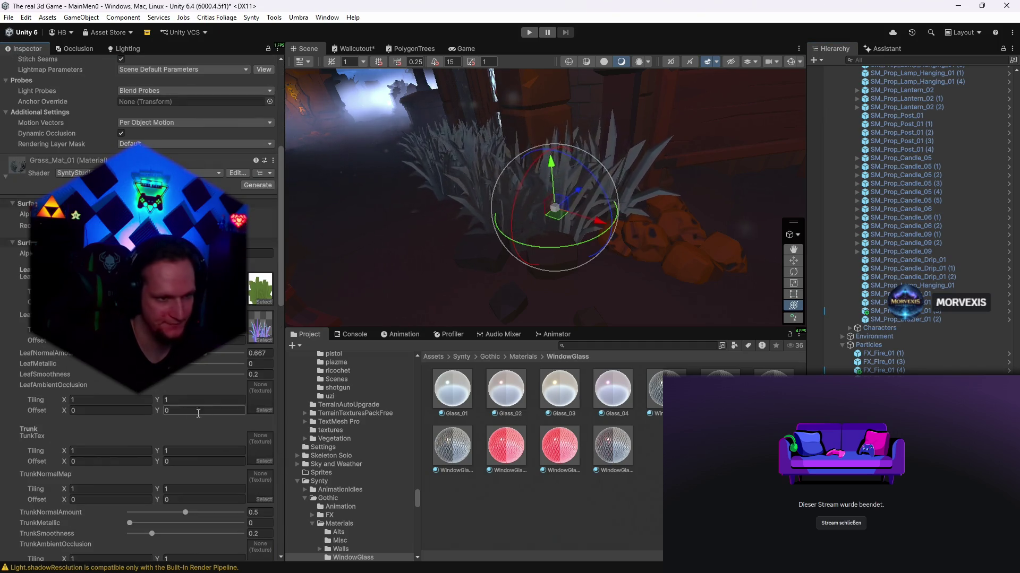
{"action": "left_click_drag", "start_coordinate": [199, 357], "coordinate": [129, 354]}
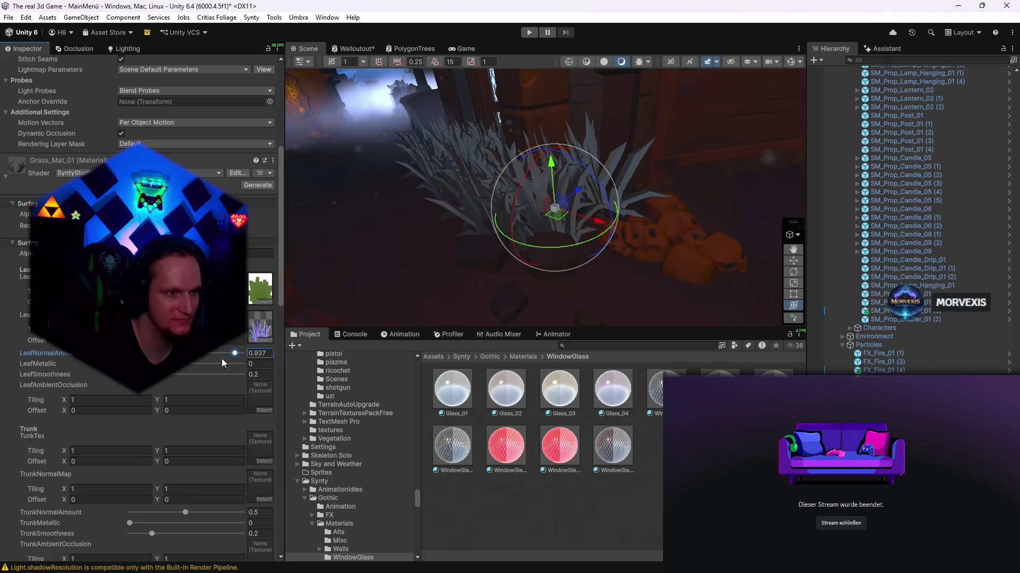
{"action": "left_click_drag", "start_coordinate": [152, 374], "coordinate": [107, 377]}
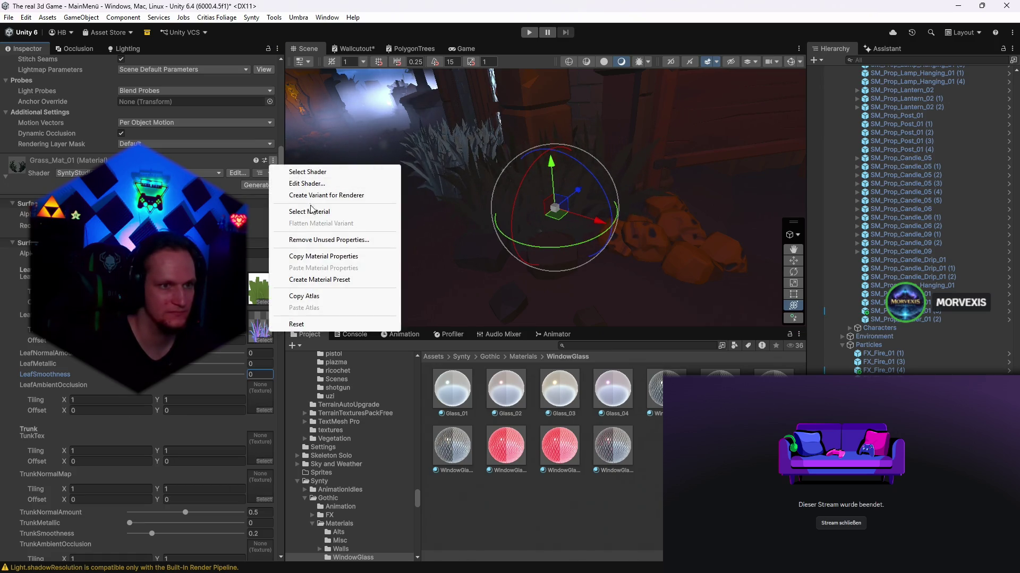
{"action": "left_click", "coordinate": [312, 211]}
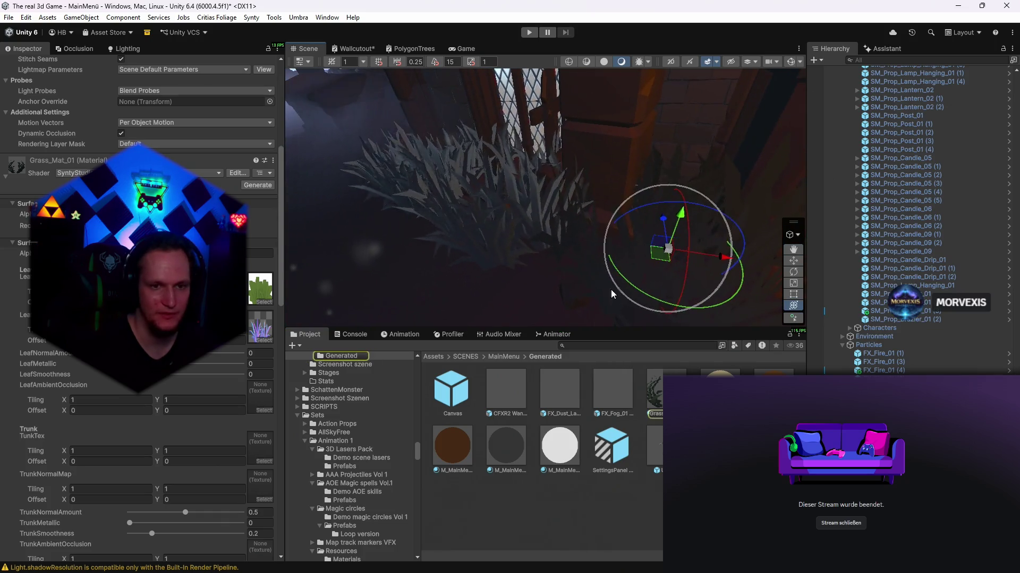
- Orbit over the grass toward the door and check it from the game camera
{"action": "mouse_move", "coordinate": [612, 294]}
{"action": "left_mouse_down"}
{"action": "mouse_move", "coordinate": [478, 255]}
{"action": "mouse_move", "coordinate": [573, 218]}
{"action": "mouse_move", "coordinate": [486, 213]}
{"action": "mouse_move", "coordinate": [527, 173]}
{"action": "left_mouse_up"}
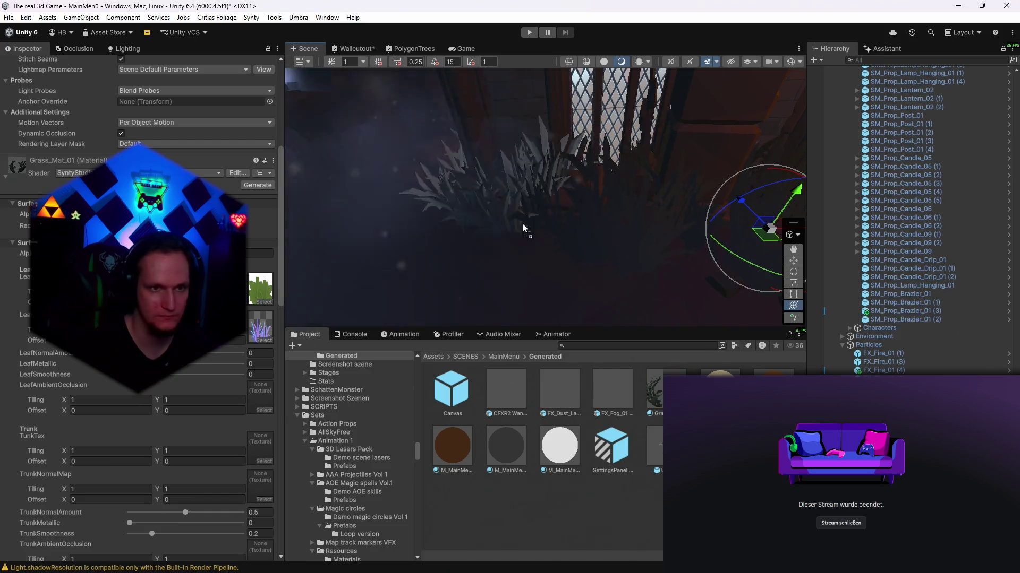
{"action": "mouse_move", "coordinate": [524, 218]}
{"action": "left_mouse_down"}
{"action": "mouse_move", "coordinate": [513, 177]}
{"action": "mouse_move", "coordinate": [535, 175]}
{"action": "mouse_move", "coordinate": [552, 191]}
{"action": "mouse_move", "coordinate": [546, 179]}
{"action": "mouse_move", "coordinate": [531, 186]}
{"action": "left_mouse_up"}
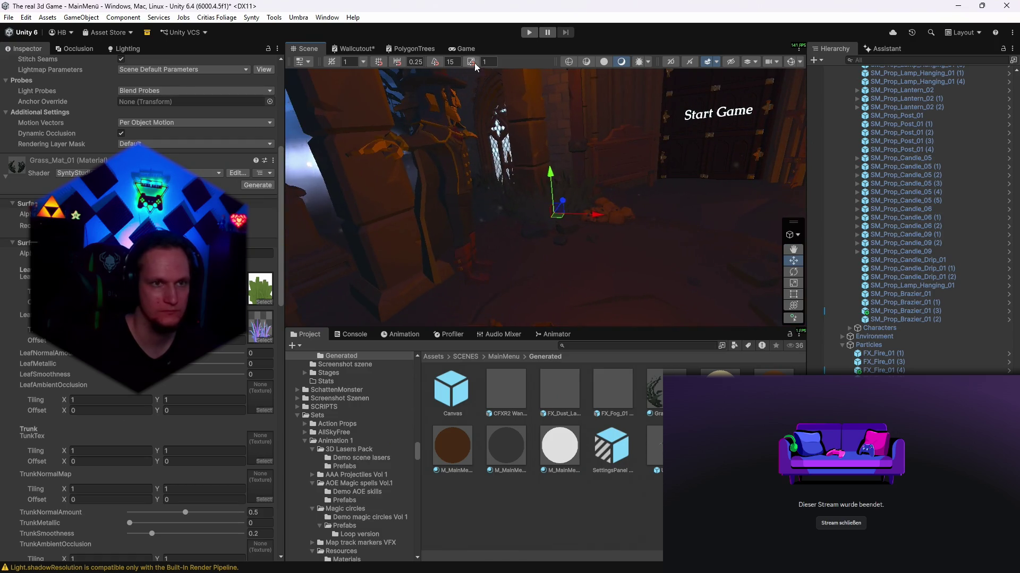
{"action": "left_click", "coordinate": [462, 48]}
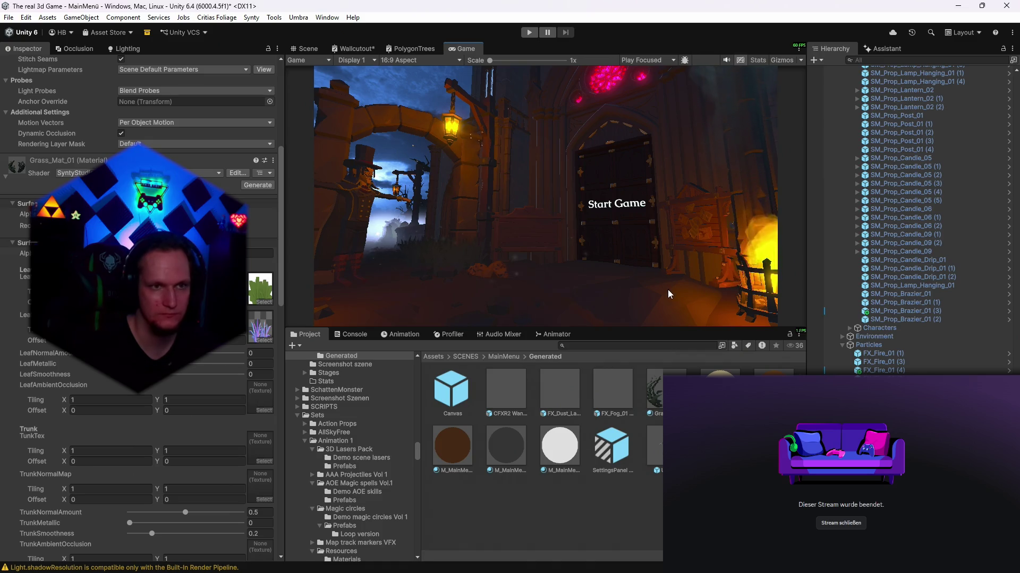
{"action": "key", "text": "ctrl+1"}
- Frame the ground and brazier beside the Start Game door, then view it through the game camera
{"action": "left_click_drag", "start_coordinate": [669, 294], "coordinate": [547, 186]}
{"action": "left_click", "coordinate": [547, 186]}
{"action": "key", "text": "f"}
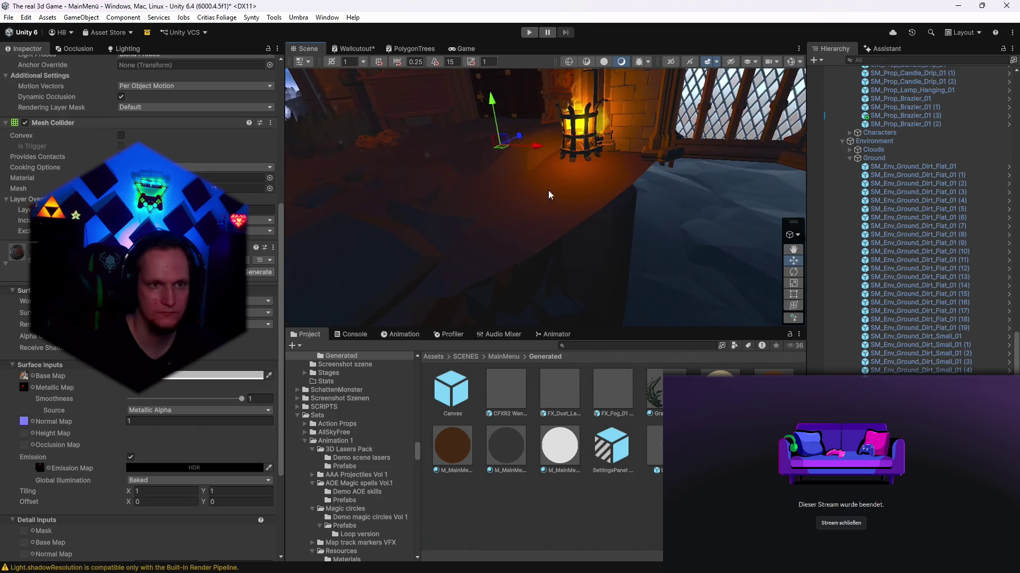
{"action": "left_click", "coordinate": [605, 185]}
{"action": "key", "text": "f"}
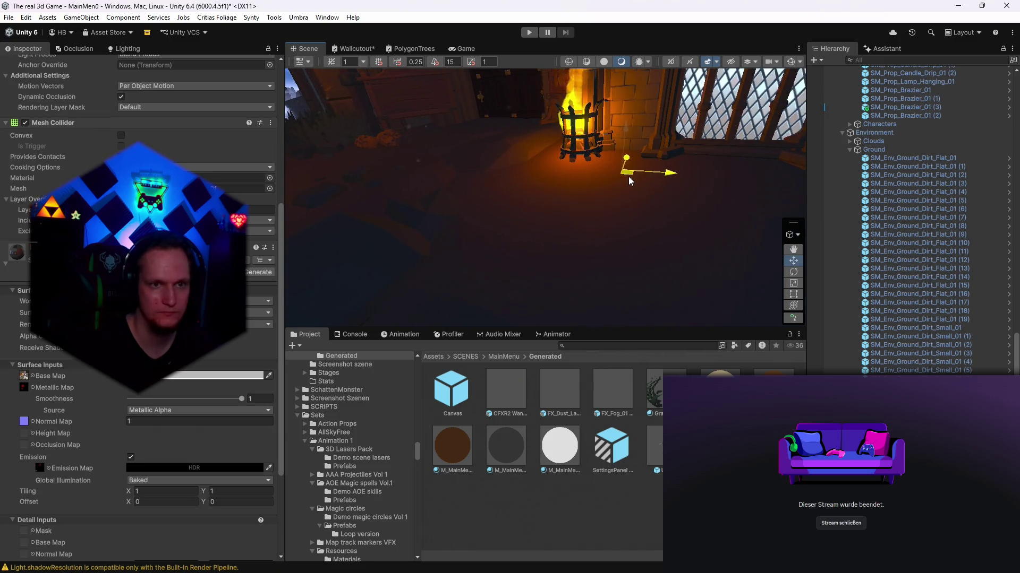
{"action": "mouse_move", "coordinate": [629, 180]}
{"action": "left_mouse_down"}
{"action": "mouse_move", "coordinate": [713, 151]}
{"action": "mouse_move", "coordinate": [708, 129]}
{"action": "left_mouse_up"}
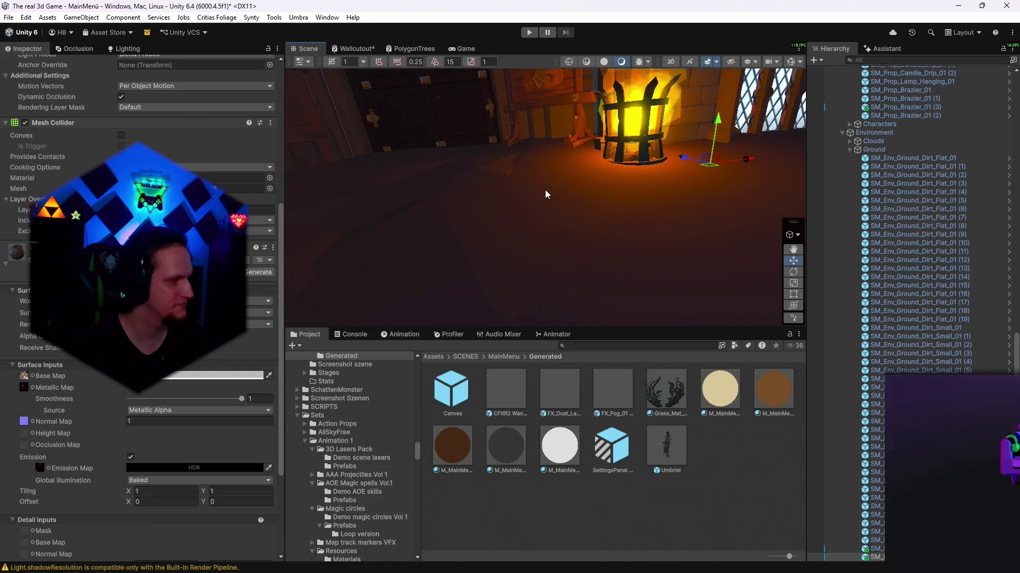
{"action": "left_click_drag", "start_coordinate": [544, 190], "coordinate": [456, 183]}
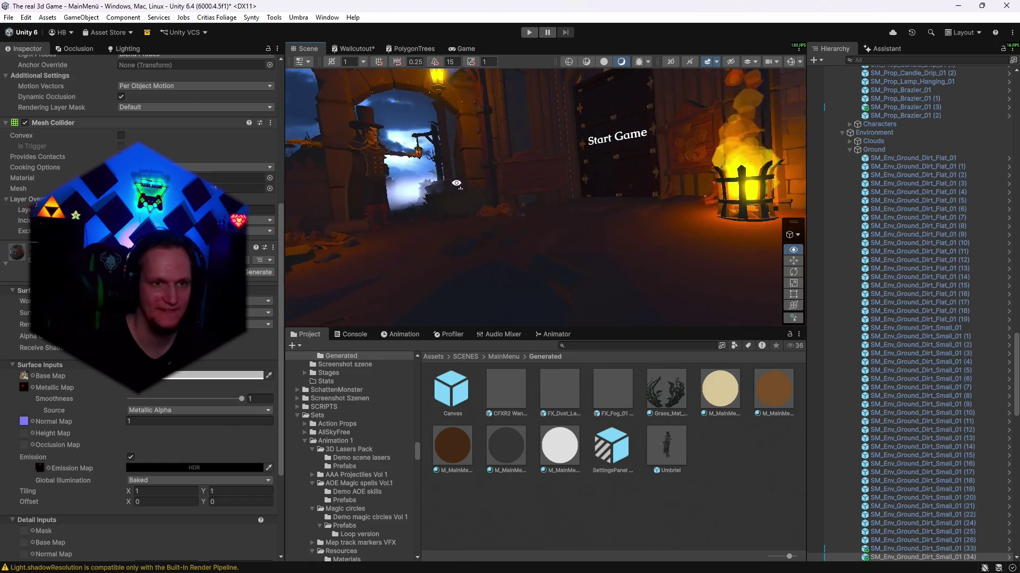
{"action": "left_click", "coordinate": [463, 48]}
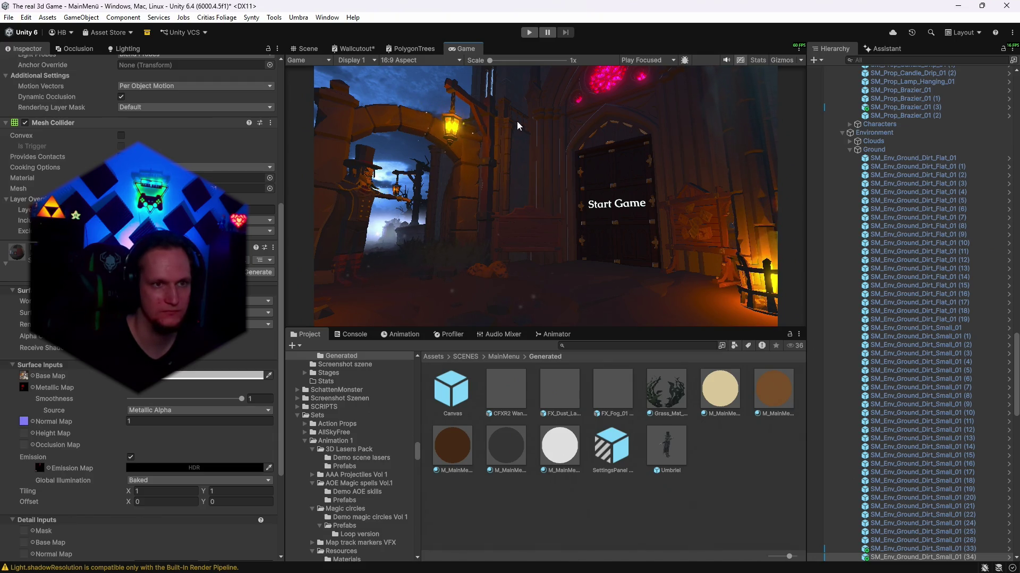
{"action": "left_click", "coordinate": [119, 48]}
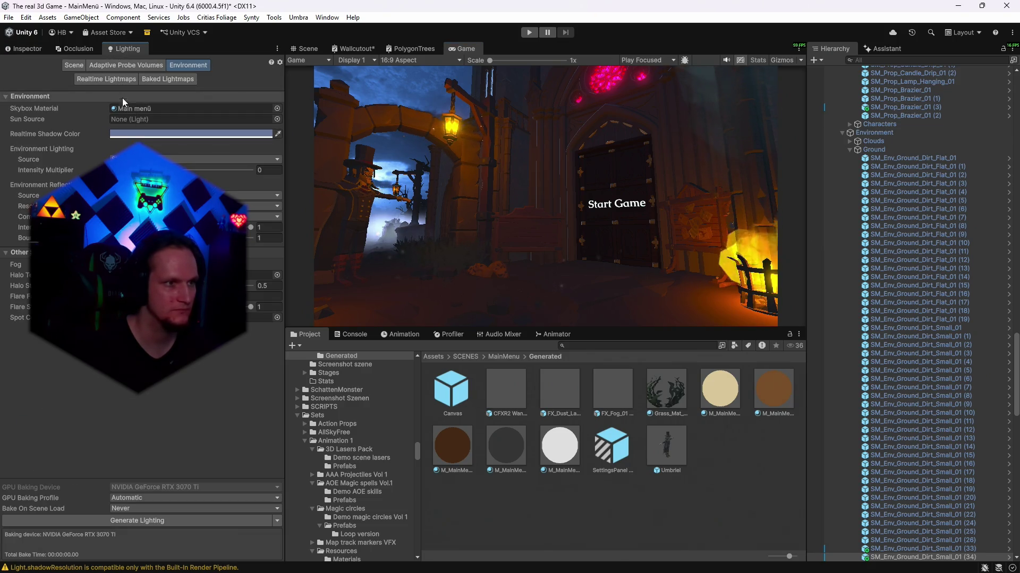
- Set the Main menü skybox material's Rotation to 71 and preview the sky from the game camera
{"action": "left_click", "coordinate": [130, 108]}
{"action": "left_click", "coordinate": [663, 399]}
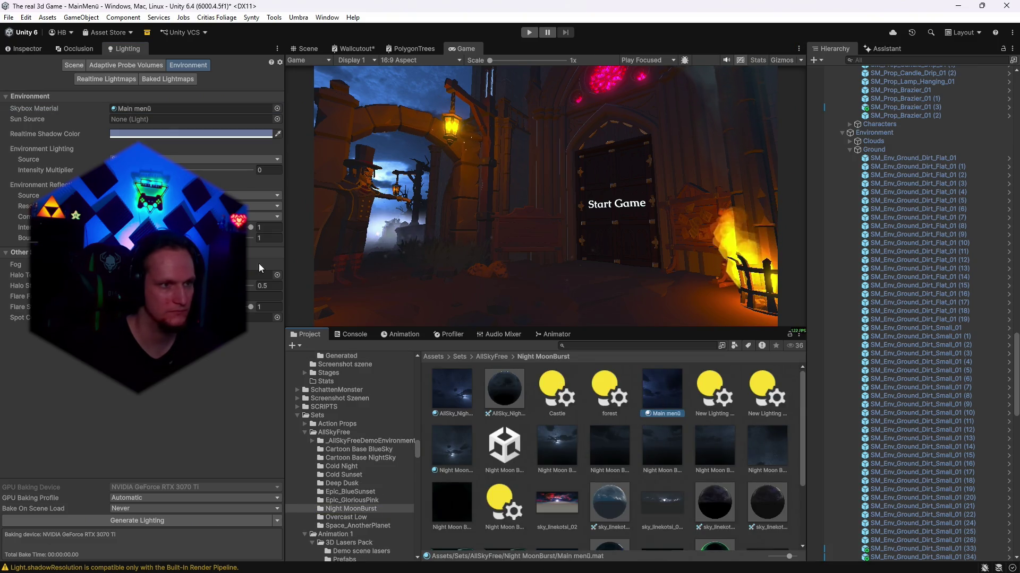
{"action": "left_click", "coordinate": [22, 48]}
{"action": "mouse_move", "coordinate": [150, 124]}
{"action": "left_mouse_down"}
{"action": "mouse_move", "coordinate": [136, 126]}
{"action": "mouse_move", "coordinate": [171, 127]}
{"action": "mouse_move", "coordinate": [150, 129]}
{"action": "left_mouse_up"}
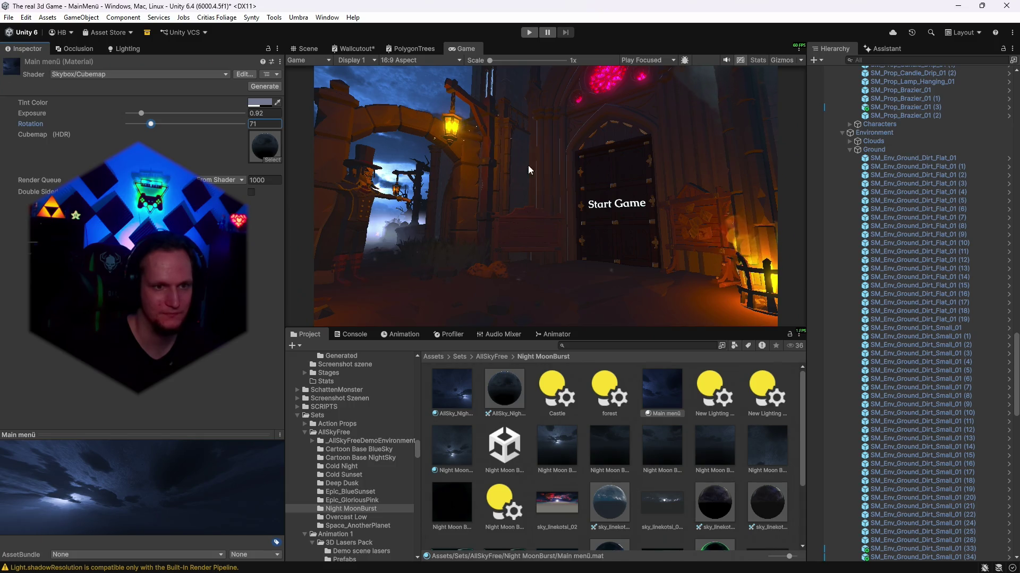
{"action": "left_click", "coordinate": [306, 48]}
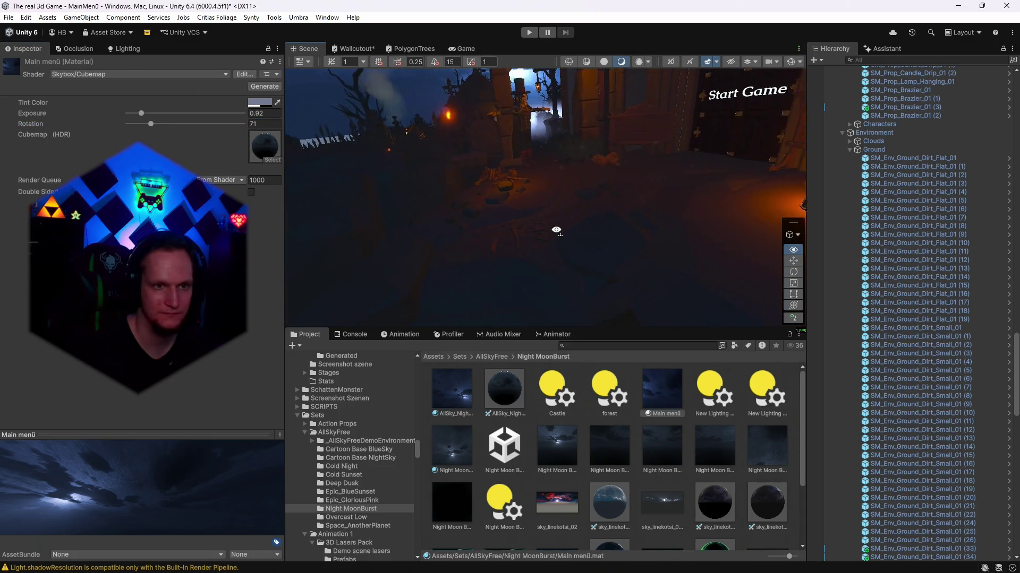
{"action": "left_click_drag", "start_coordinate": [550, 236], "coordinate": [467, 205]}
{"action": "left_click", "coordinate": [462, 48]}
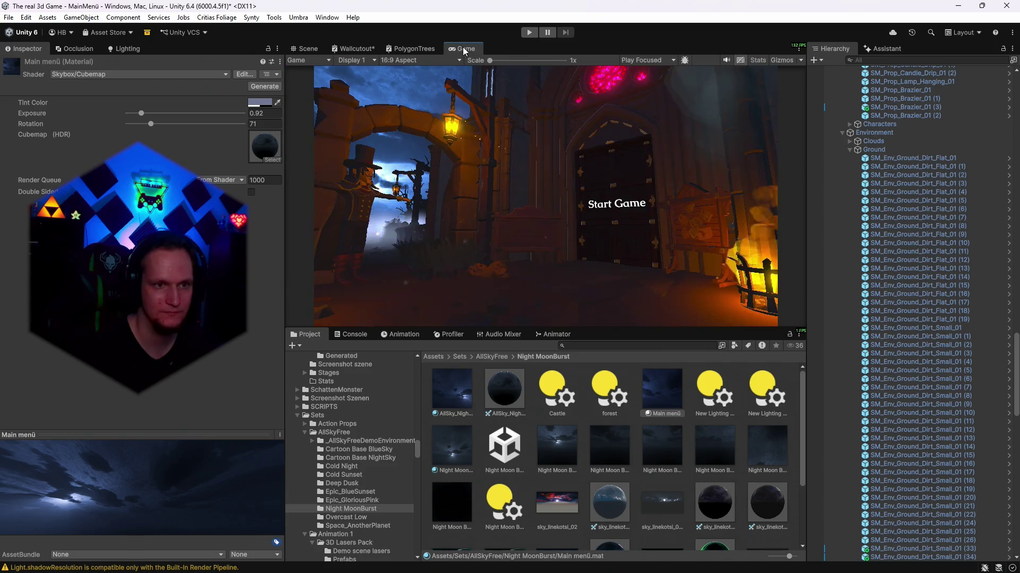
{"action": "left_click", "coordinate": [307, 49]}
{"action": "left_click", "coordinate": [461, 199]}
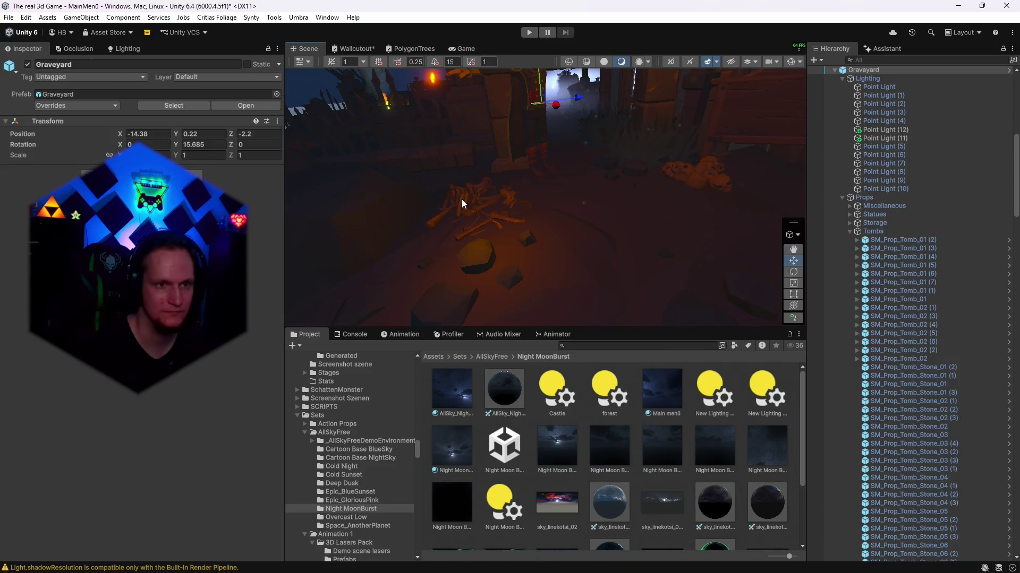
{"action": "left_click", "coordinate": [479, 200]}
{"action": "mouse_move", "coordinate": [474, 206]}
{"action": "left_mouse_down"}
{"action": "mouse_move", "coordinate": [605, 212]}
{"action": "mouse_move", "coordinate": [578, 248]}
{"action": "mouse_move", "coordinate": [677, 218]}
{"action": "left_mouse_up"}
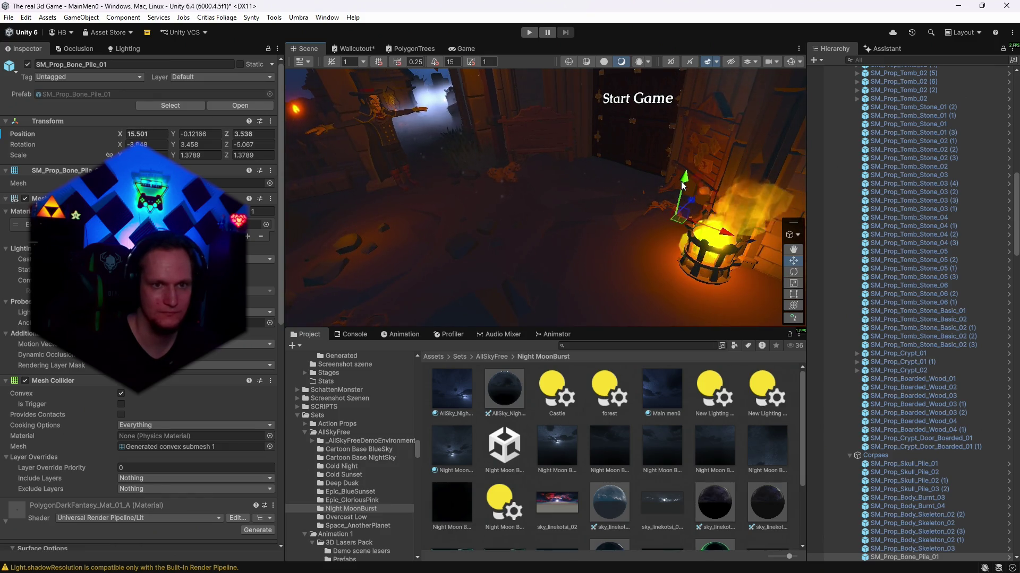
{"action": "left_click", "coordinate": [463, 49]}
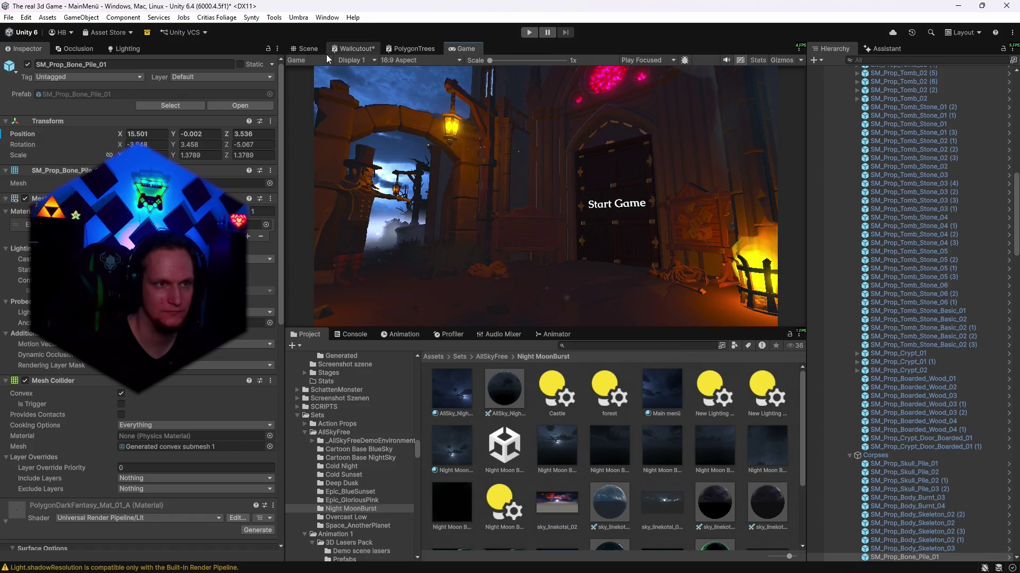
{"action": "left_click", "coordinate": [307, 51]}
{"action": "mouse_move", "coordinate": [531, 201]}
{"action": "left_mouse_down"}
{"action": "mouse_move", "coordinate": [510, 175]}
{"action": "mouse_move", "coordinate": [604, 182]}
{"action": "mouse_move", "coordinate": [630, 198]}
{"action": "mouse_move", "coordinate": [683, 84]}
{"action": "left_mouse_up"}
{"action": "left_click", "coordinate": [463, 49]}
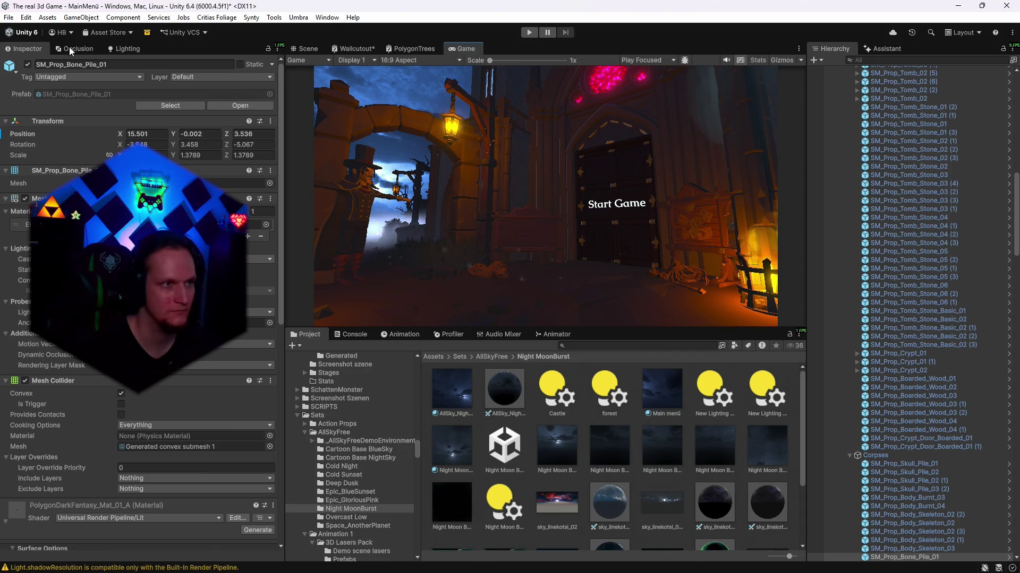
{"action": "left_click", "coordinate": [8, 16]}
{"action": "left_click", "coordinate": [7, 16]}
- Play-test the main menu, stop it, and return to the scene view
{"action": "left_click", "coordinate": [7, 16]}
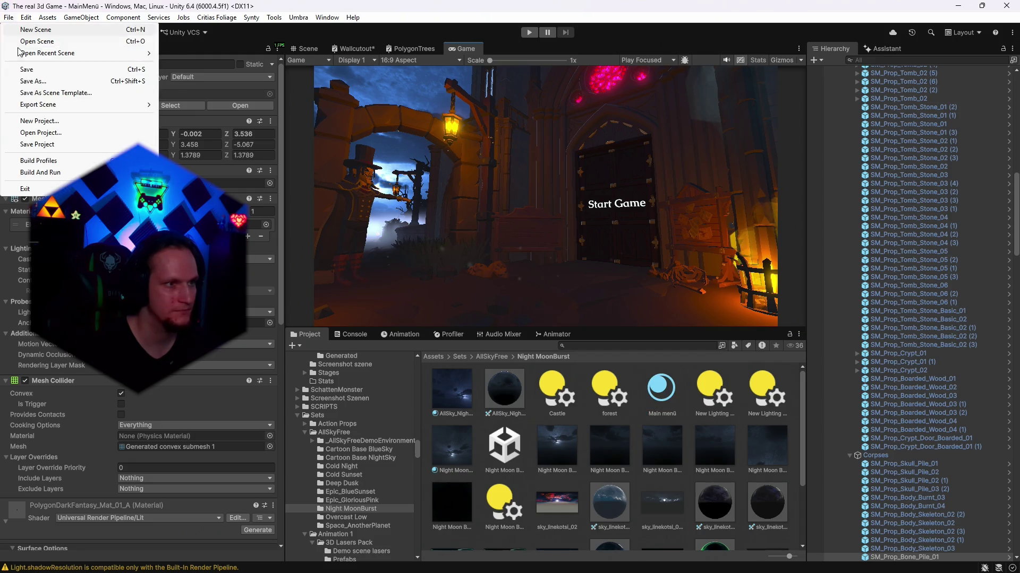
{"action": "key", "text": "Escape"}
{"action": "left_click", "coordinate": [529, 32]}
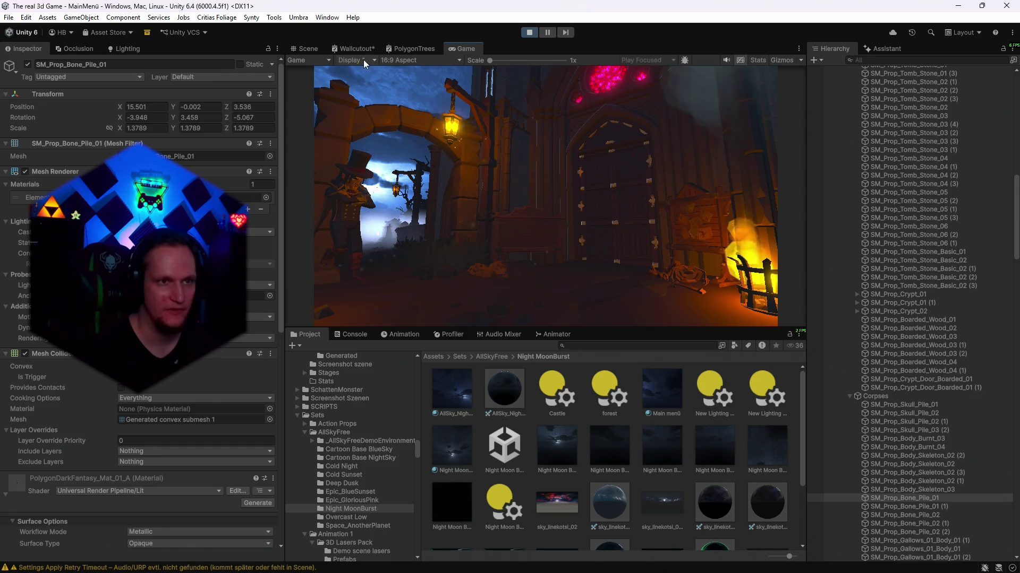
{"action": "left_click", "coordinate": [529, 32]}
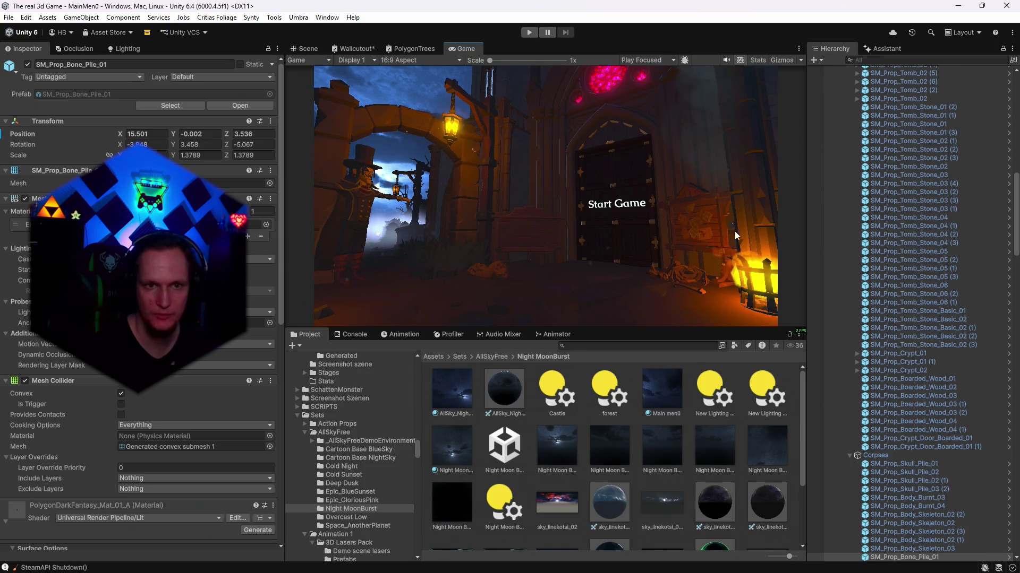
{"action": "key", "text": "ctrl+1"}
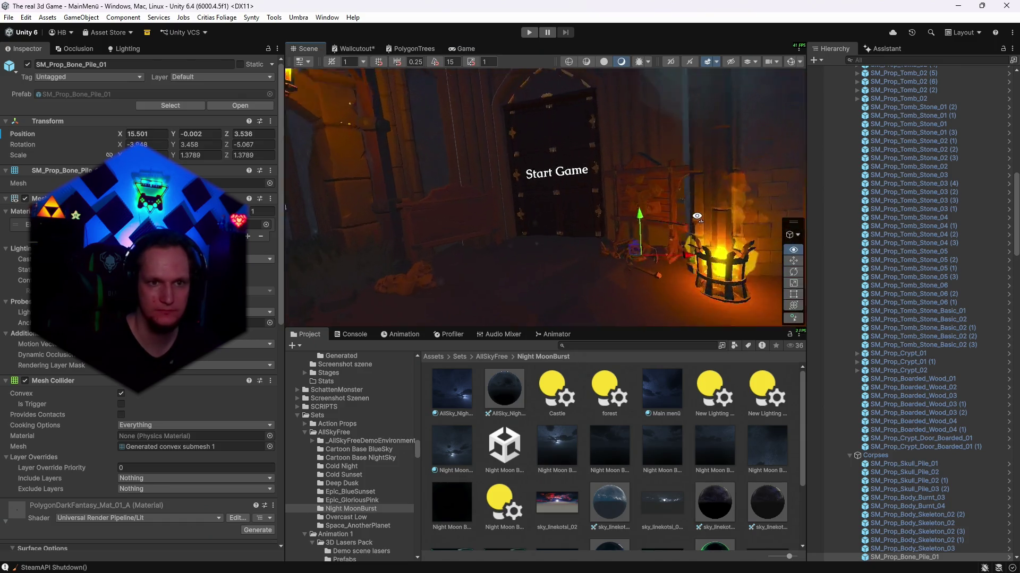
- Enable Outline_Wishlist under Kings_Lock_Wishlist_Accent and drag it over the notice board
{"action": "left_click", "coordinate": [762, 181]}
{"action": "key", "text": "f"}
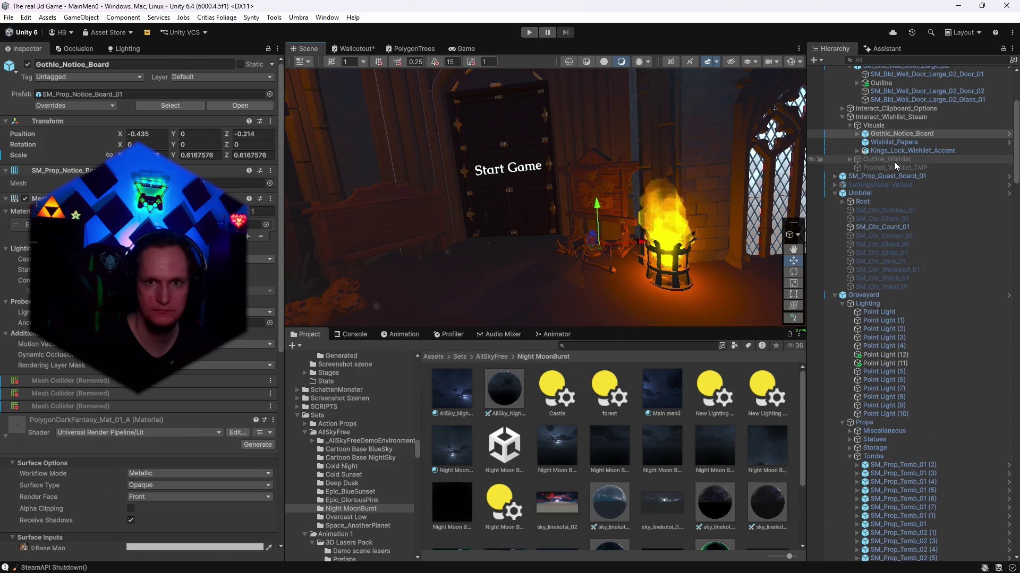
{"action": "left_click", "coordinate": [892, 152]}
{"action": "left_click", "coordinate": [856, 151]}
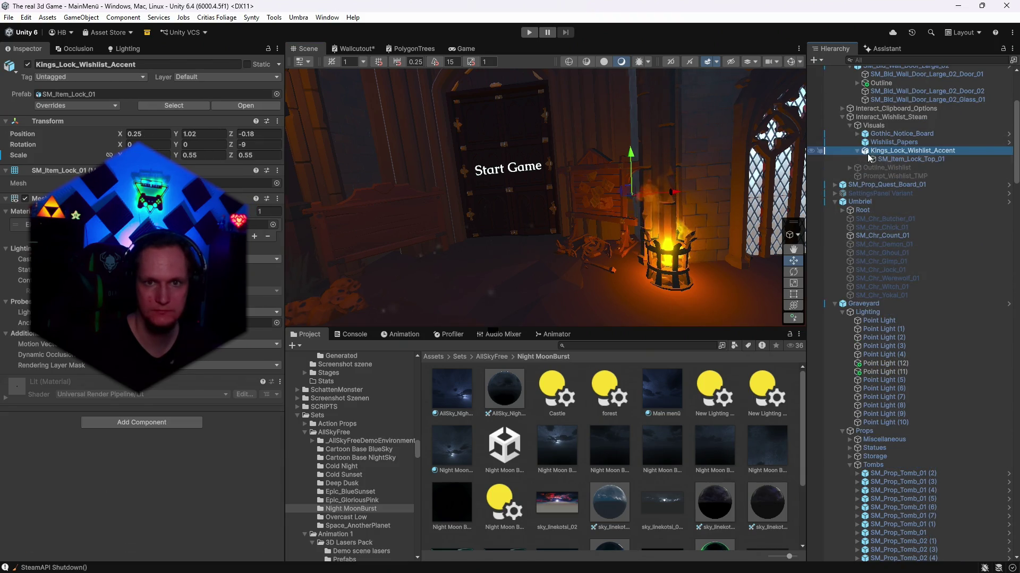
{"action": "left_click", "coordinate": [868, 167]}
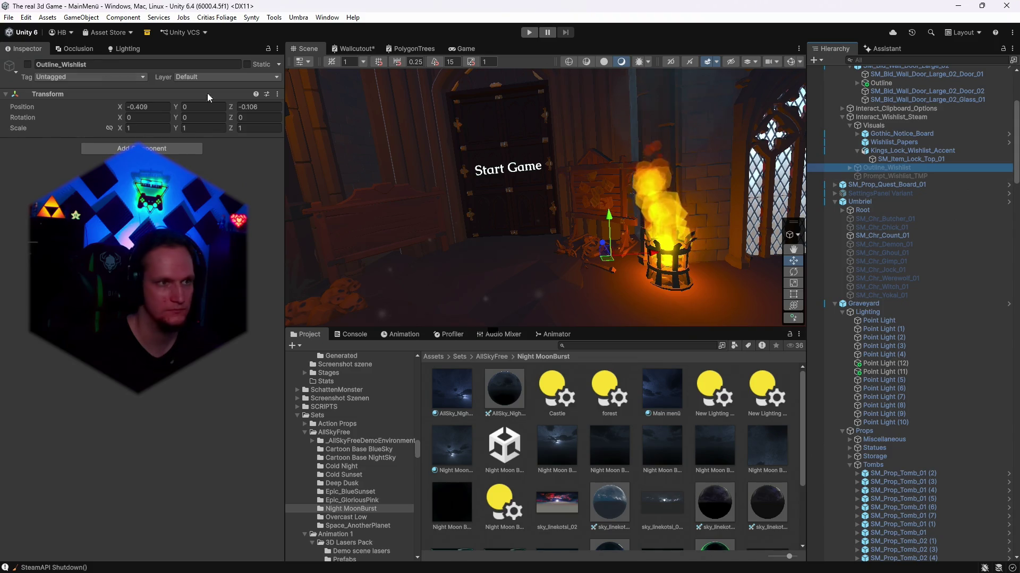
{"action": "left_click", "coordinate": [28, 64]}
{"action": "scroll", "coordinate": [613, 262], "scroll_direction": "up", "scroll_amount": 5}
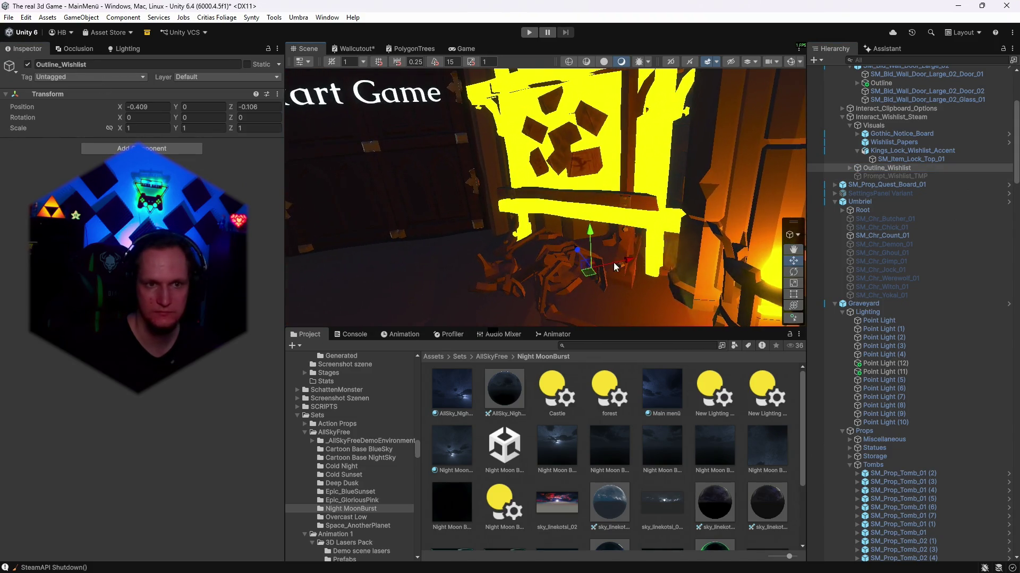
{"action": "mouse_move", "coordinate": [591, 275]}
{"action": "left_mouse_down"}
{"action": "mouse_move", "coordinate": [577, 267]}
{"action": "mouse_move", "coordinate": [631, 280]}
{"action": "mouse_move", "coordinate": [582, 206]}
{"action": "left_mouse_up"}
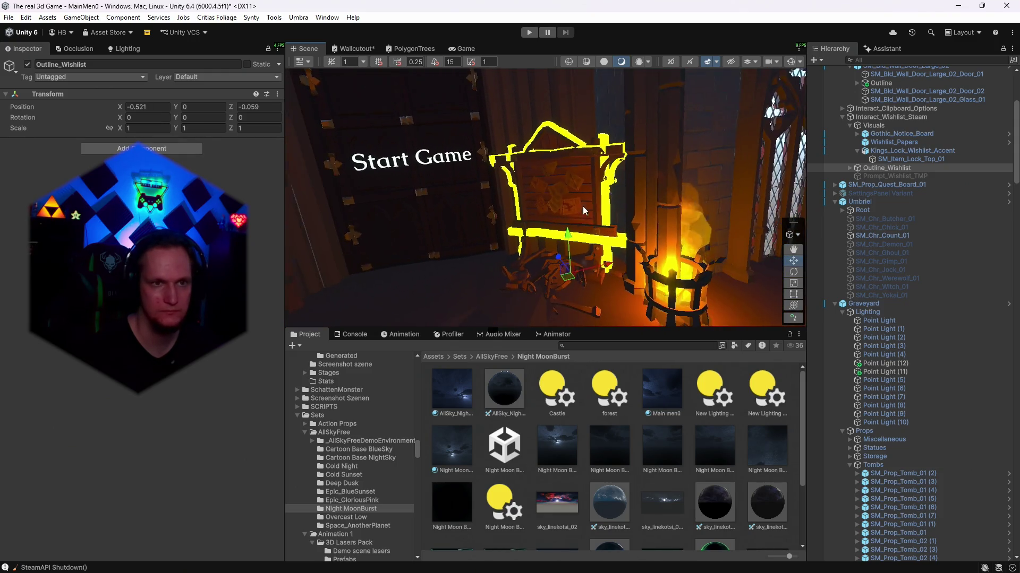
{"action": "left_click", "coordinate": [455, 50]}
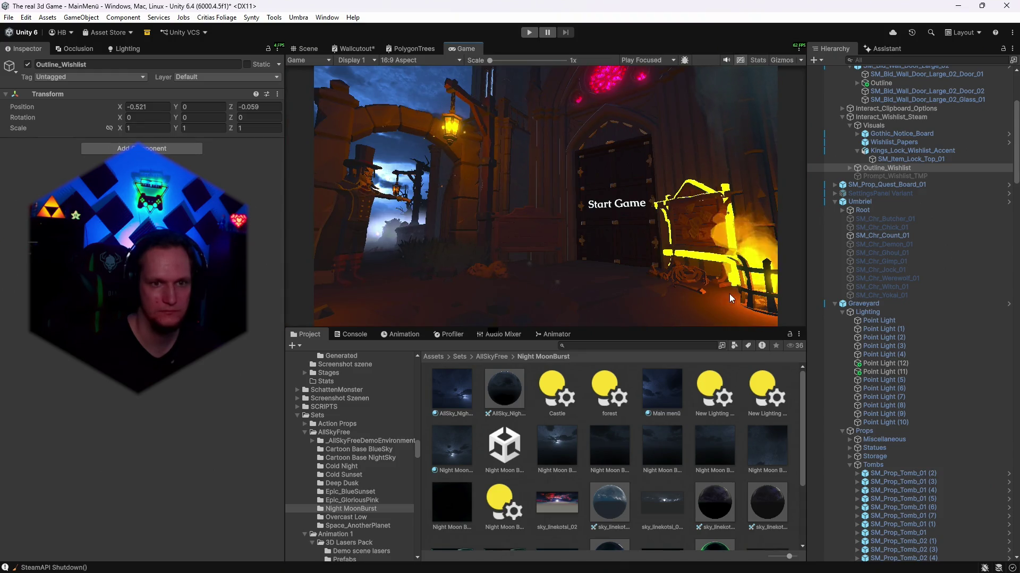
- Set the outline's Z position to -0.06 and scale it uniformly to 0.97
{"action": "left_click", "coordinate": [127, 107]}
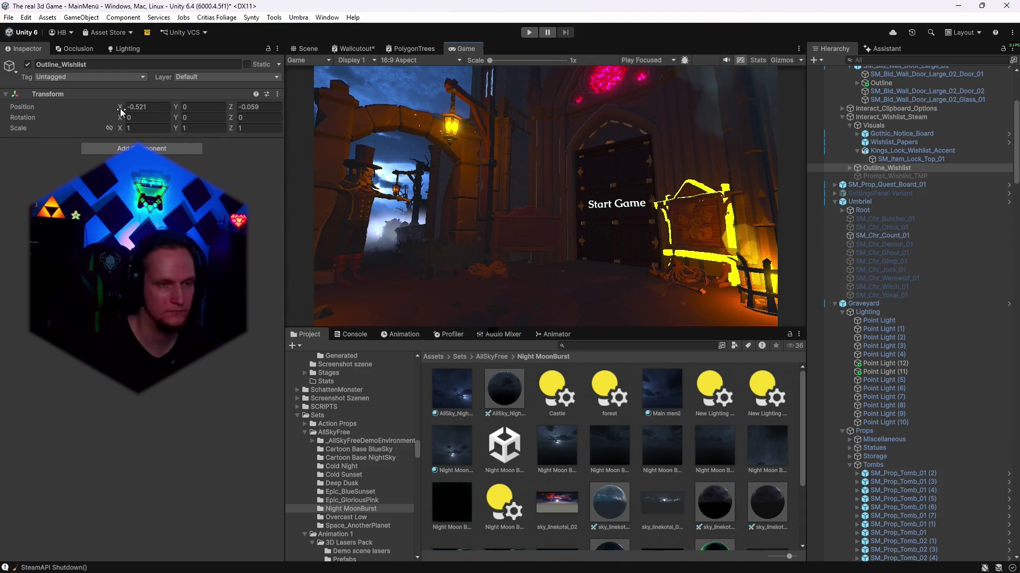
{"action": "type", "text": "0.4"}
{"action": "key", "text": "Escape"}
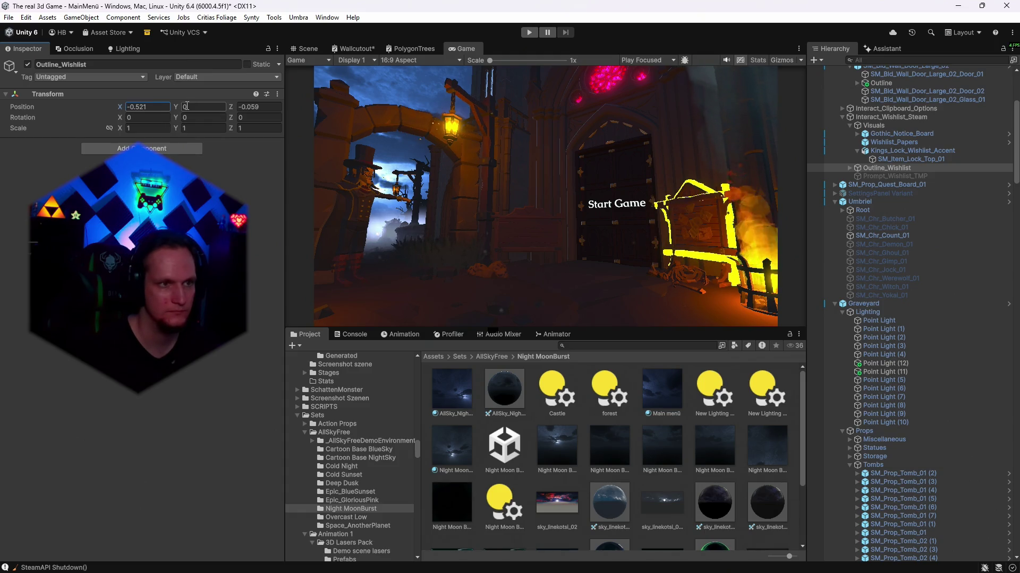
{"action": "left_click", "coordinate": [181, 107]}
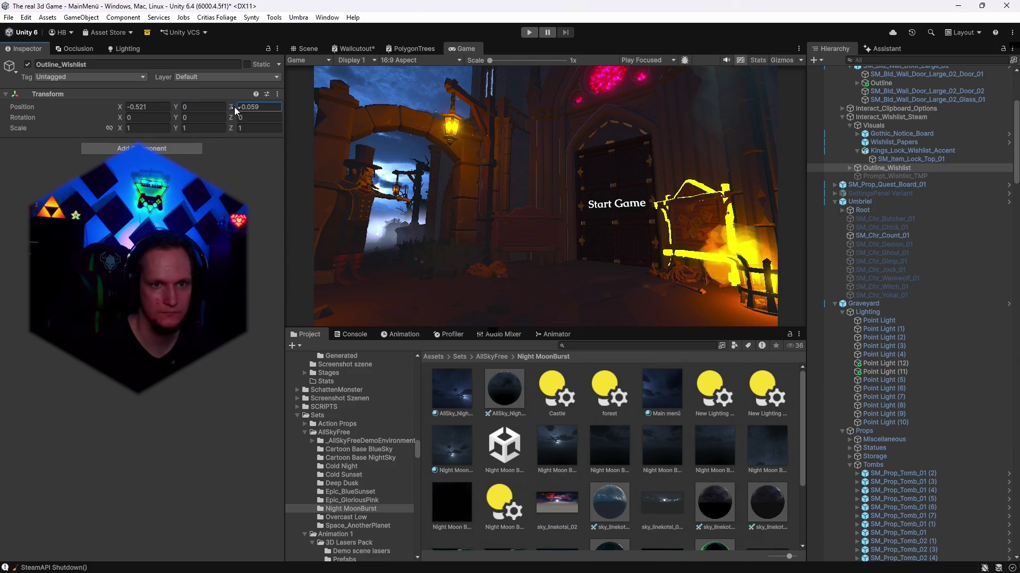
{"action": "key", "text": "Tab"}
{"action": "type", "text": "0.03"}
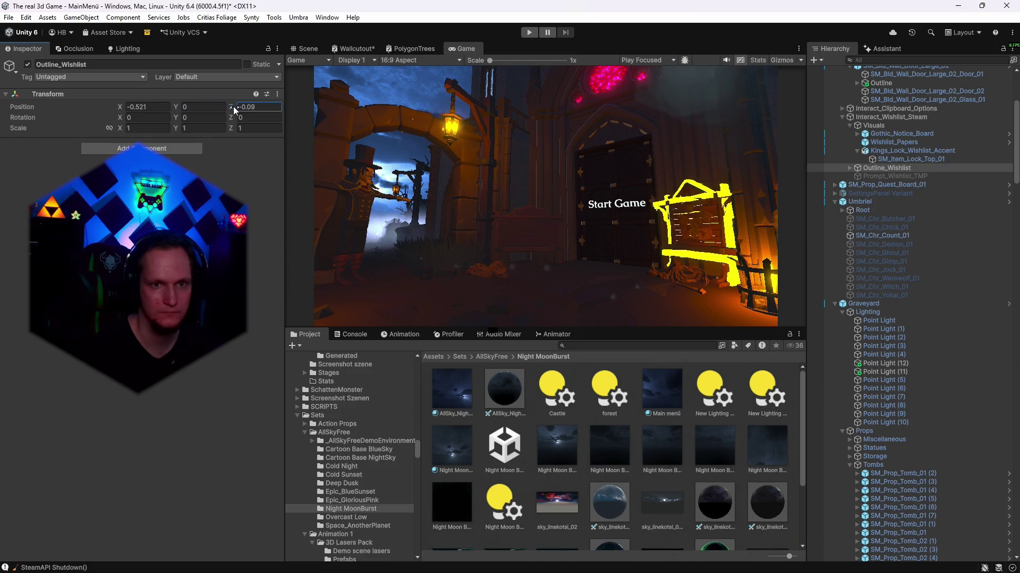
{"action": "key", "text": "BackSpace"}
{"action": "type", "text": "6"}
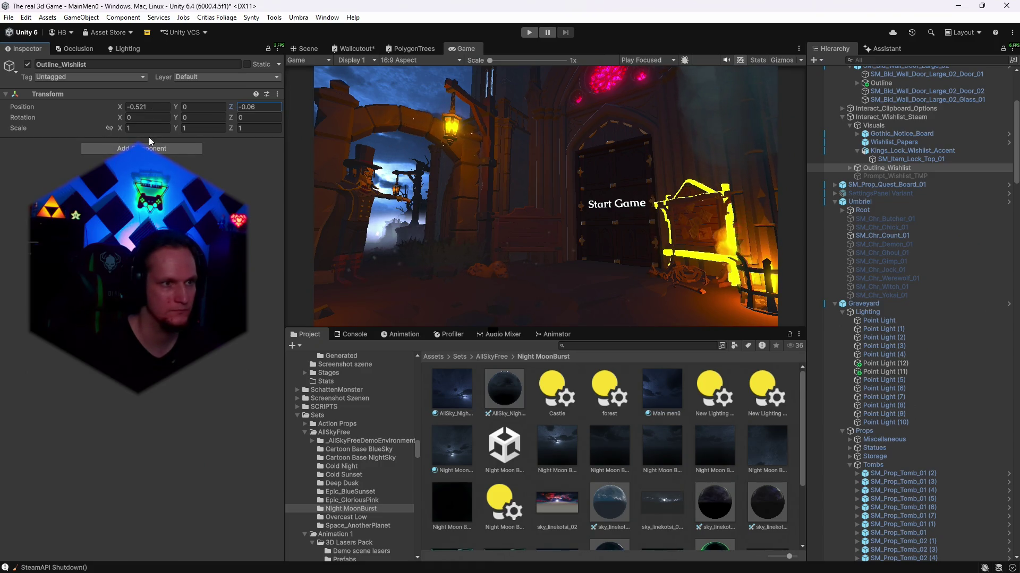
{"action": "left_click", "coordinate": [110, 128]}
{"action": "left_click_drag", "start_coordinate": [120, 129], "coordinate": [119, 129]}
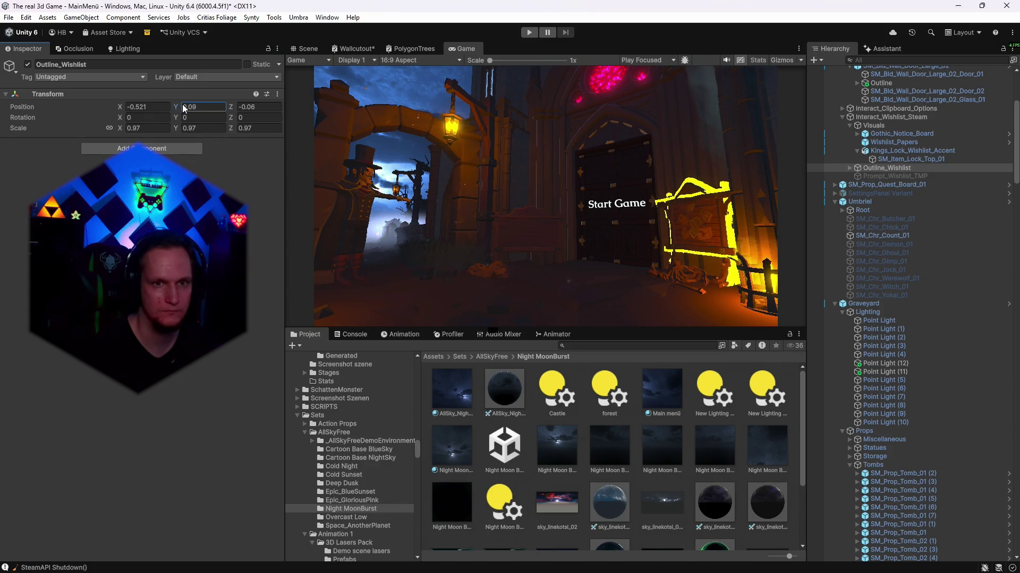
- Set the outline's position to X -0.55, Z -0.06 and play-test the menu
{"action": "left_click", "coordinate": [237, 106]}
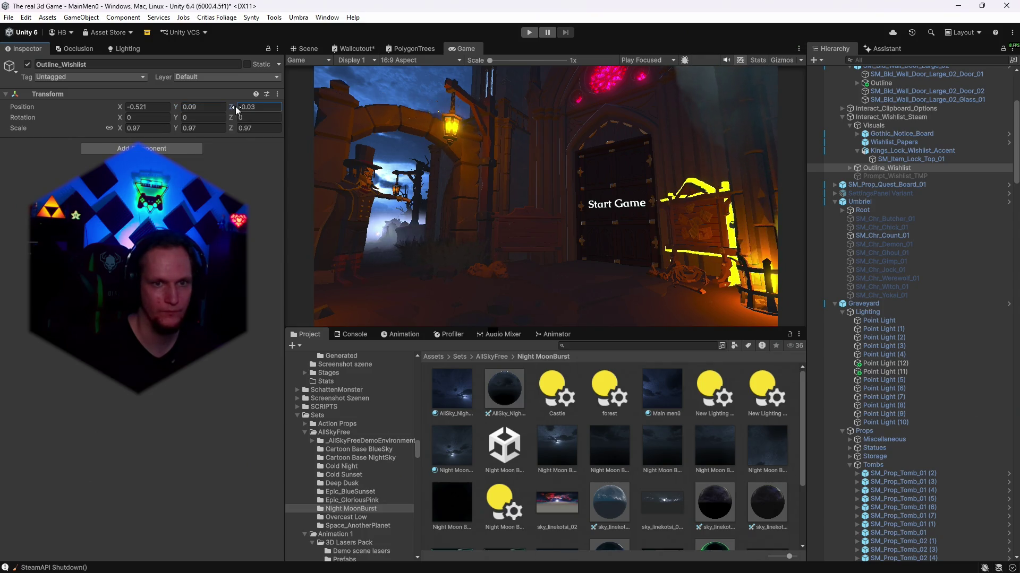
{"action": "type", "text": "-0.06"}
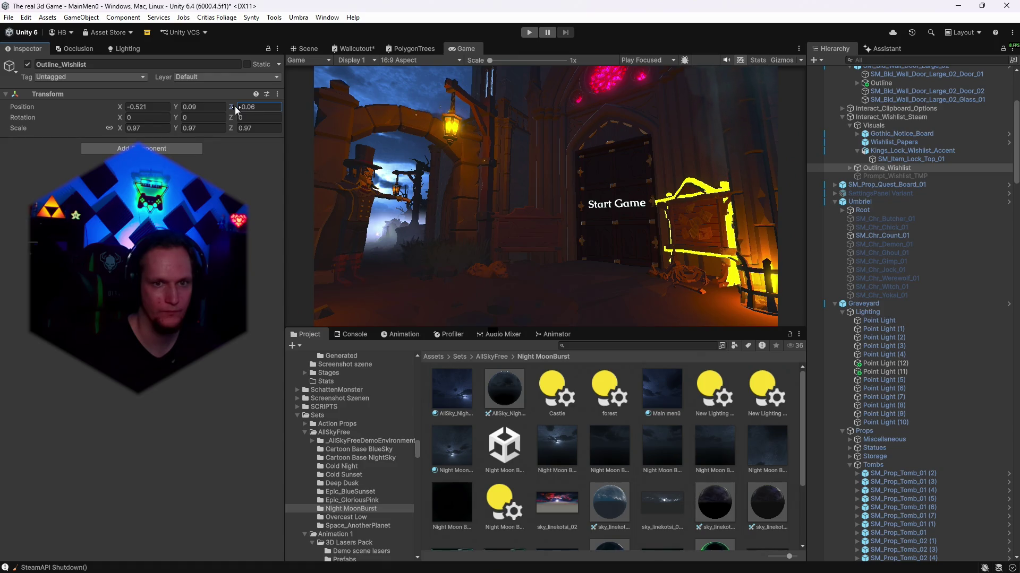
{"action": "left_click", "coordinate": [126, 107]}
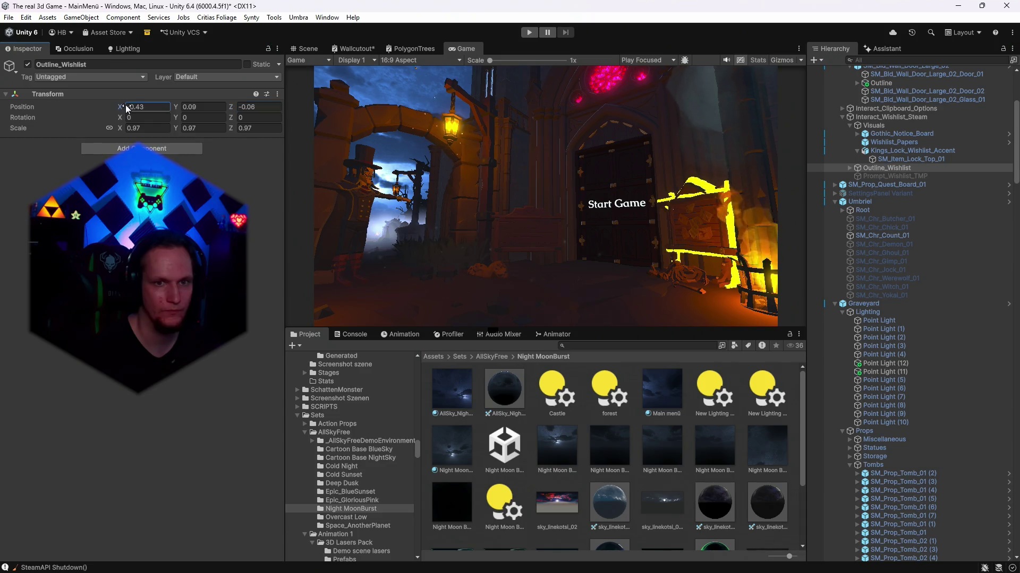
{"action": "type", "text": "-0.55"}
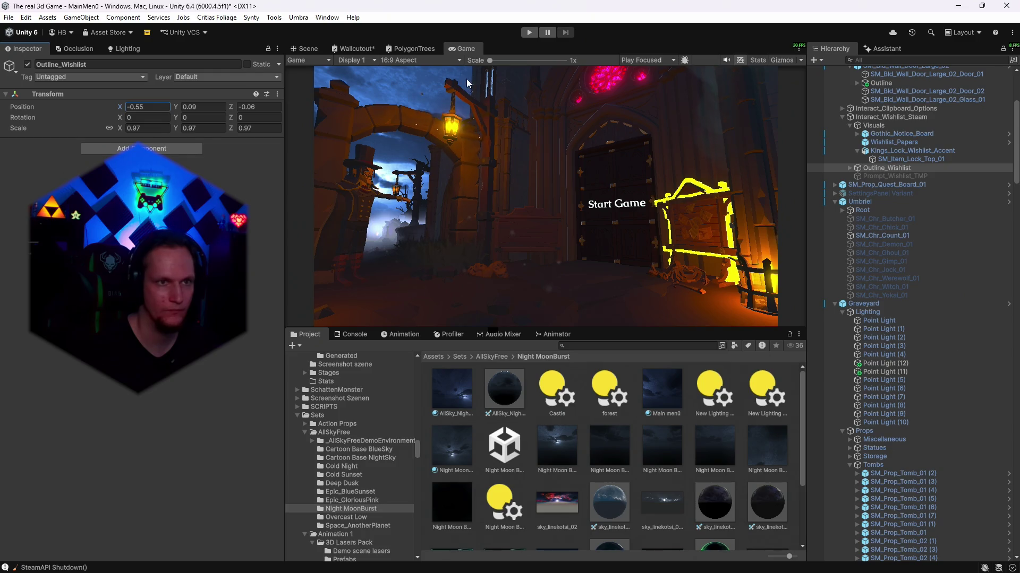
{"action": "left_click", "coordinate": [309, 49]}
{"action": "left_click", "coordinate": [529, 33]}
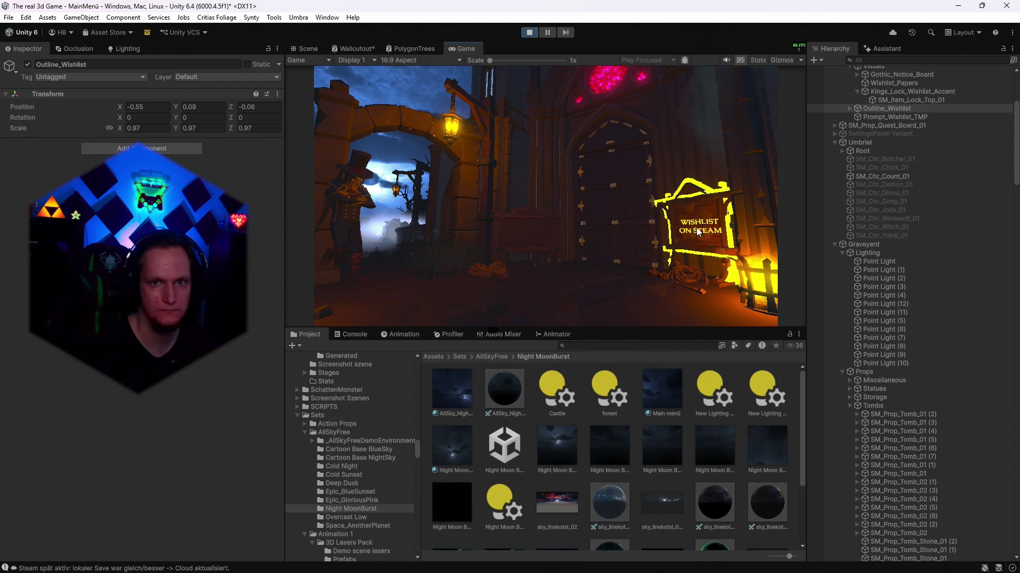
- Enable the Prompt_Wishlist_TMP 'WISHLIST ON STEAM' text and nudge its X position
{"action": "left_click", "coordinate": [877, 116]}
{"action": "left_click", "coordinate": [30, 65]}
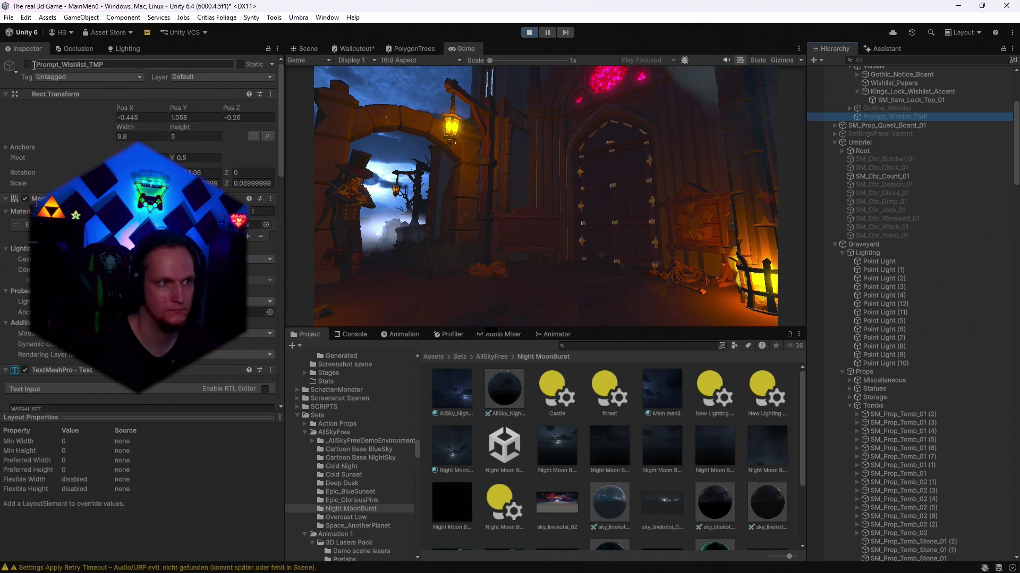
{"action": "left_click", "coordinate": [128, 115]}
{"action": "left_click_drag", "start_coordinate": [128, 115], "coordinate": [180, 114]}
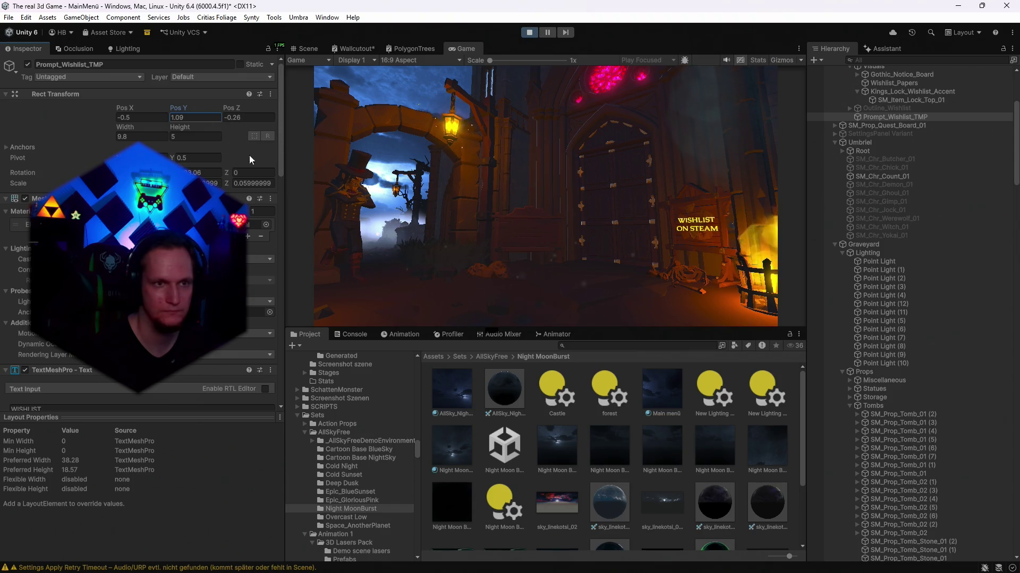
- Copy and paste the prompt text's transform values, then play-test the Settings option
{"action": "right_click", "coordinate": [58, 97]}
{"action": "mouse_move", "coordinate": [117, 184]}
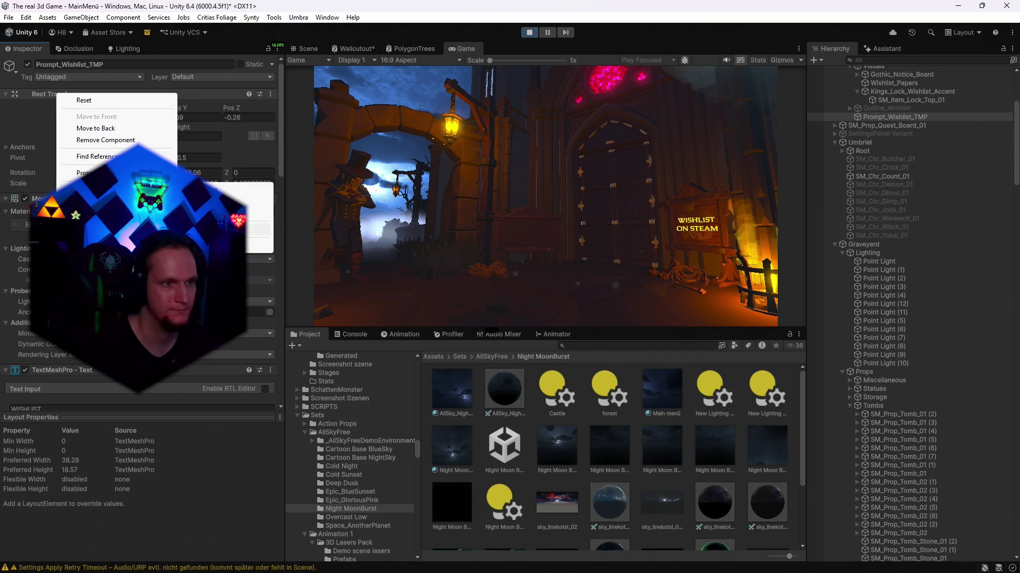
{"action": "left_click", "coordinate": [527, 35]}
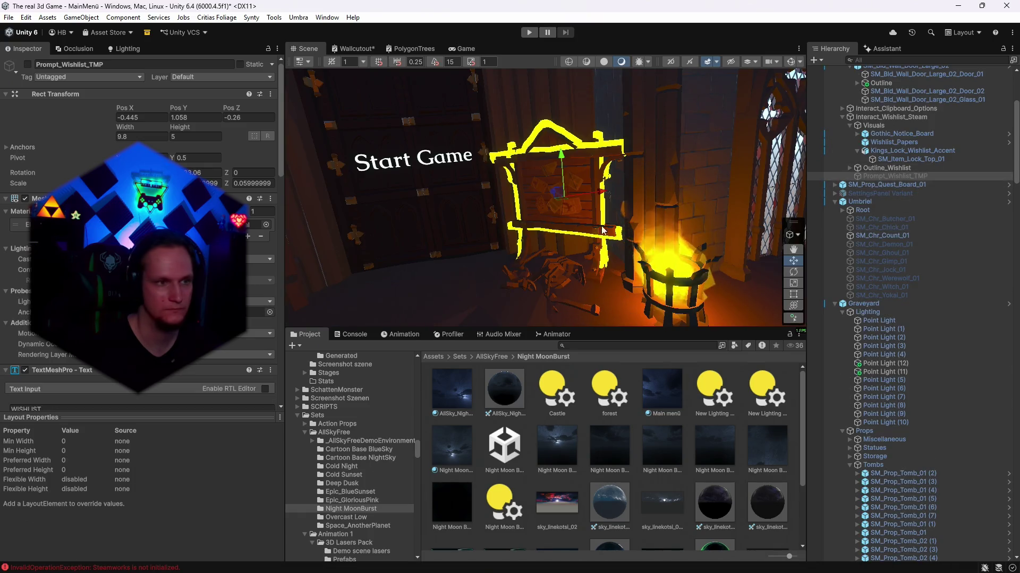
{"action": "right_click", "coordinate": [77, 95]}
{"action": "mouse_move", "coordinate": [117, 185]}
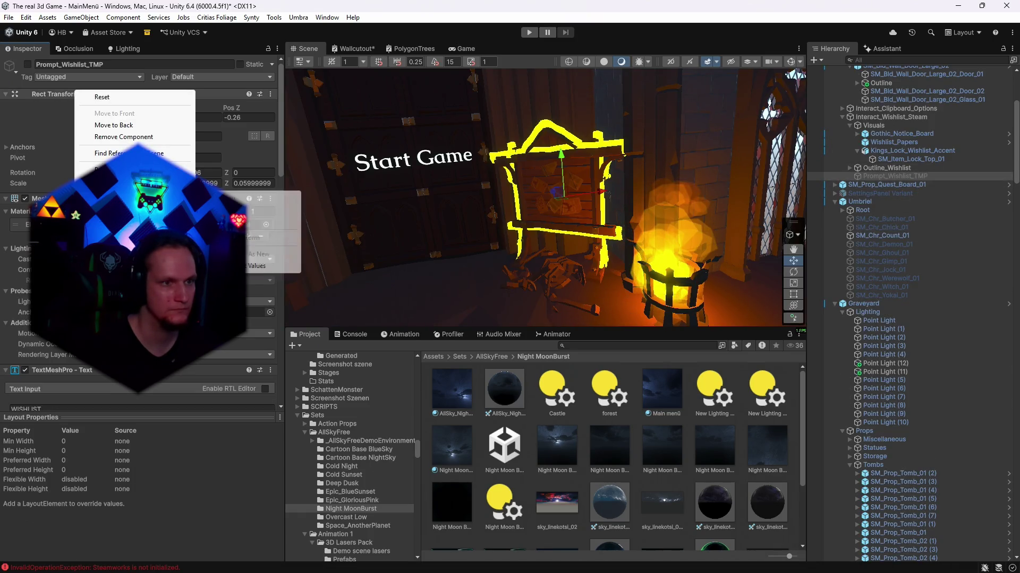
{"action": "left_click", "coordinate": [260, 266]}
{"action": "key", "text": "ctrl+p"}
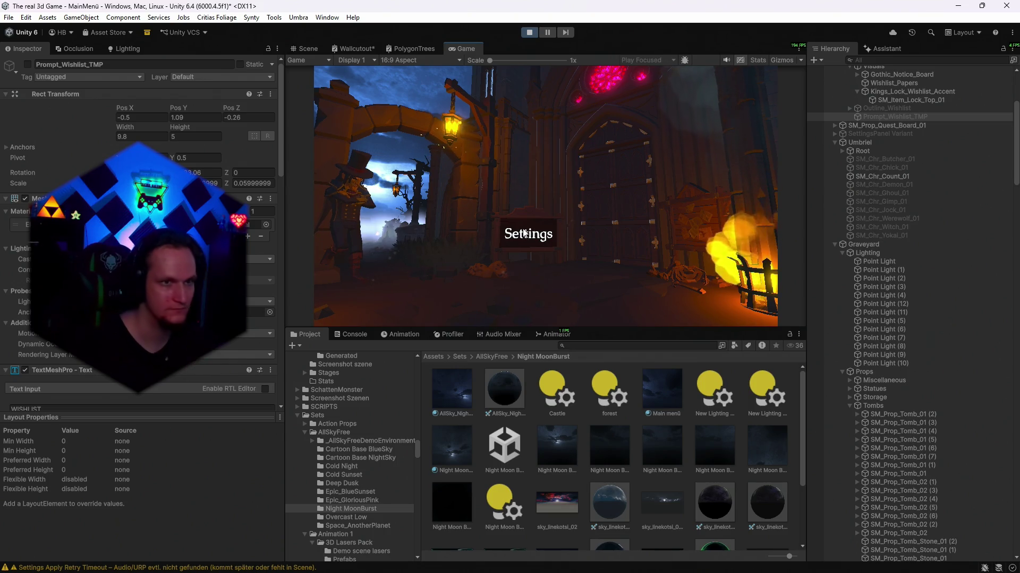
{"action": "key", "text": "ctrl+1"}
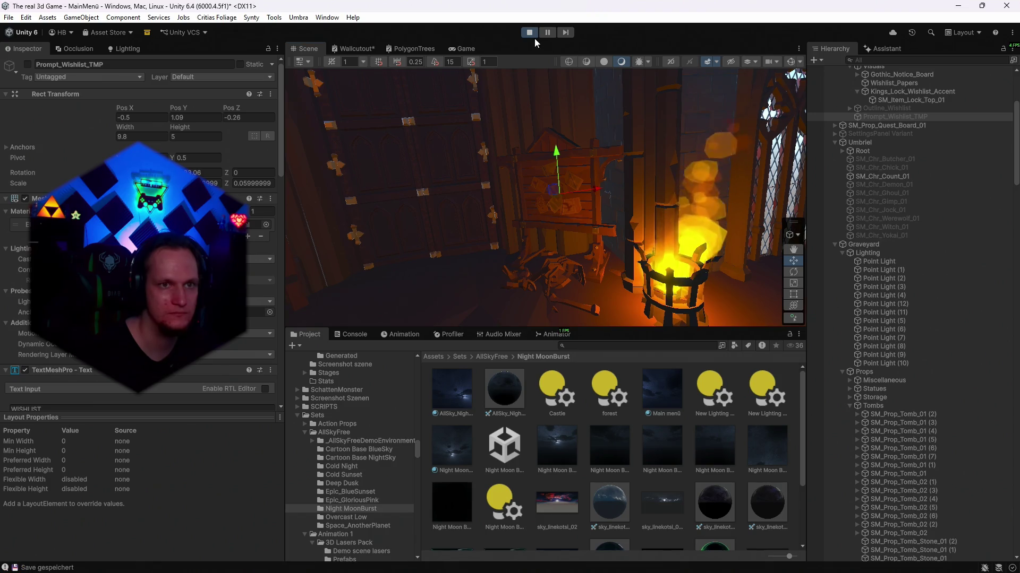
- Stop play mode and place a duplicate grass clump near the Start Game sign
{"action": "left_click", "coordinate": [533, 36]}
{"action": "mouse_move", "coordinate": [529, 71]}
{"action": "left_mouse_down"}
{"action": "mouse_move", "coordinate": [402, 85]}
{"action": "mouse_move", "coordinate": [714, 265]}
{"action": "mouse_move", "coordinate": [482, 216]}
{"action": "mouse_move", "coordinate": [680, 270]}
{"action": "left_mouse_up"}
{"action": "left_click", "coordinate": [589, 219]}
{"action": "left_click", "coordinate": [582, 215]}
{"action": "key", "text": "ctrl+d"}
{"action": "mouse_move", "coordinate": [604, 245]}
{"action": "left_mouse_down"}
{"action": "mouse_move", "coordinate": [474, 203]}
{"action": "mouse_move", "coordinate": [474, 192]}
{"action": "left_mouse_up"}
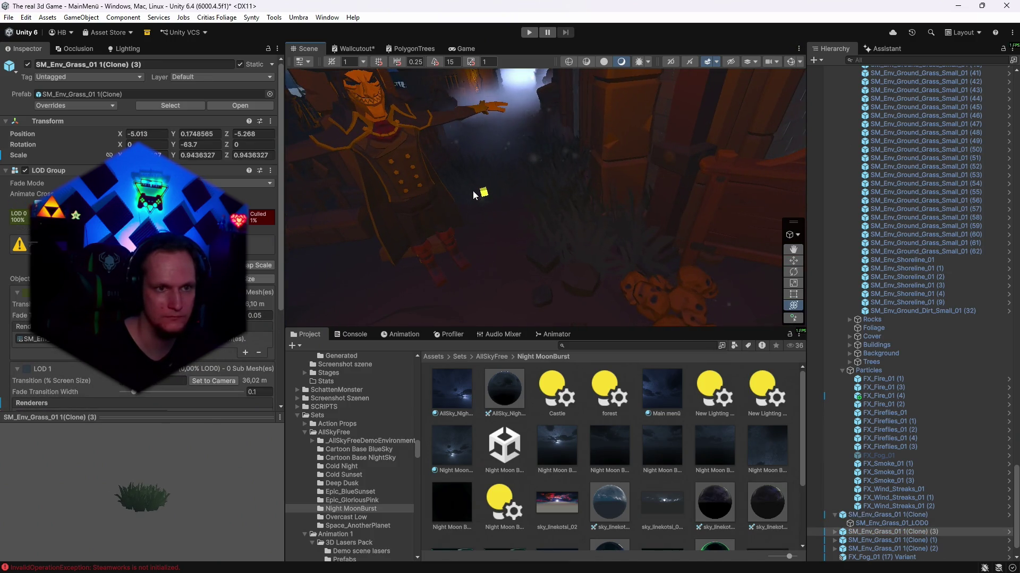
{"action": "mouse_move", "coordinate": [563, 195]}
{"action": "left_mouse_down"}
{"action": "mouse_move", "coordinate": [467, 206]}
{"action": "mouse_move", "coordinate": [486, 169]}
{"action": "left_mouse_up"}
- Add more grass copies across the ground, adjusting their placement against the game camera view
{"action": "key", "text": "ctrl+d"}
{"action": "key", "text": "ctrl+d"}
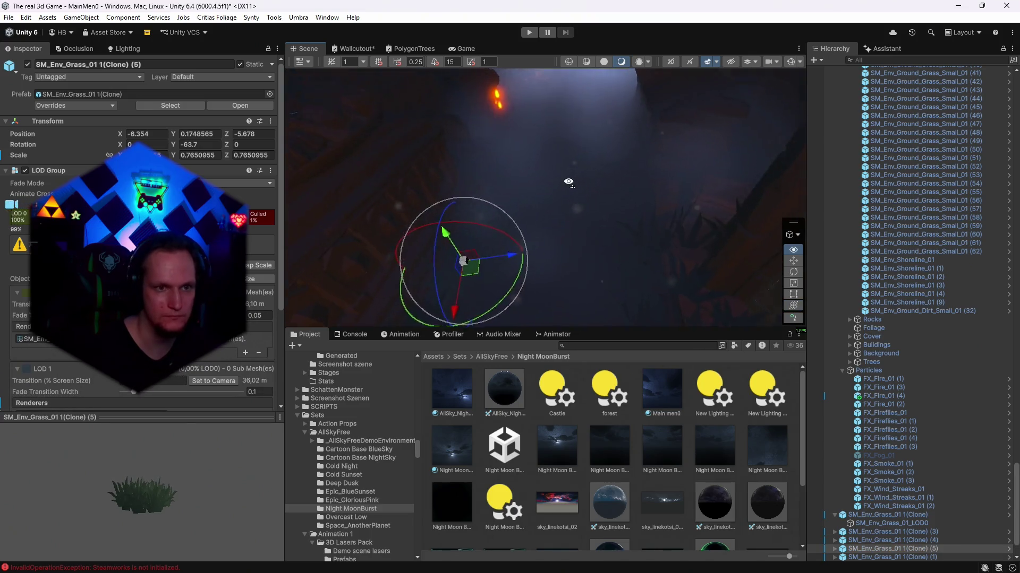
{"action": "mouse_move", "coordinate": [462, 287]}
{"action": "left_mouse_down"}
{"action": "mouse_move", "coordinate": [505, 168]}
{"action": "mouse_move", "coordinate": [489, 178]}
{"action": "mouse_move", "coordinate": [614, 170]}
{"action": "mouse_move", "coordinate": [635, 153]}
{"action": "mouse_move", "coordinate": [670, 150]}
{"action": "left_mouse_up"}
{"action": "key", "text": "ctrl+d"}
{"action": "left_click", "coordinate": [466, 49]}
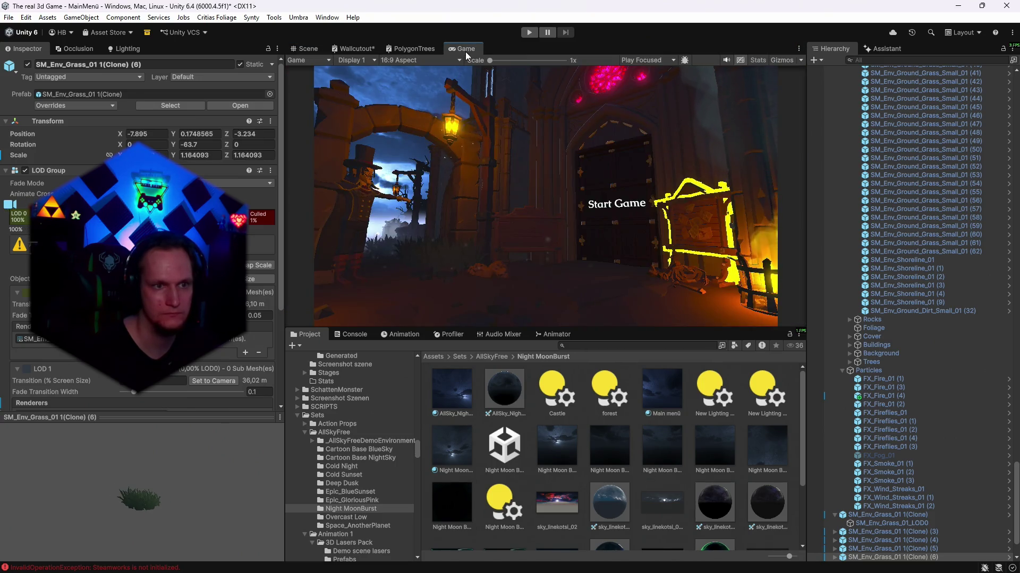
{"action": "left_click", "coordinate": [305, 49]}
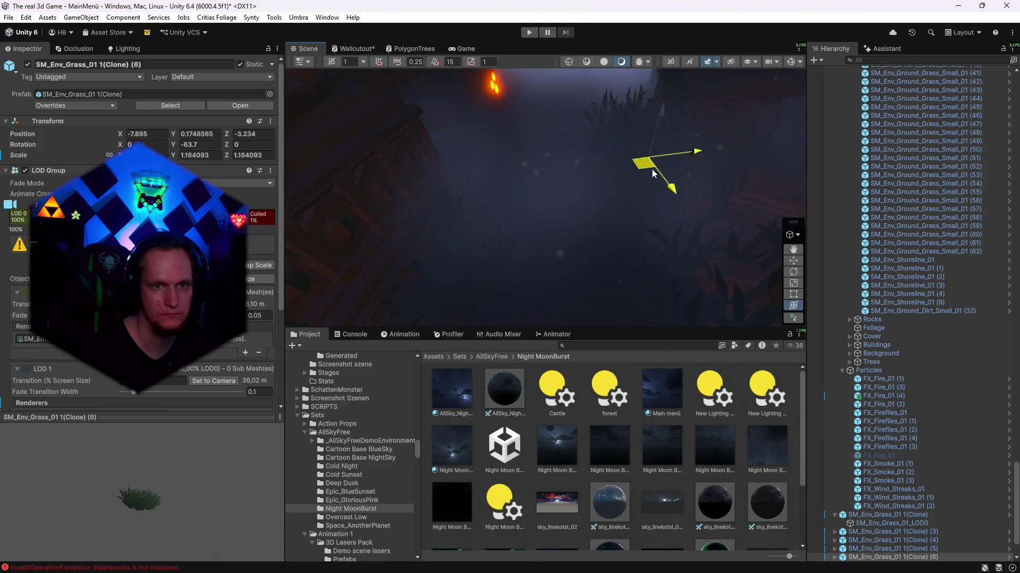
{"action": "left_click_drag", "start_coordinate": [653, 173], "coordinate": [690, 210]}
{"action": "key", "text": "e"}
{"action": "left_click", "coordinate": [460, 48]}
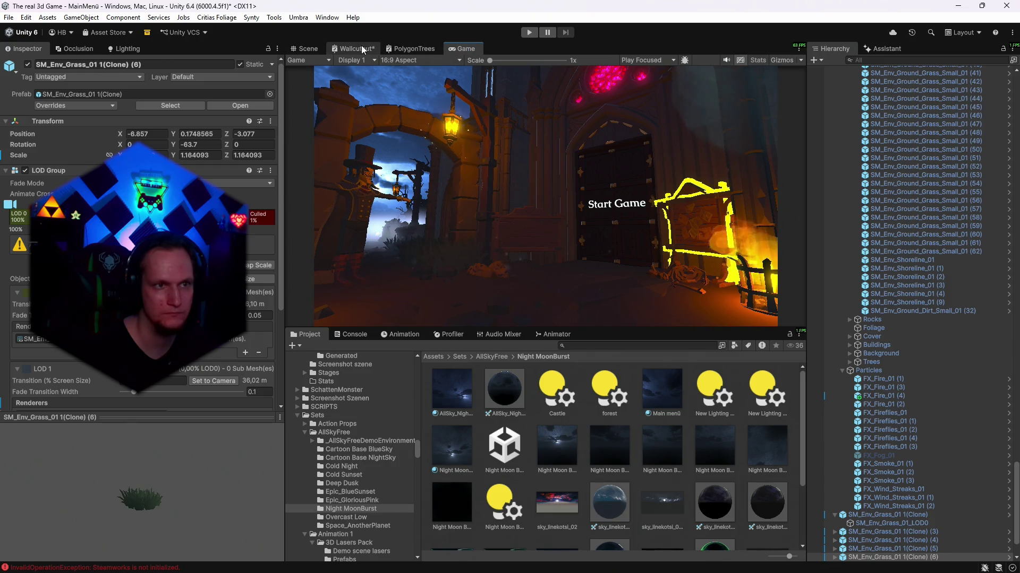
{"action": "left_click", "coordinate": [305, 48]}
{"action": "left_click_drag", "start_coordinate": [606, 133], "coordinate": [622, 122]}
- Duplicate the grass twice more, up to clone (8) at X -15.86, Z -1.51
{"action": "key", "text": "ctrl+d"}
{"action": "mouse_move", "coordinate": [709, 297]}
{"action": "left_mouse_down"}
{"action": "mouse_move", "coordinate": [597, 200]}
{"action": "mouse_move", "coordinate": [574, 162]}
{"action": "left_mouse_up"}
{"action": "left_click", "coordinate": [460, 48]}
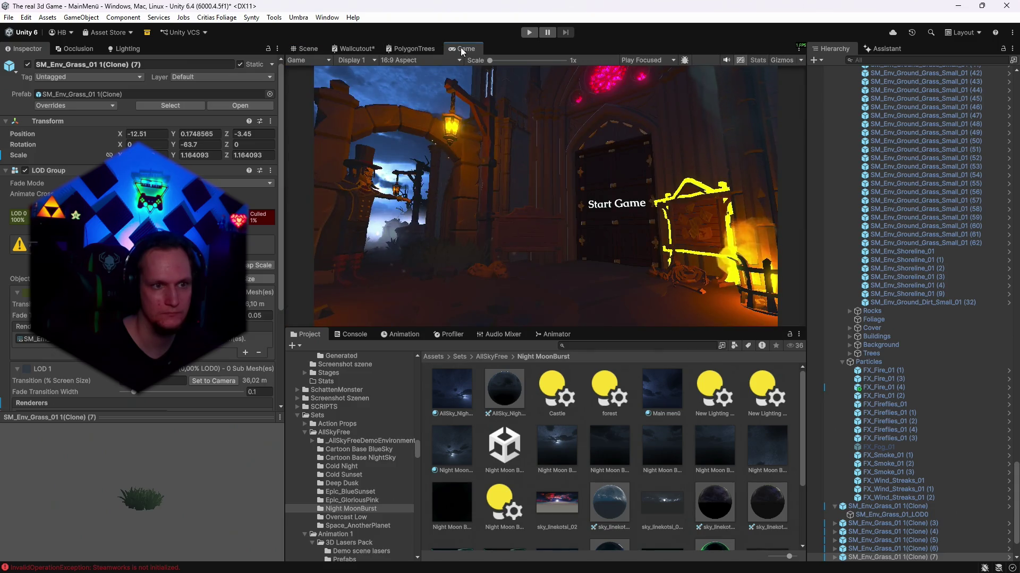
{"action": "left_click", "coordinate": [307, 48]}
{"action": "key", "text": "ctrl+d"}
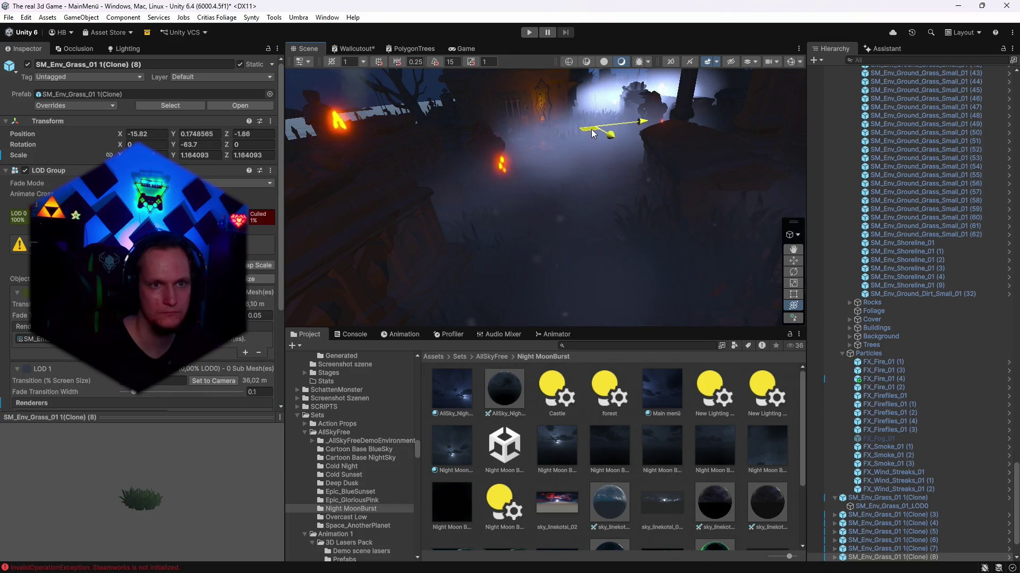
{"action": "left_click_drag", "start_coordinate": [594, 134], "coordinate": [594, 132]}
{"action": "left_click", "coordinate": [450, 48]}
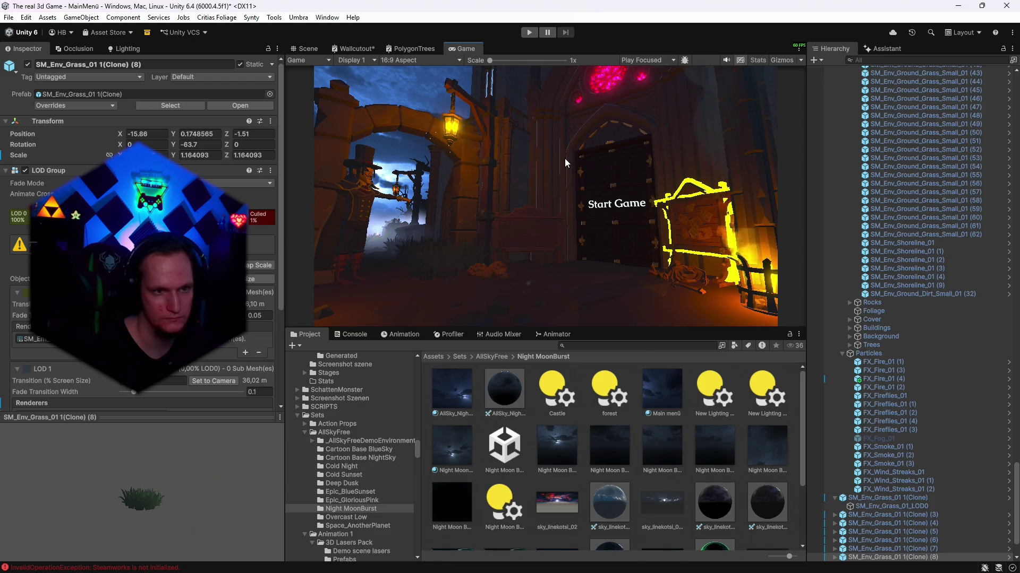
{"action": "key", "text": "ctrl+1"}
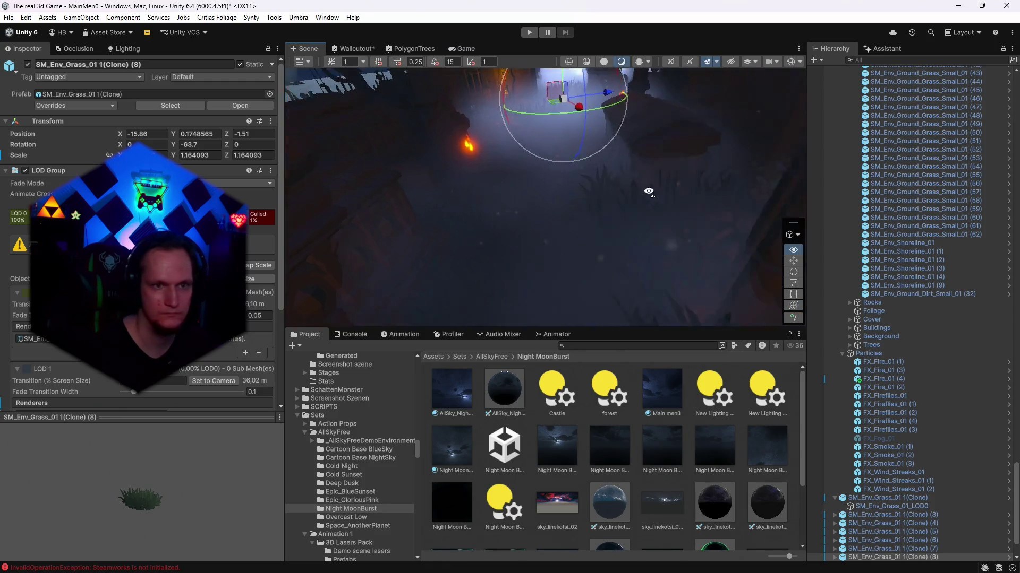
{"action": "left_click", "coordinate": [568, 218]}
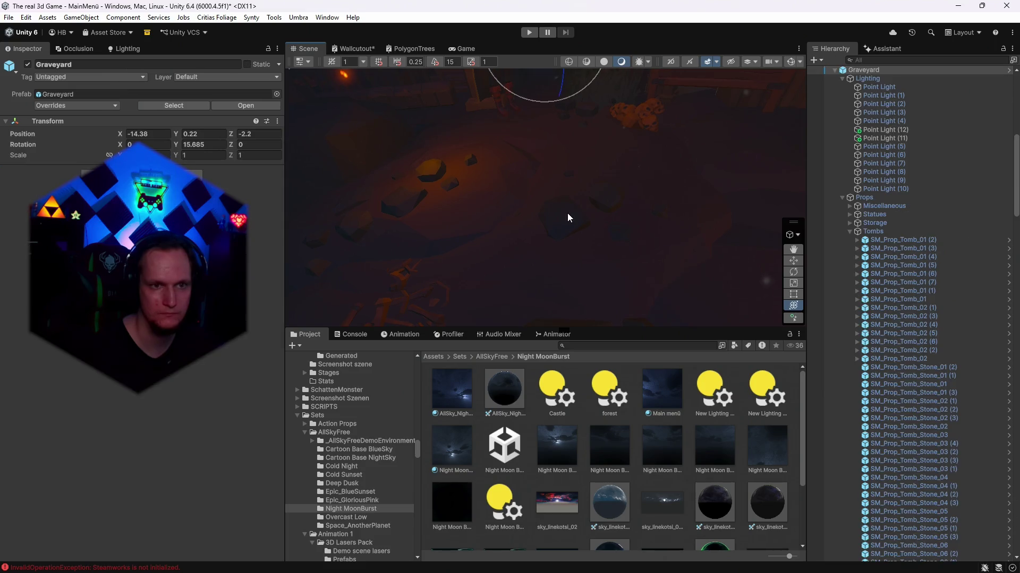
- Move SM_Env_Rocks_Small_02 (37) across the ground and shrink it slightly
{"action": "left_click", "coordinate": [568, 218]}
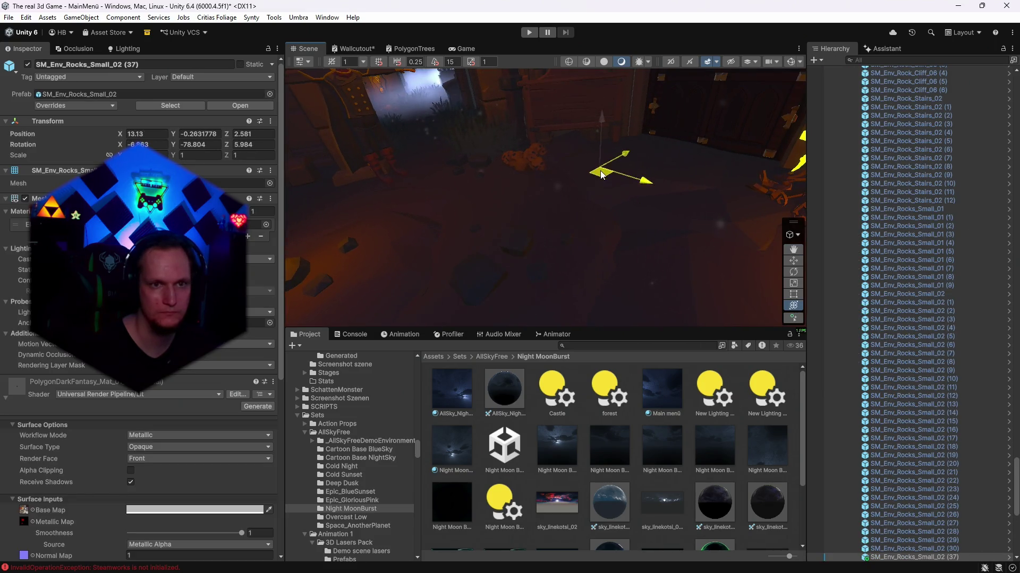
{"action": "left_click_drag", "start_coordinate": [602, 175], "coordinate": [625, 110]}
{"action": "scroll", "coordinate": [734, 179], "scroll_direction": "up", "scroll_amount": 6}
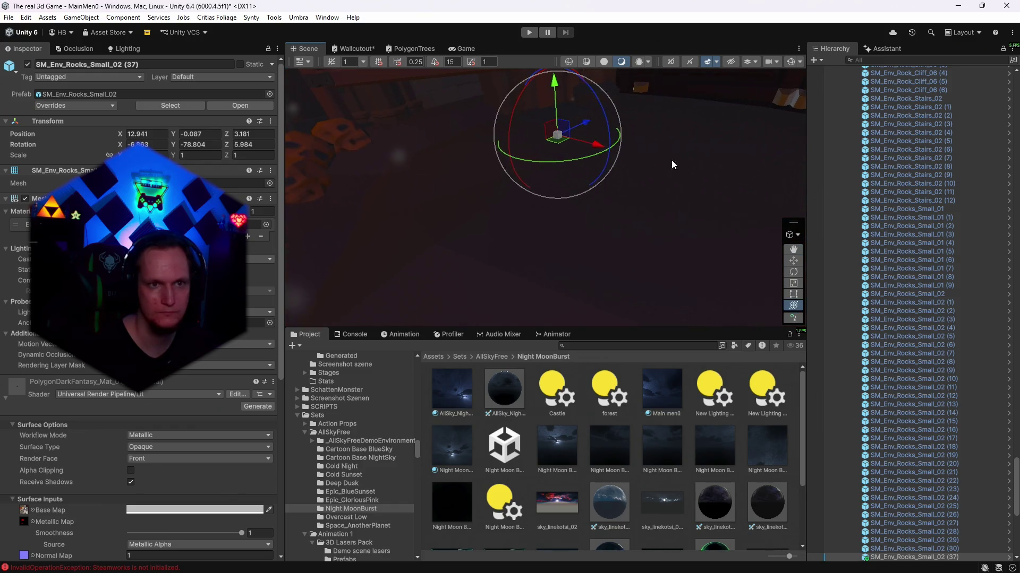
{"action": "mouse_move", "coordinate": [565, 144]}
{"action": "left_mouse_down"}
{"action": "mouse_move", "coordinate": [585, 174]}
{"action": "mouse_move", "coordinate": [571, 146]}
{"action": "mouse_move", "coordinate": [587, 164]}
{"action": "left_mouse_up"}
{"action": "mouse_move", "coordinate": [575, 127]}
{"action": "left_mouse_down"}
{"action": "mouse_move", "coordinate": [570, 152]}
{"action": "mouse_move", "coordinate": [576, 120]}
{"action": "left_mouse_up"}
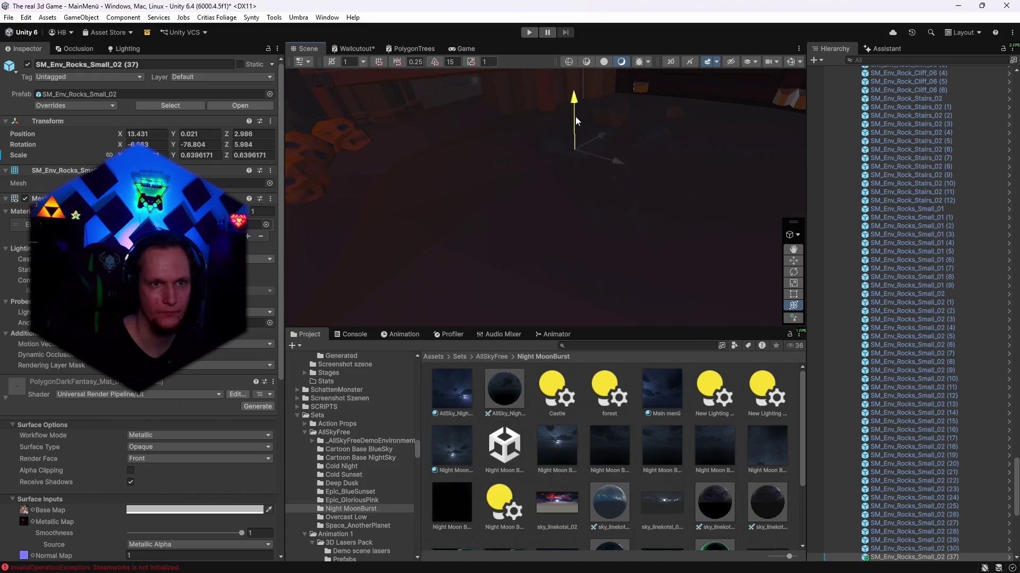
- Place a rock copy (38) beside the standing figure at X 9.94, Z -0.13 and preview it
{"action": "left_click_drag", "start_coordinate": [603, 169], "coordinate": [676, 159]}
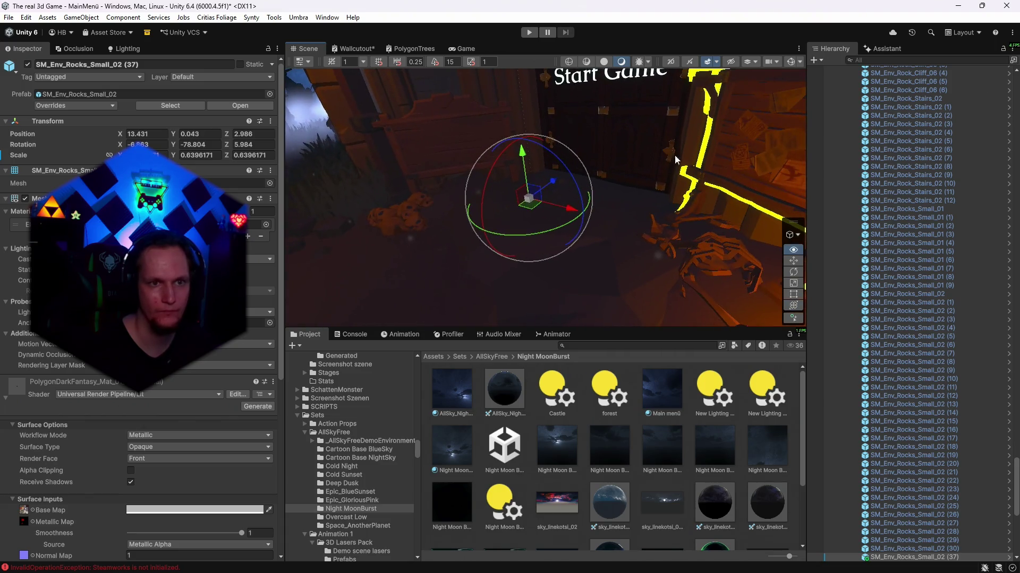
{"action": "key", "text": "ctrl+d"}
{"action": "mouse_move", "coordinate": [551, 210]}
{"action": "left_mouse_down"}
{"action": "mouse_move", "coordinate": [535, 227]}
{"action": "mouse_move", "coordinate": [650, 230]}
{"action": "mouse_move", "coordinate": [537, 214]}
{"action": "mouse_move", "coordinate": [533, 223]}
{"action": "left_mouse_up"}
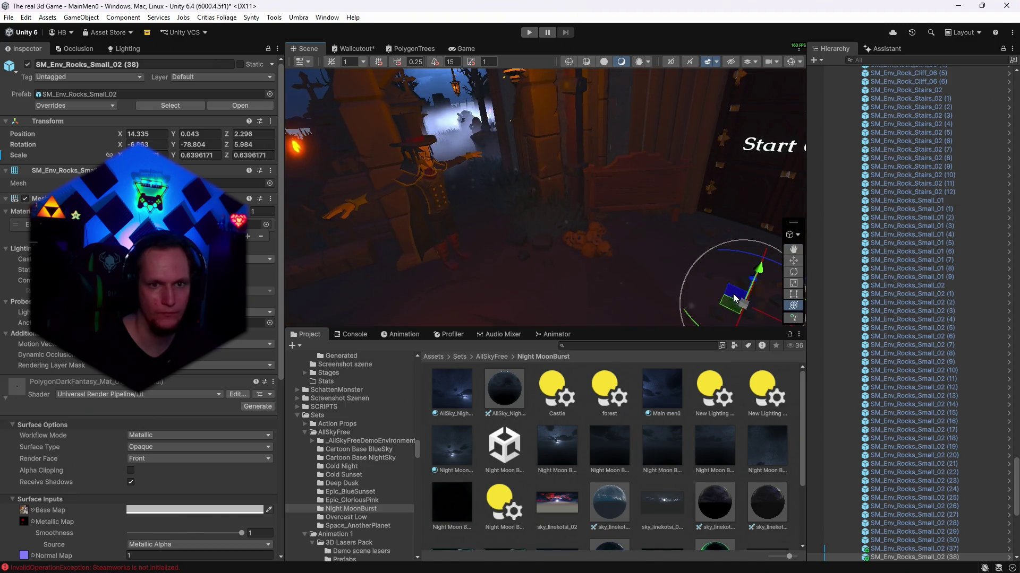
{"action": "left_click_drag", "start_coordinate": [459, 216], "coordinate": [458, 213]}
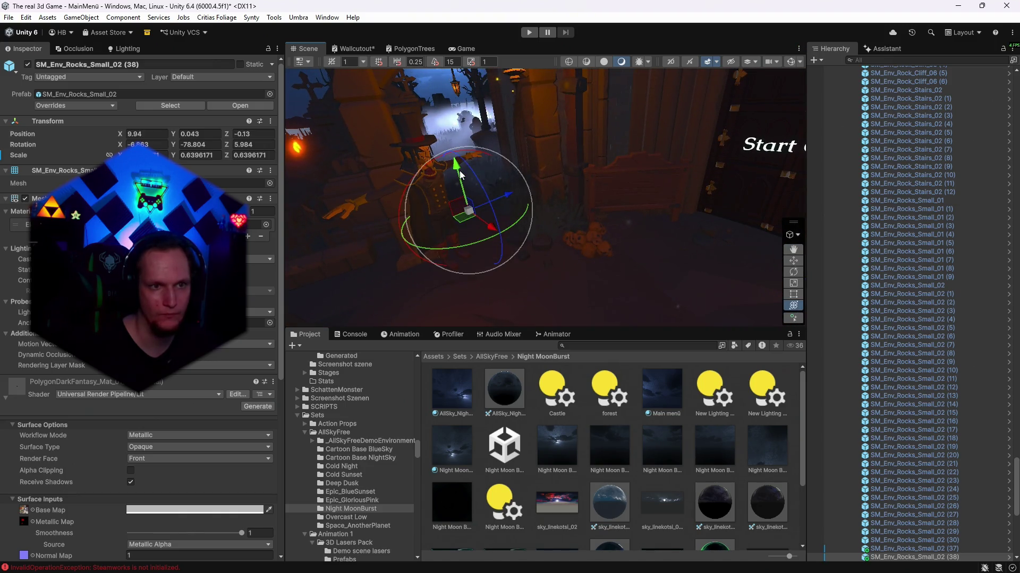
{"action": "left_click_drag", "start_coordinate": [460, 174], "coordinate": [456, 184]}
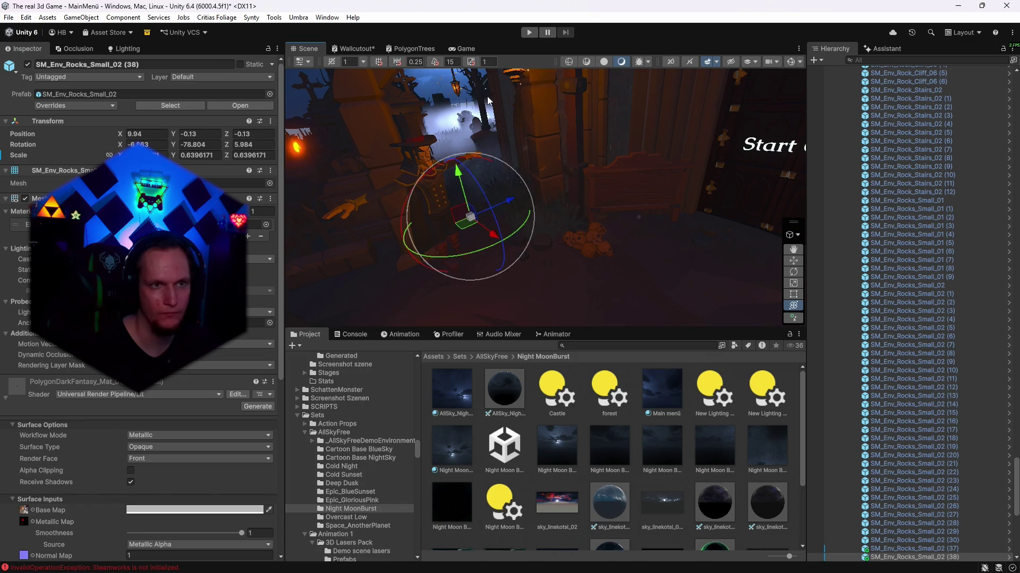
{"action": "left_click", "coordinate": [466, 49]}
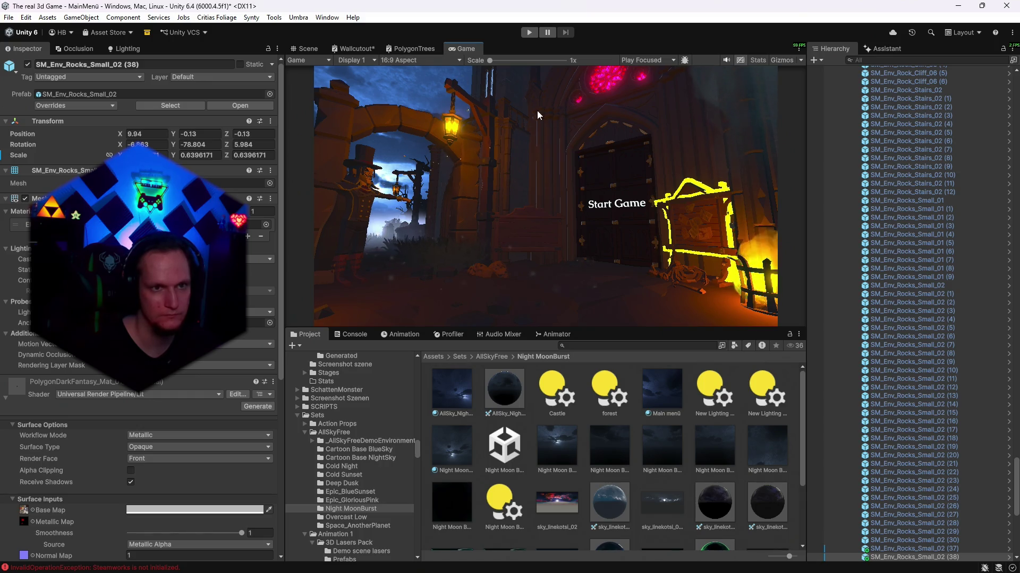
- Turn off Contribute GI for SM_Bld_Wall_Door_Large_02 and all its children
{"action": "key", "text": "ctrl+1"}
{"action": "left_click", "coordinate": [557, 128]}
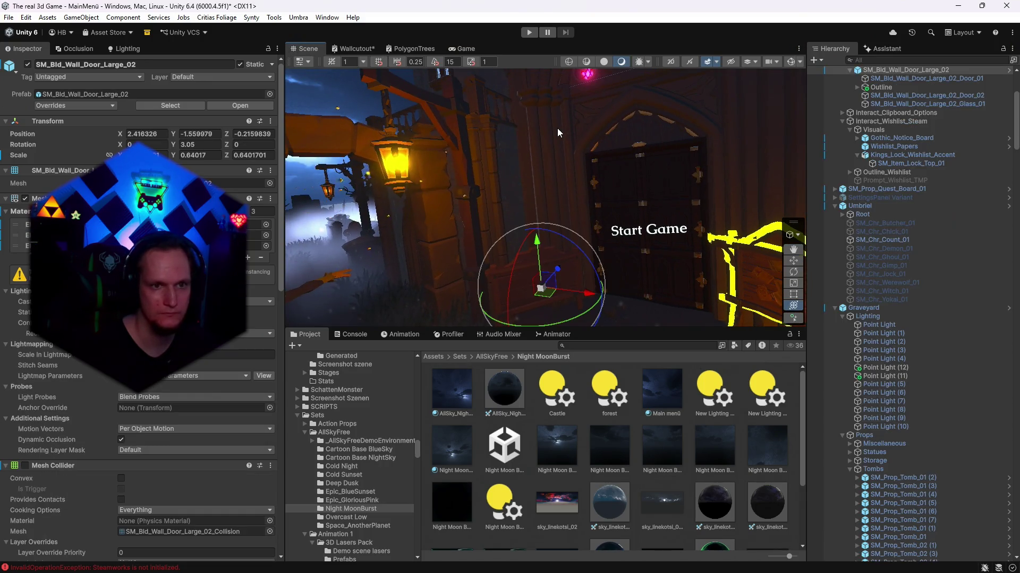
{"action": "scroll", "coordinate": [234, 358], "scroll_direction": "down", "scroll_amount": 3}
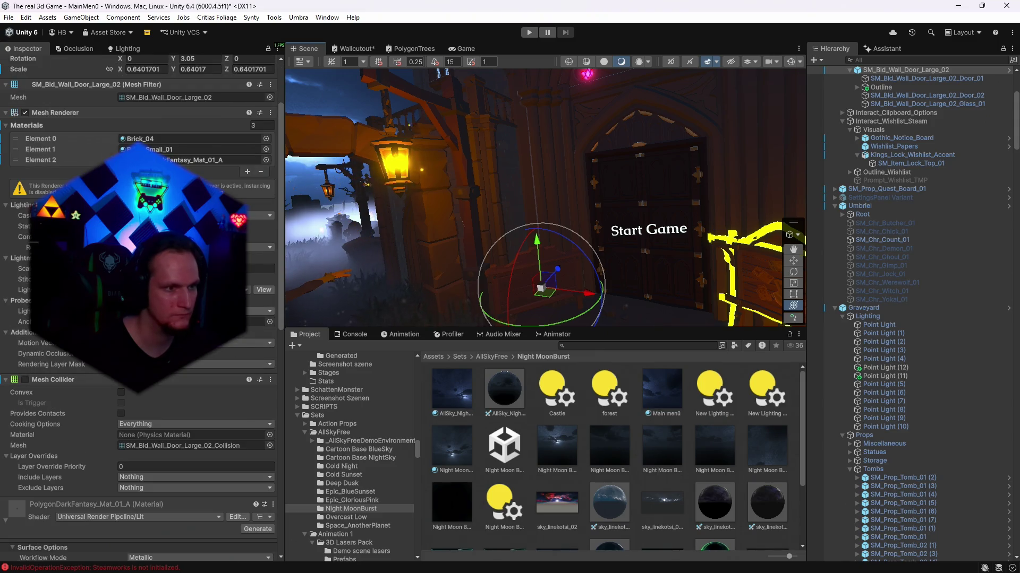
{"action": "left_click", "coordinate": [121, 237]}
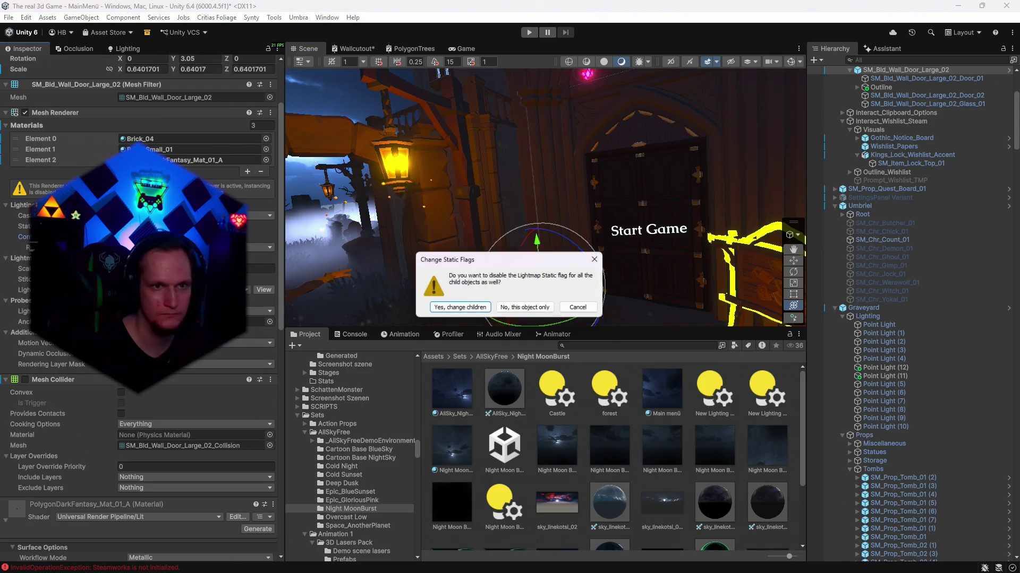
{"action": "left_click", "coordinate": [460, 308]}
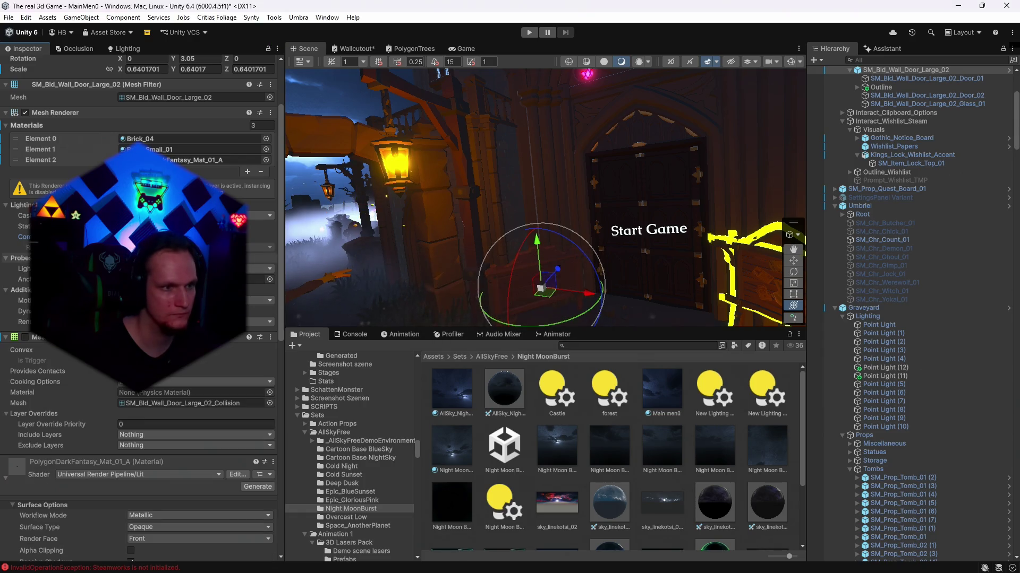
{"action": "scroll", "coordinate": [211, 359], "scroll_direction": "down", "scroll_amount": 10}
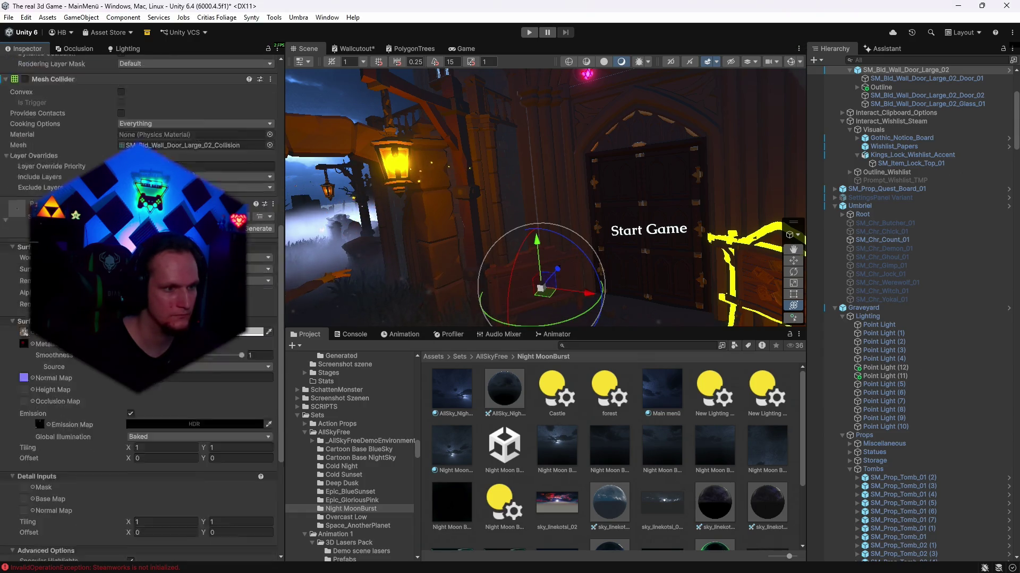
{"action": "left_click", "coordinate": [260, 298]}
{"action": "type", "text": "0"}
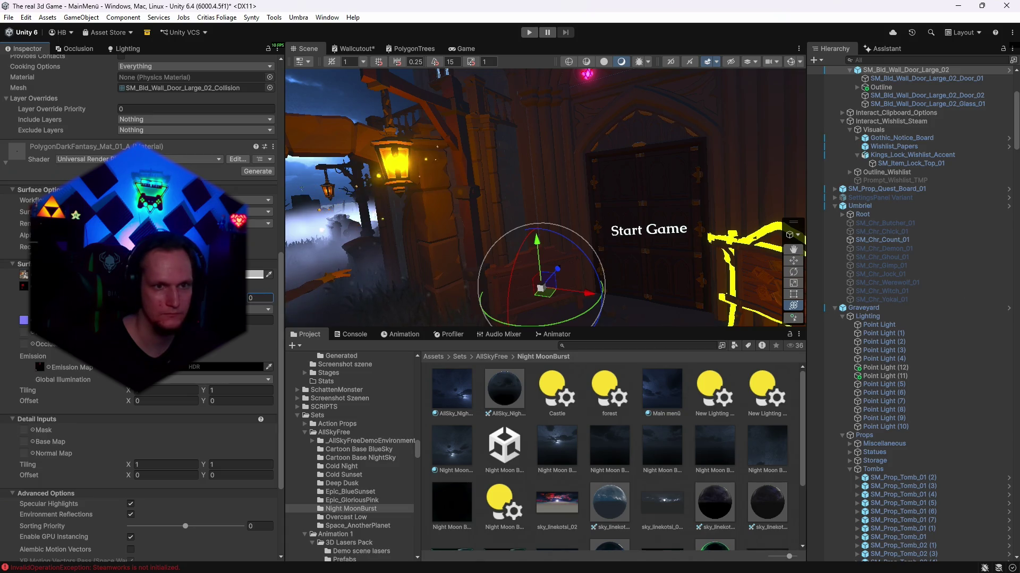
- Play-test the menu, then return to the scene view with gizmos shown
{"action": "left_click", "coordinate": [462, 48]}
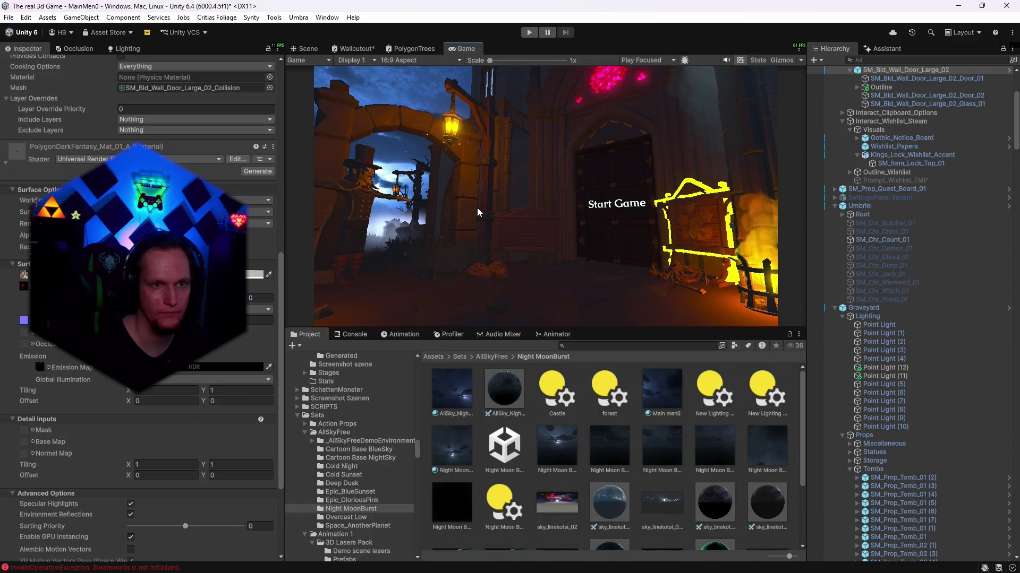
{"action": "left_click", "coordinate": [530, 36]}
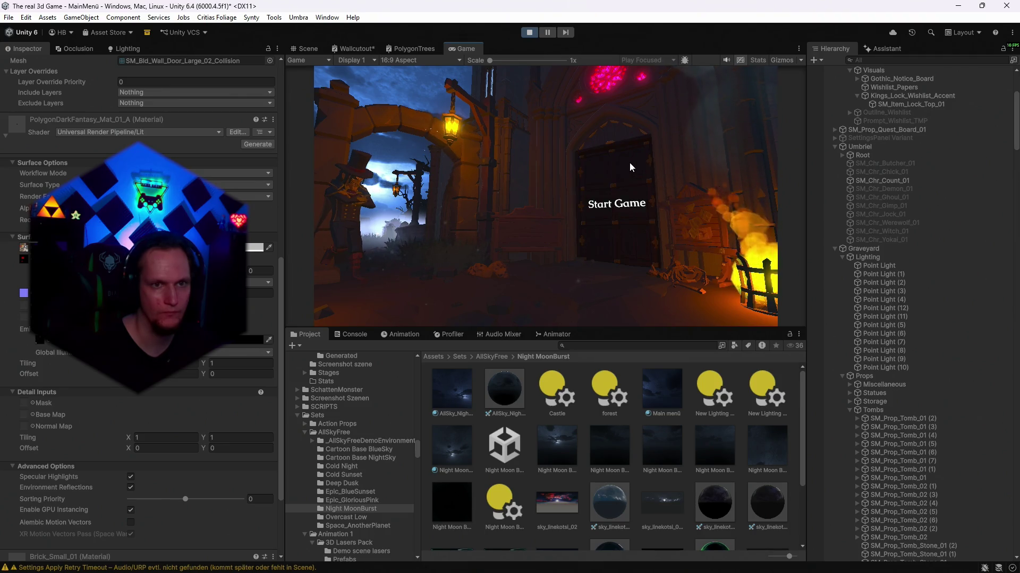
{"action": "left_click", "coordinate": [528, 35]}
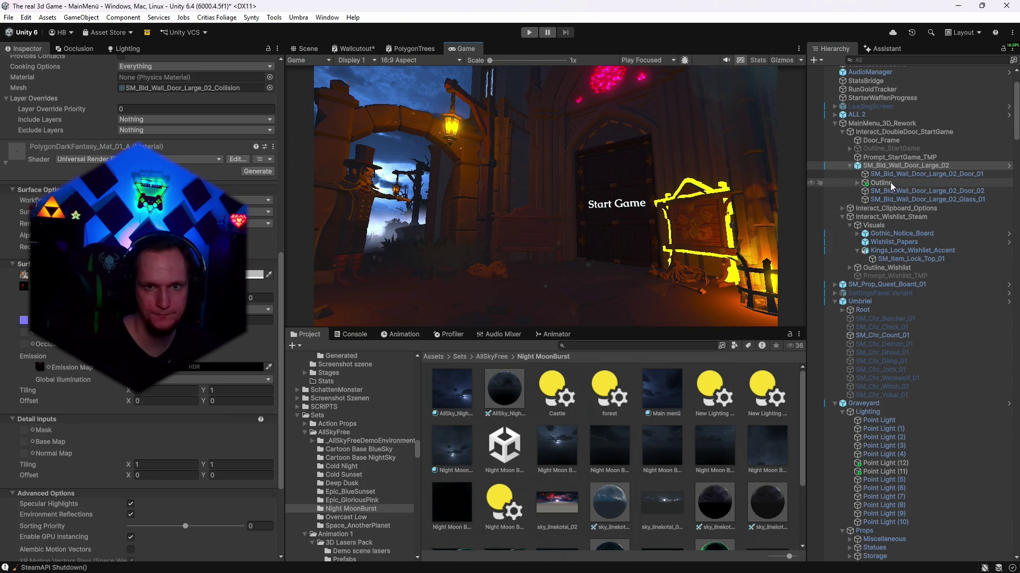
{"action": "left_click", "coordinate": [308, 49]}
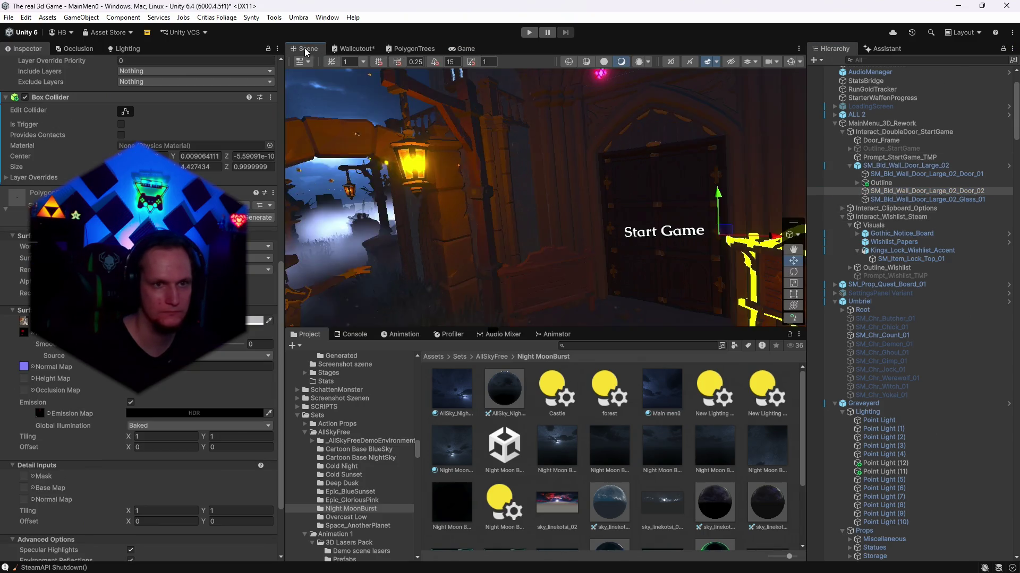
{"action": "left_click", "coordinate": [790, 62]}
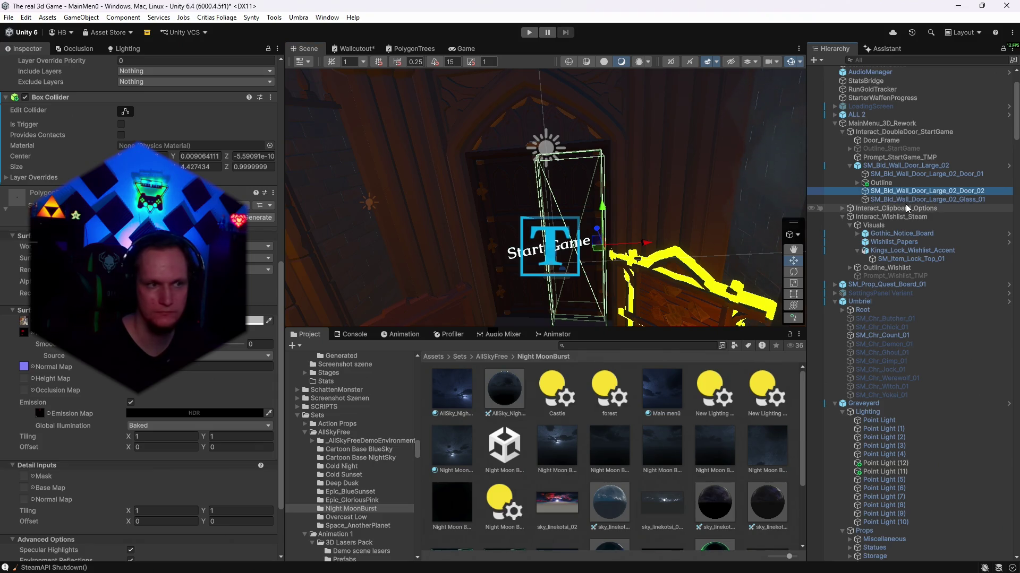
- Duplicate the SM_Bld_Wall_Door_Large_02_Door_02 piece and raise it, then undo the raise
{"action": "key", "text": "ctrl+d"}
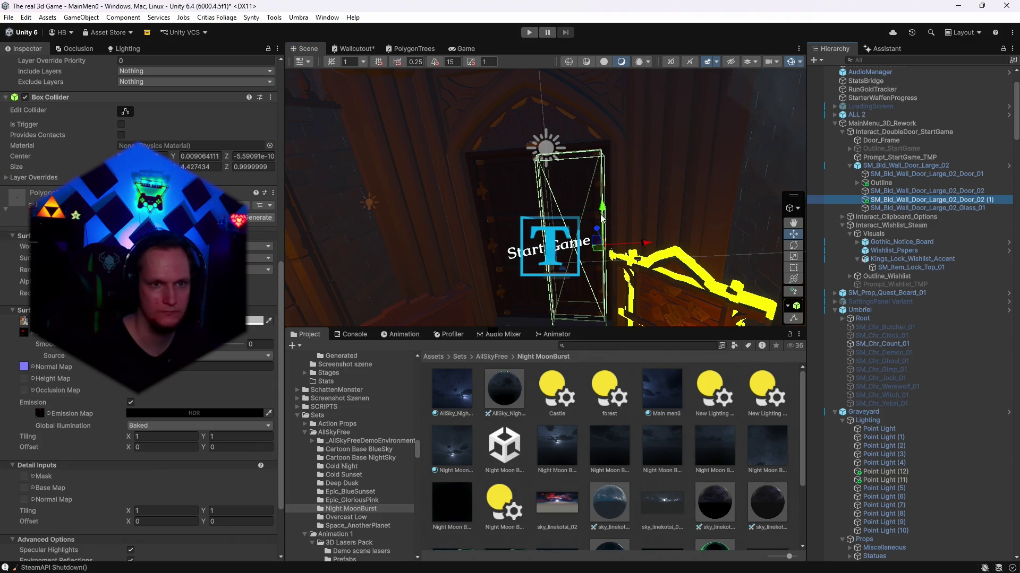
{"action": "left_click_drag", "start_coordinate": [604, 211], "coordinate": [596, 162]}
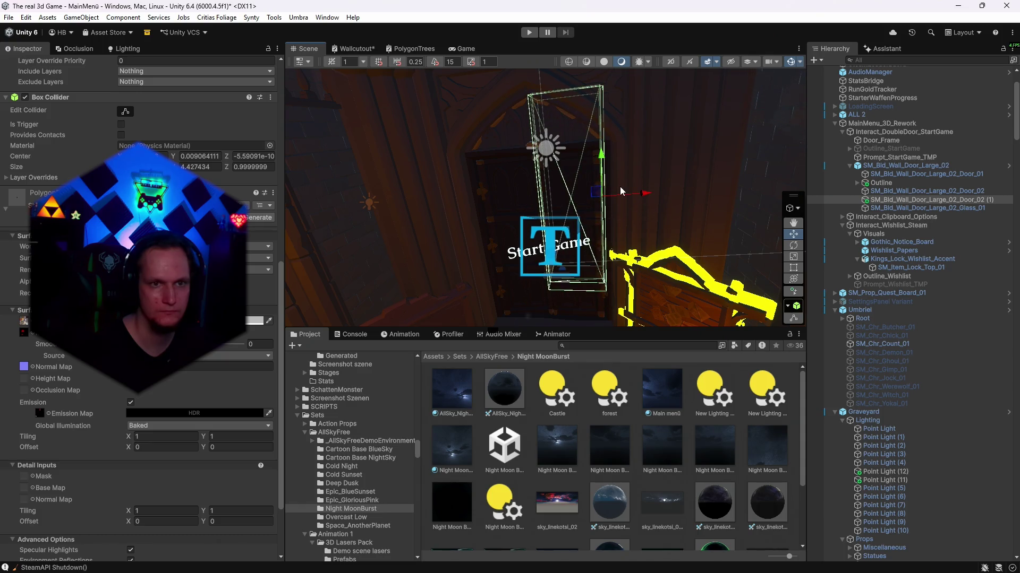
{"action": "left_click_drag", "start_coordinate": [685, 215], "coordinate": [635, 196]}
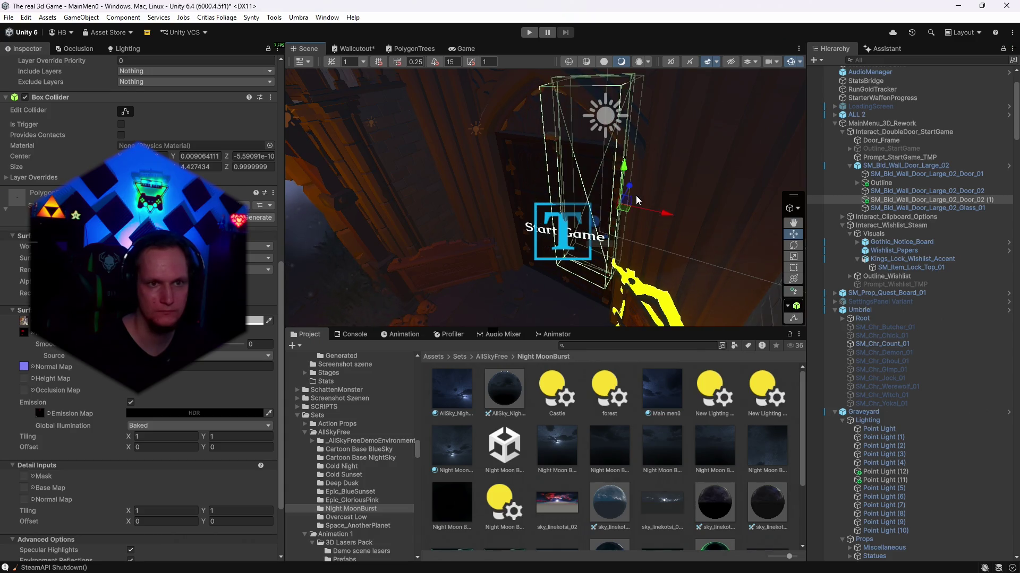
{"action": "key", "text": "ctrl+z"}
{"action": "key", "text": "ctrl+z"}
- Duplicate Door_Left inside the Outline group and raise the copy to Y 2.62
{"action": "left_click", "coordinate": [856, 184]}
{"action": "left_click", "coordinate": [887, 190]}
{"action": "left_click_drag", "start_coordinate": [732, 191], "coordinate": [742, 201]}
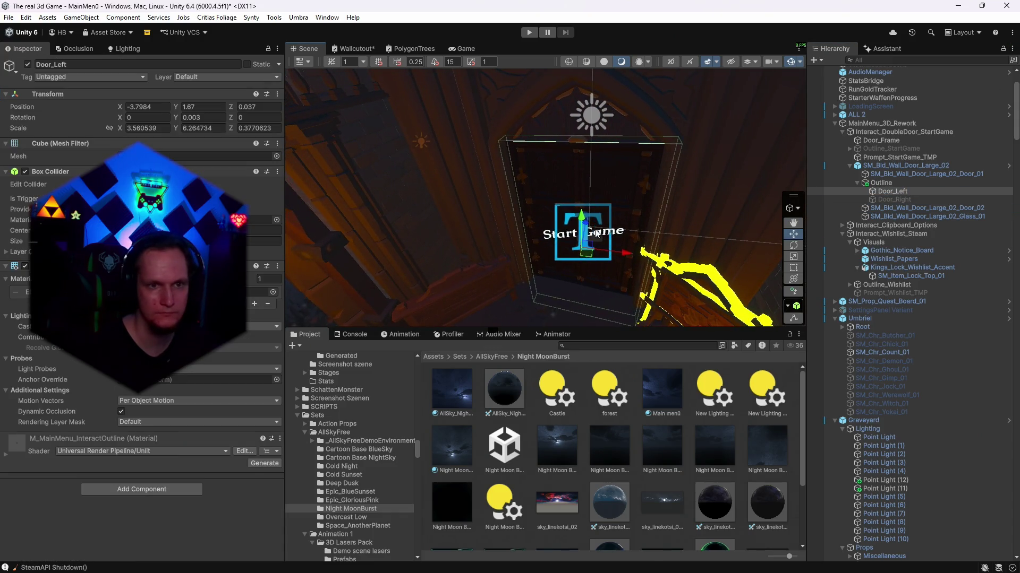
{"action": "key", "text": "ctrl+d"}
{"action": "left_click_drag", "start_coordinate": [582, 222], "coordinate": [582, 187]}
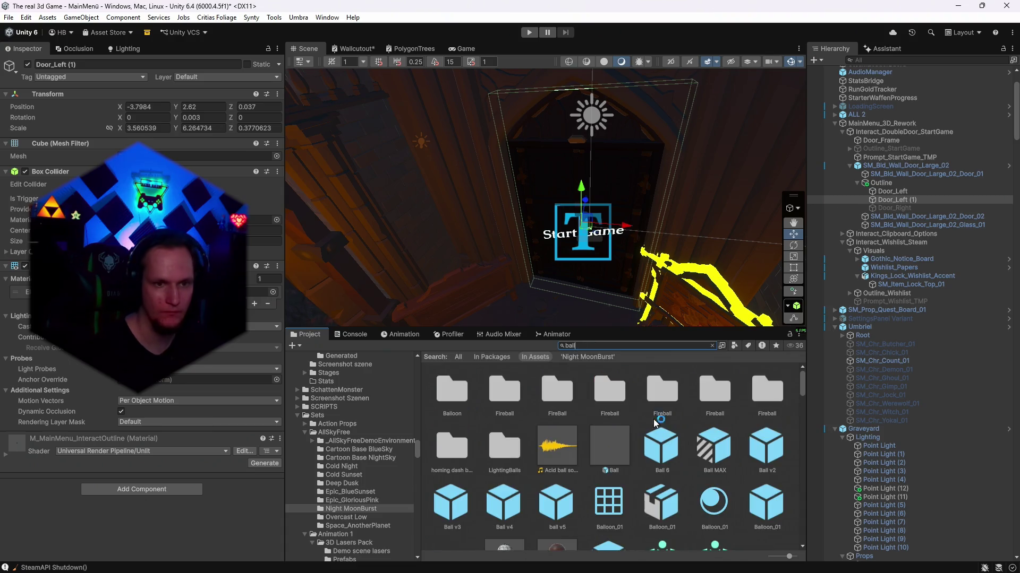
- Give Door_Left (1) the crystal ball mesh and stretch it into a wide, short block near Y 5.11
{"action": "scroll", "coordinate": [618, 463], "scroll_direction": "down", "scroll_amount": 5}
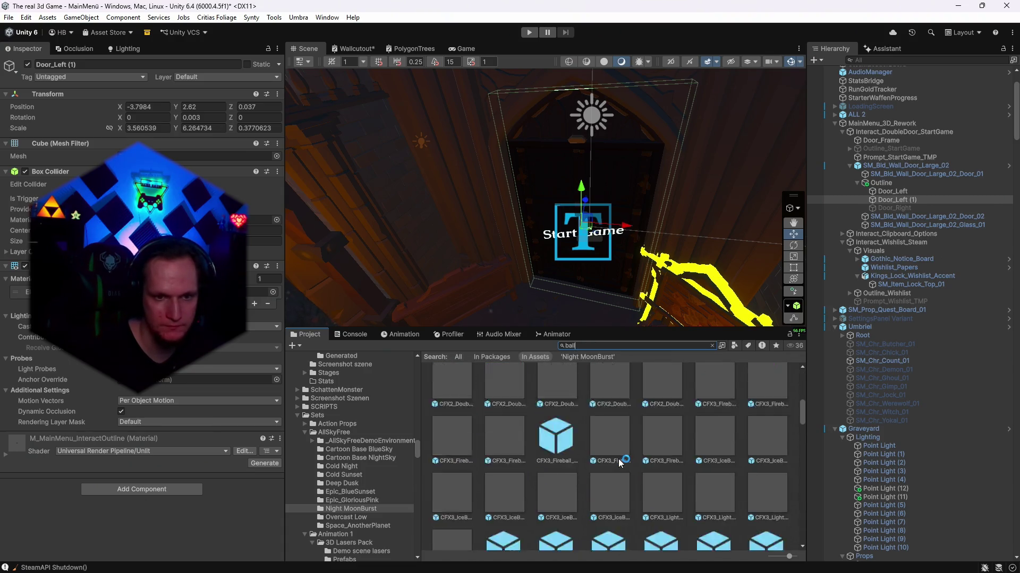
{"action": "scroll", "coordinate": [618, 464], "scroll_direction": "up", "scroll_amount": 5}
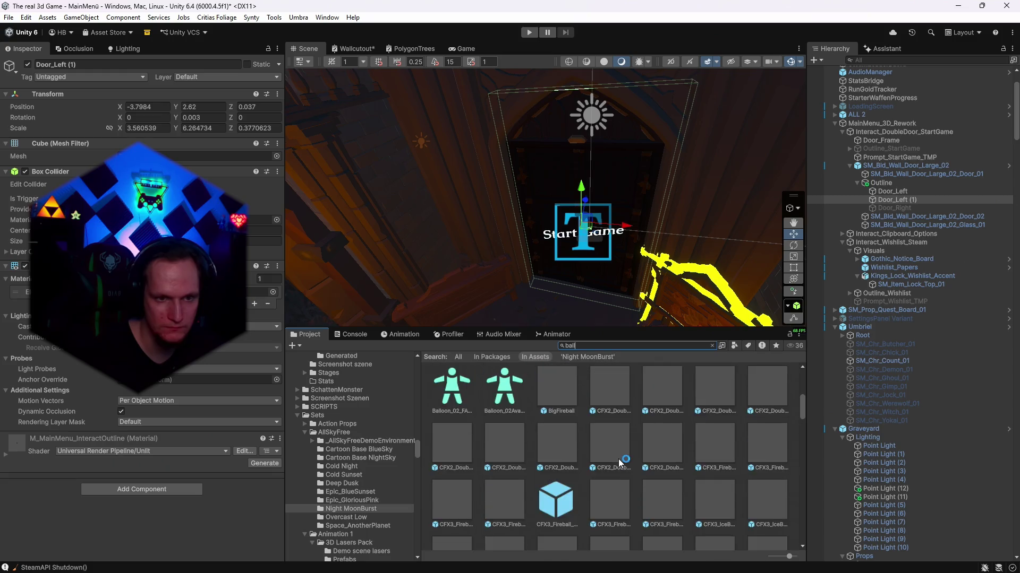
{"action": "scroll", "coordinate": [611, 488], "scroll_direction": "up", "scroll_amount": 1}
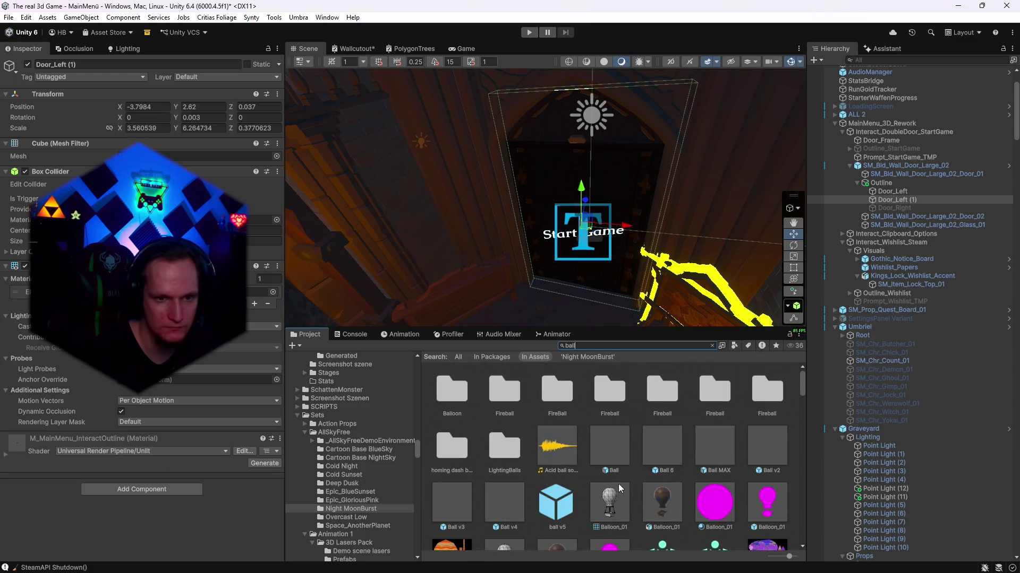
{"action": "scroll", "coordinate": [632, 477], "scroll_direction": "down", "scroll_amount": 5}
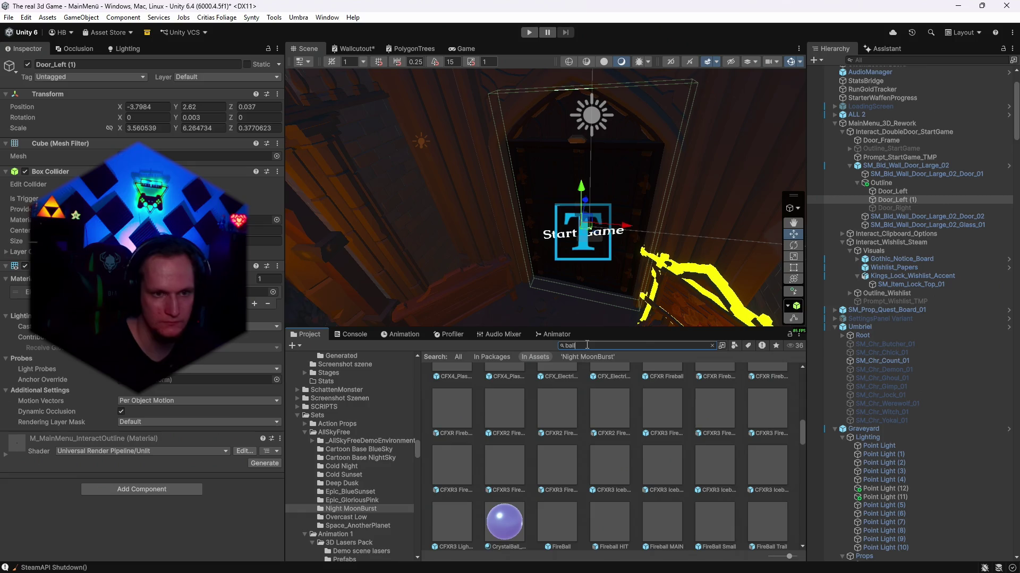
{"action": "scroll", "coordinate": [596, 444], "scroll_direction": "down", "scroll_amount": 6}
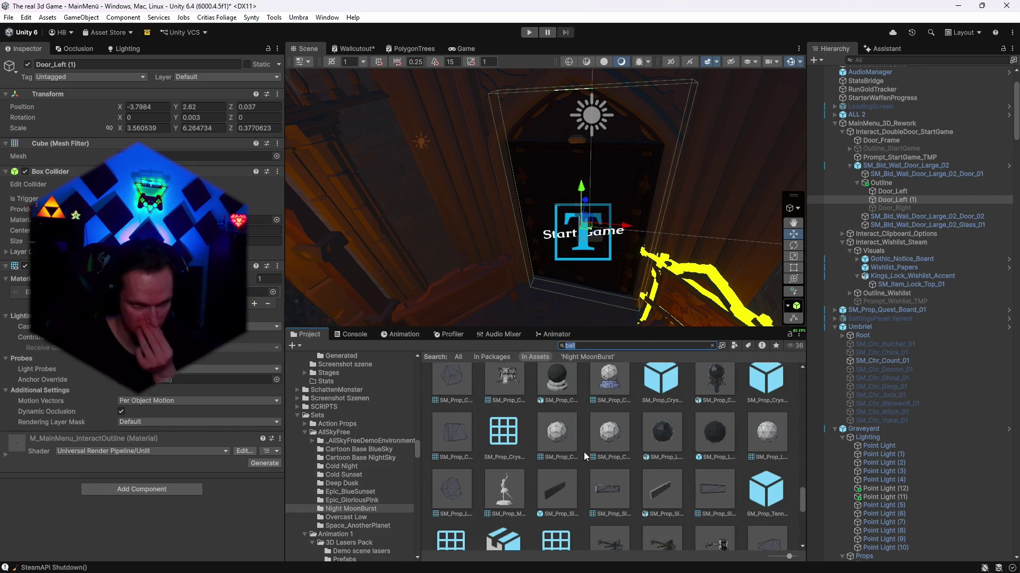
{"action": "left_click_drag", "start_coordinate": [547, 432], "coordinate": [212, 156]}
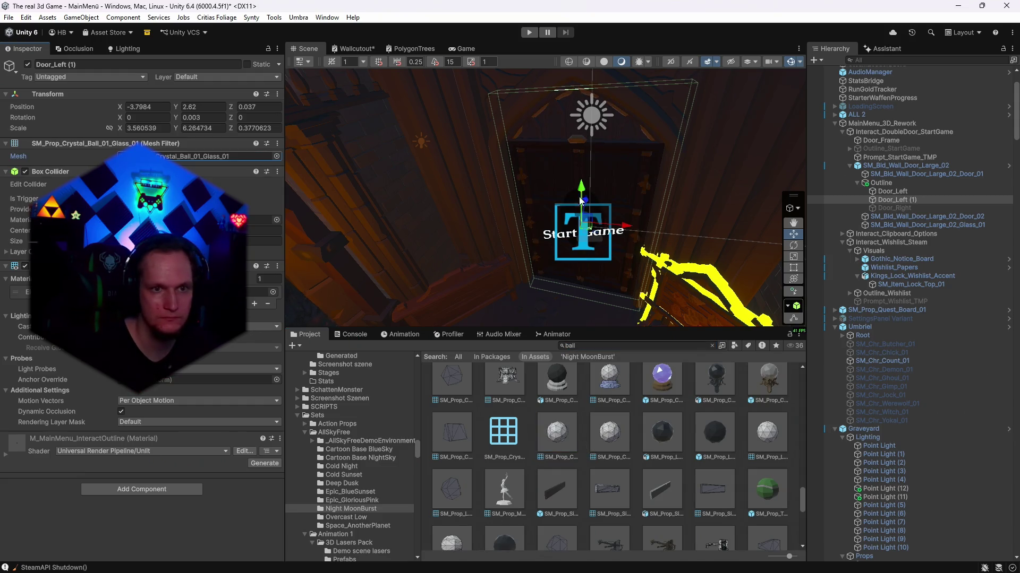
{"action": "left_click_drag", "start_coordinate": [582, 188], "coordinate": [581, 111]}
{"action": "mouse_move", "coordinate": [584, 72]}
{"action": "left_mouse_down"}
{"action": "mouse_move", "coordinate": [582, 44]}
{"action": "mouse_move", "coordinate": [643, 217]}
{"action": "mouse_move", "coordinate": [599, 170]}
{"action": "left_mouse_up"}
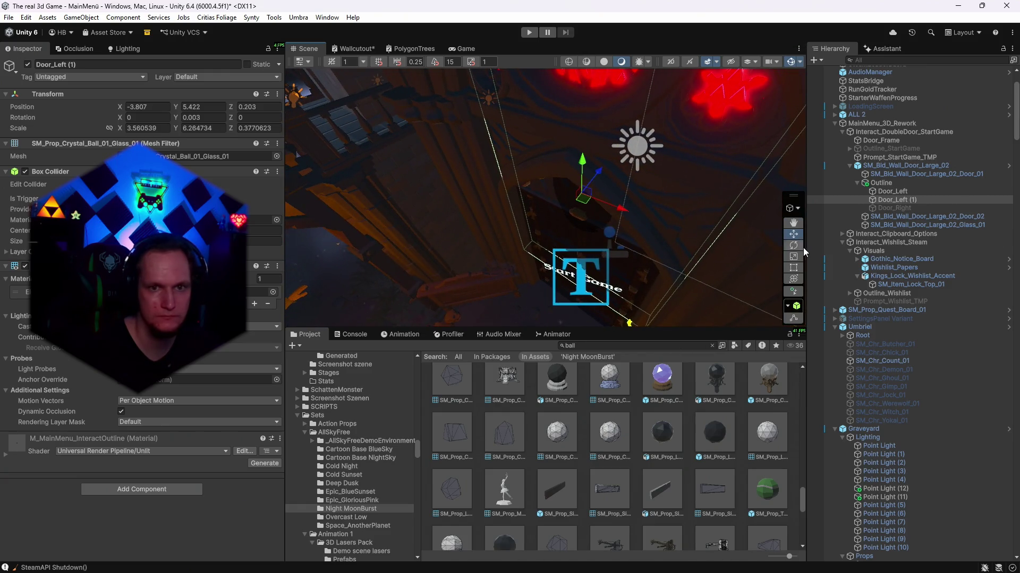
{"action": "mouse_move", "coordinate": [610, 275]}
{"action": "left_mouse_down"}
{"action": "mouse_move", "coordinate": [615, 204]}
{"action": "mouse_move", "coordinate": [590, 186]}
{"action": "mouse_move", "coordinate": [656, 183]}
{"action": "left_mouse_up"}
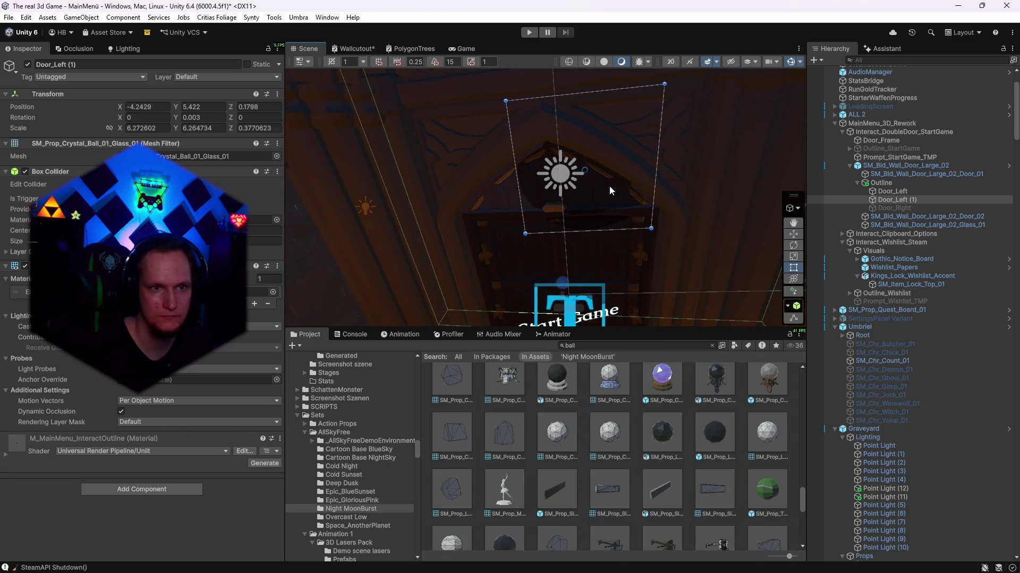
{"action": "left_click_drag", "start_coordinate": [518, 172], "coordinate": [429, 171]}
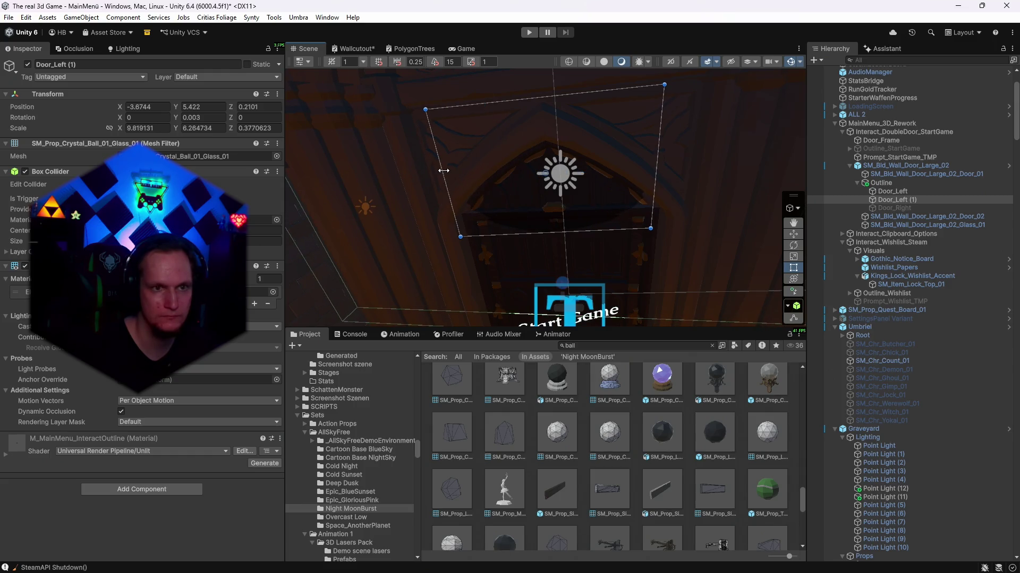
{"action": "left_click_drag", "start_coordinate": [585, 232], "coordinate": [588, 182]}
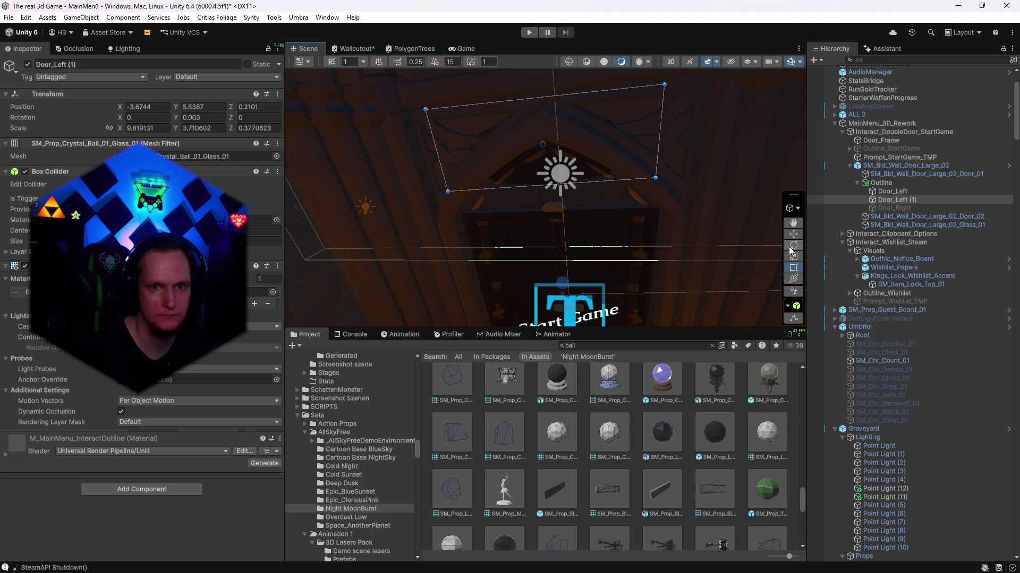
{"action": "mouse_move", "coordinate": [539, 104]}
{"action": "left_mouse_down"}
{"action": "mouse_move", "coordinate": [541, 154]}
{"action": "mouse_move", "coordinate": [540, 144]}
{"action": "left_mouse_up"}
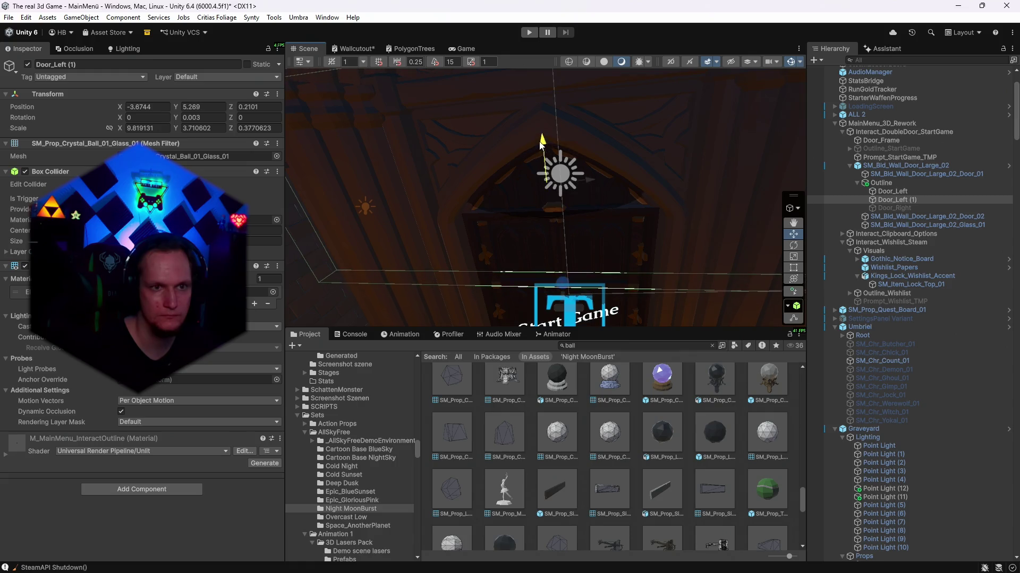
- Swap in the SM_Wep_Ballista_Mounted_01_Convex mesh and settle it at X -3.67, Y 4.8, Z 0.11
{"action": "scroll", "coordinate": [693, 441], "scroll_direction": "down", "scroll_amount": 3}
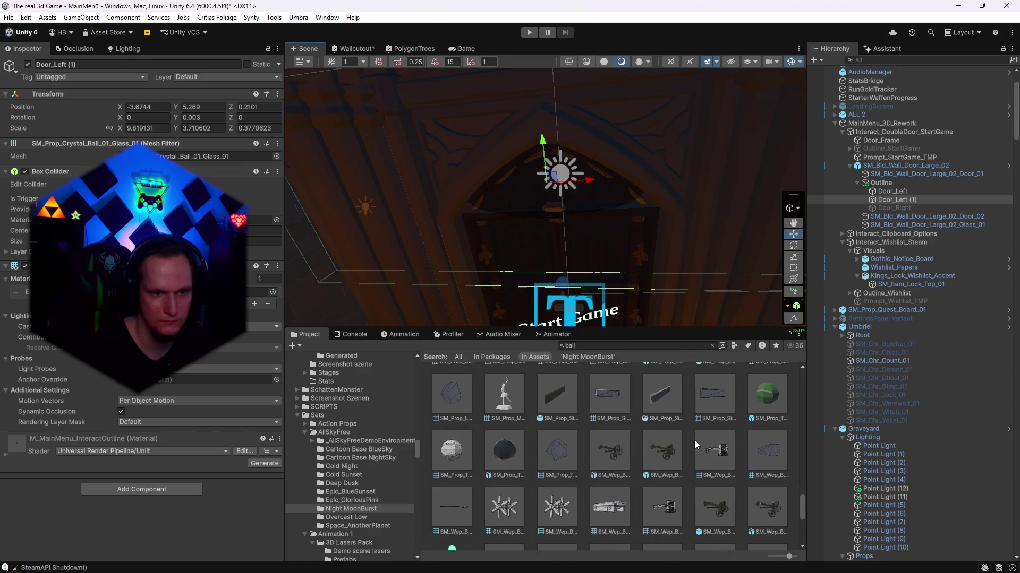
{"action": "scroll", "coordinate": [694, 441], "scroll_direction": "down", "scroll_amount": 5}
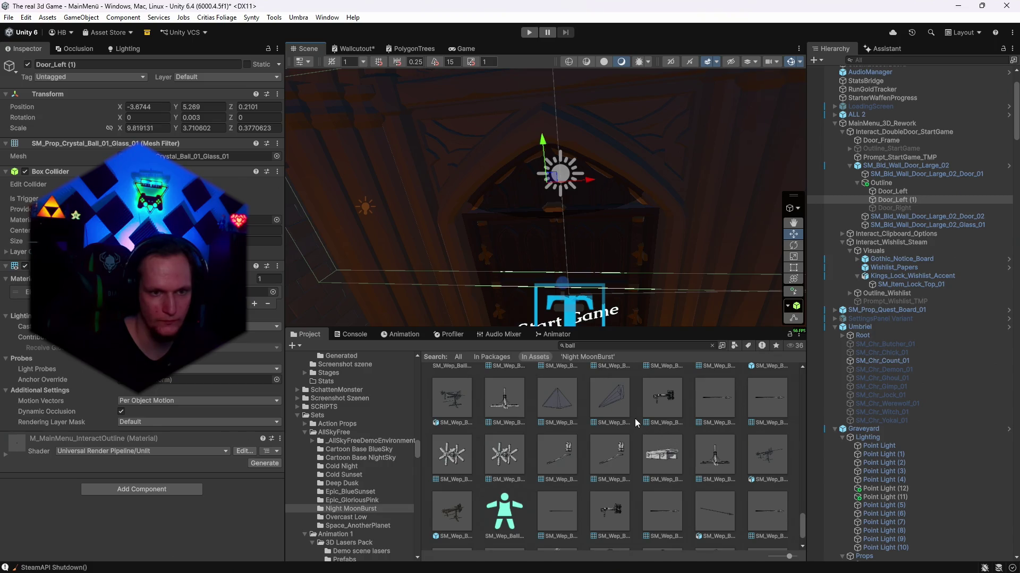
{"action": "left_click_drag", "start_coordinate": [558, 398], "coordinate": [223, 156]}
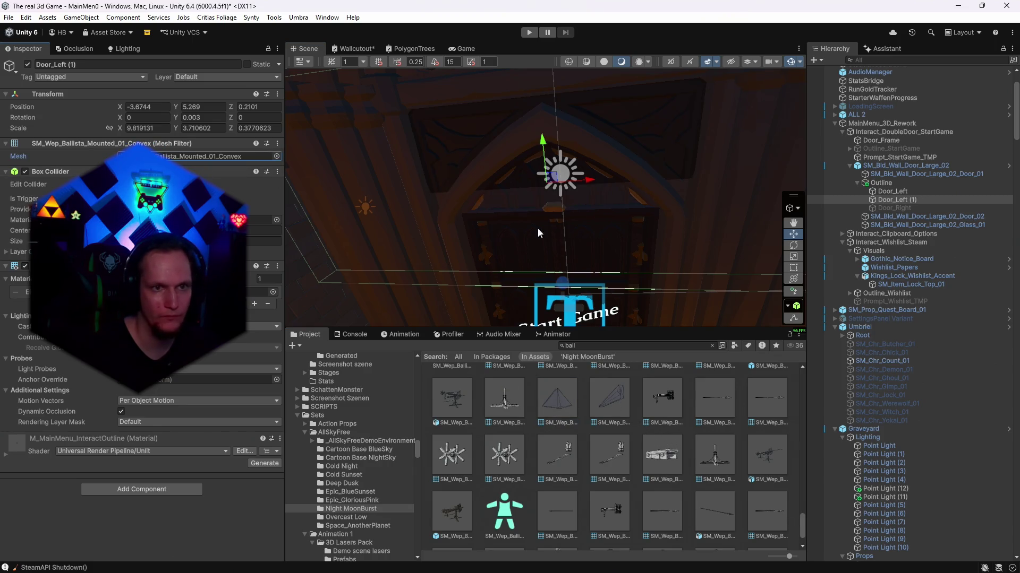
{"action": "left_click_drag", "start_coordinate": [545, 147], "coordinate": [581, 333]}
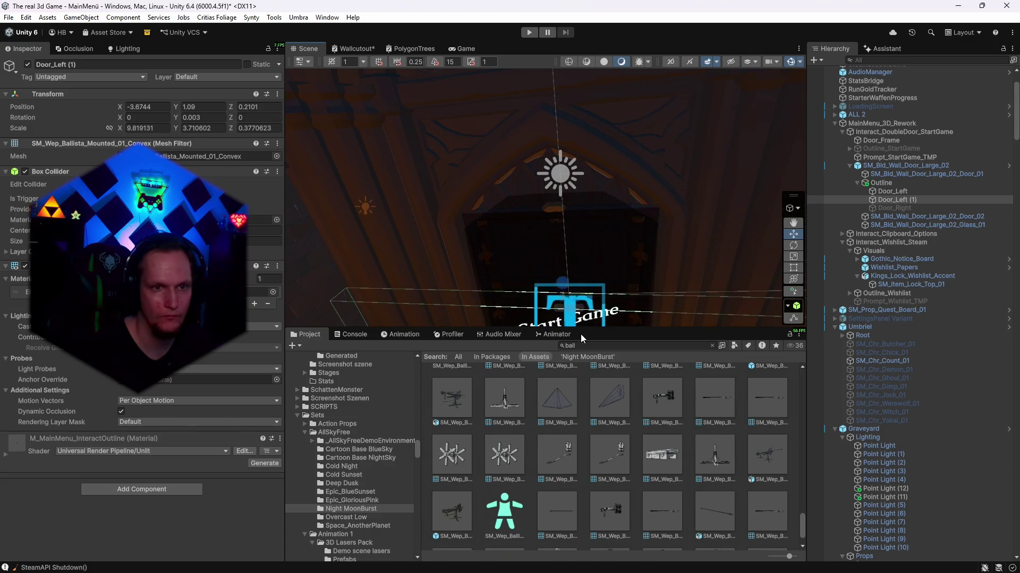
{"action": "key", "text": "f"}
{"action": "mouse_move", "coordinate": [558, 207]}
{"action": "left_mouse_down"}
{"action": "mouse_move", "coordinate": [521, 283]}
{"action": "mouse_move", "coordinate": [531, 274]}
{"action": "left_mouse_up"}
{"action": "left_click_drag", "start_coordinate": [531, 274], "coordinate": [637, 180]}
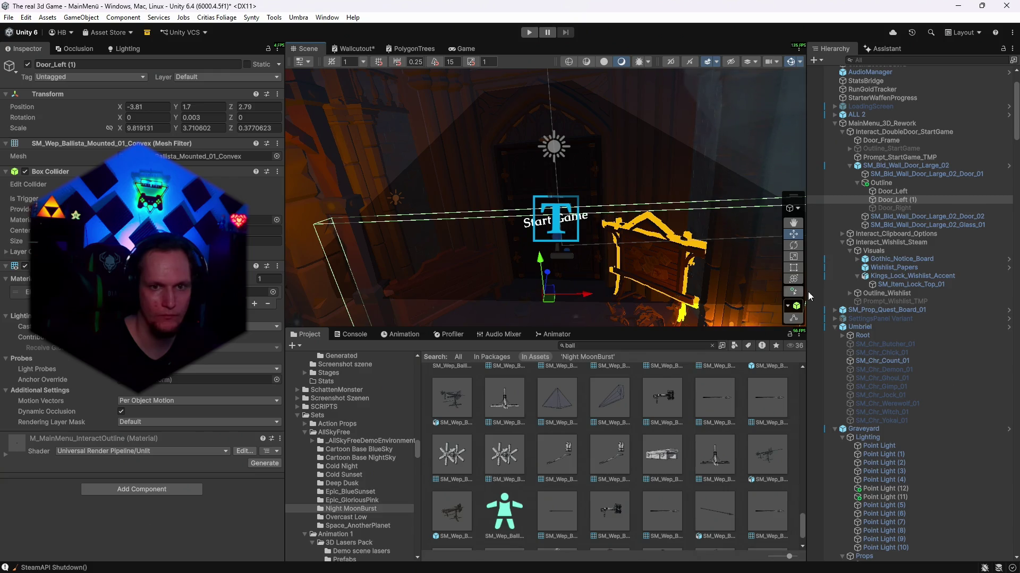
{"action": "mouse_move", "coordinate": [540, 296]}
{"action": "left_mouse_down"}
{"action": "mouse_move", "coordinate": [513, 292]}
{"action": "mouse_move", "coordinate": [531, 281]}
{"action": "left_mouse_up"}
{"action": "left_click_drag", "start_coordinate": [582, 253], "coordinate": [609, 185]}
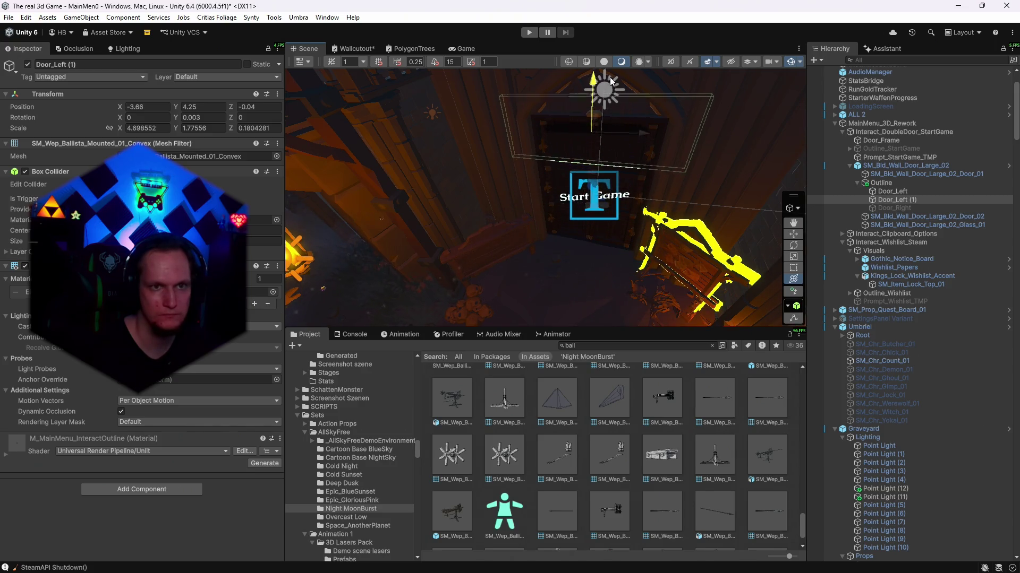
{"action": "left_click_drag", "start_coordinate": [613, 68], "coordinate": [613, 65]}
{"action": "key", "text": "f"}
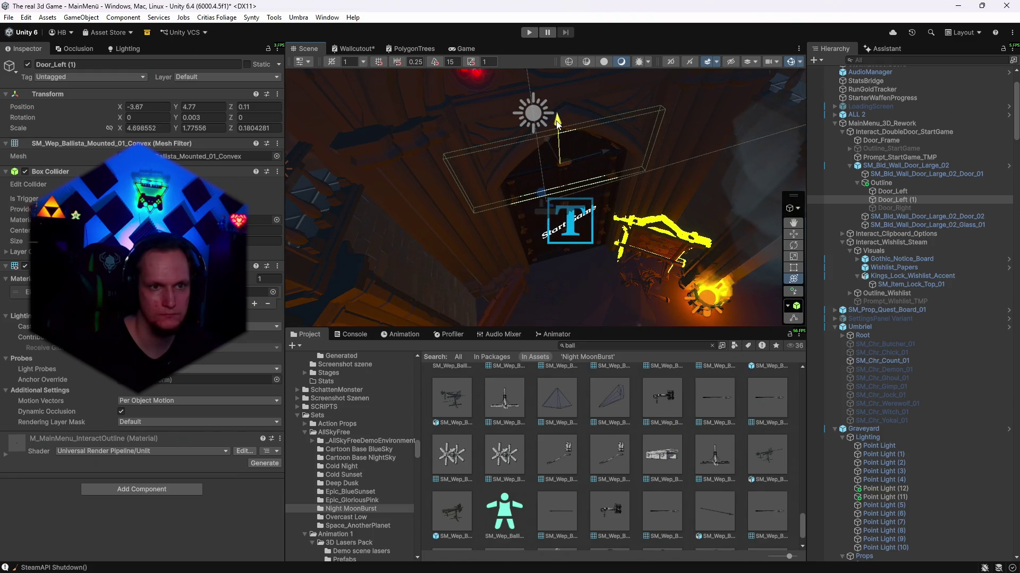
{"action": "mouse_move", "coordinate": [557, 120]}
{"action": "left_mouse_down"}
{"action": "mouse_move", "coordinate": [651, 103]}
{"action": "mouse_move", "coordinate": [647, 134]}
{"action": "left_mouse_up"}
{"action": "key", "text": "f"}
- Check the door block through the game camera, switching to Rect tool edge resizing
{"action": "left_click", "coordinate": [465, 48]}
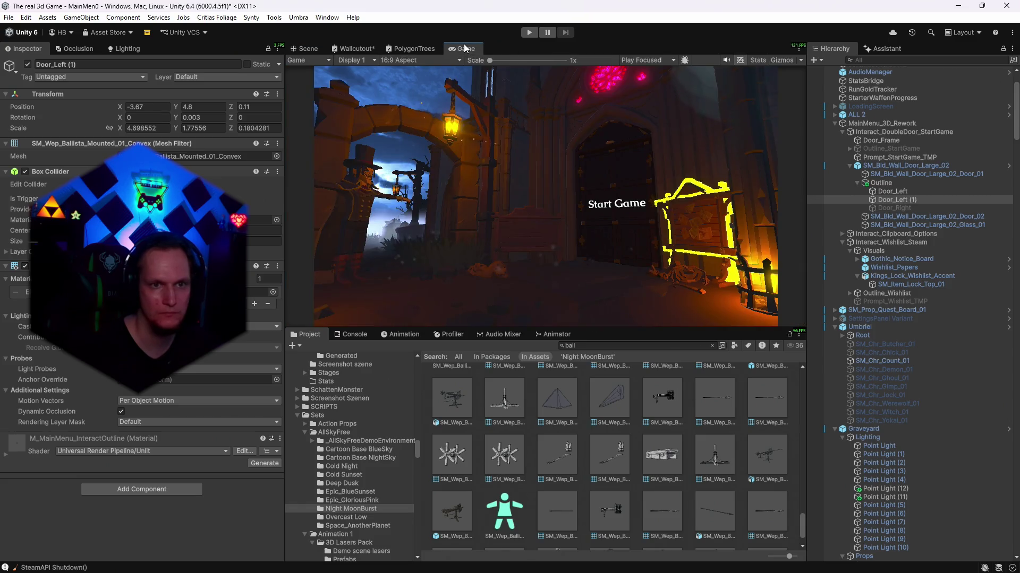
{"action": "left_click", "coordinate": [309, 50]}
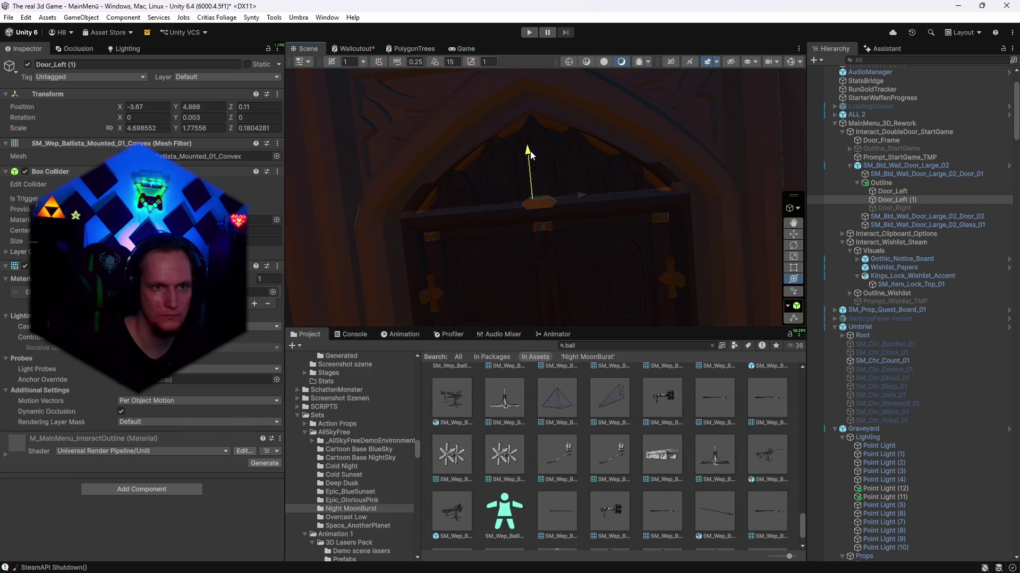
{"action": "left_click", "coordinate": [794, 268]}
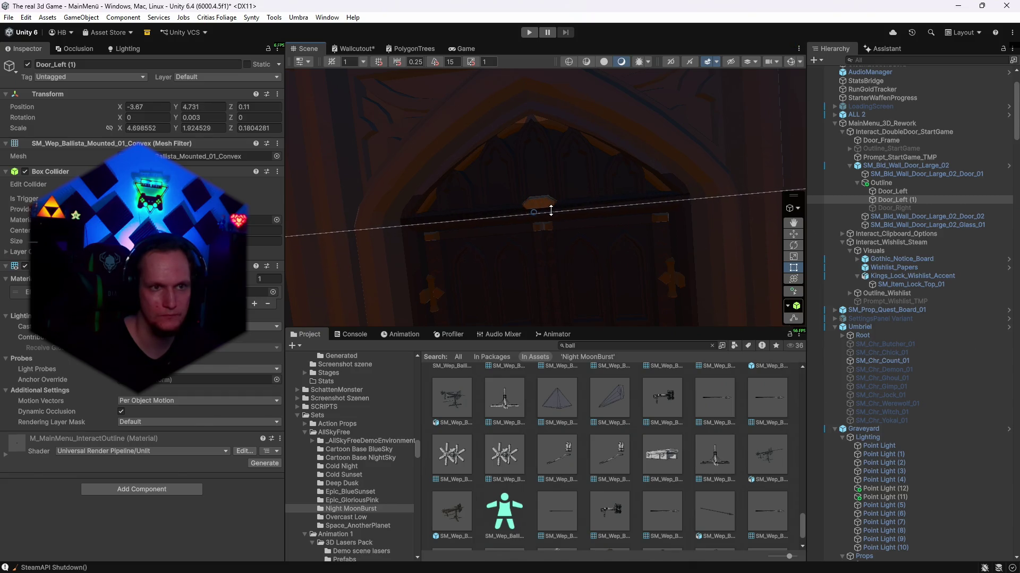
{"action": "left_click", "coordinate": [461, 49]}
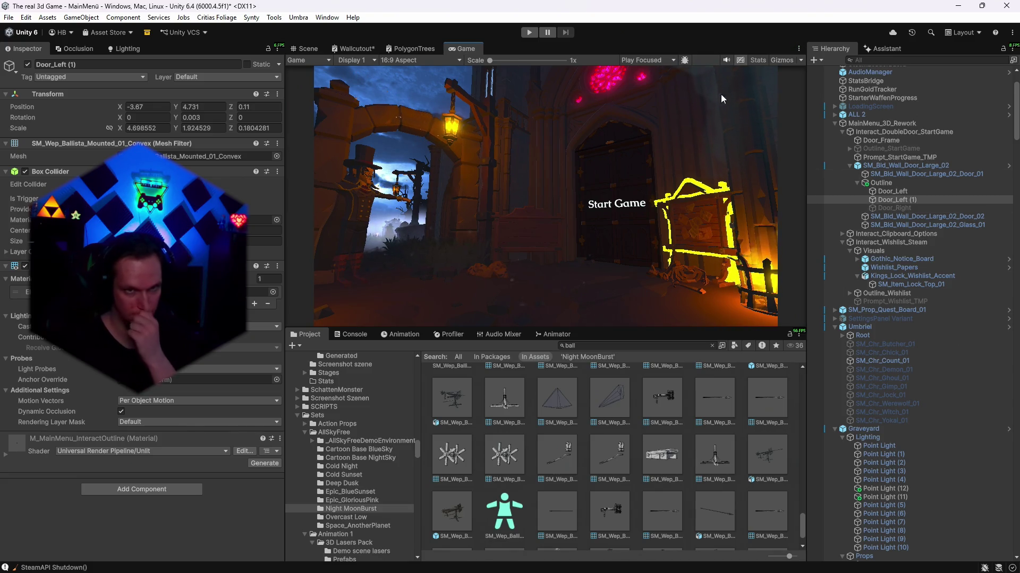
{"action": "key", "text": "ctrl+1"}
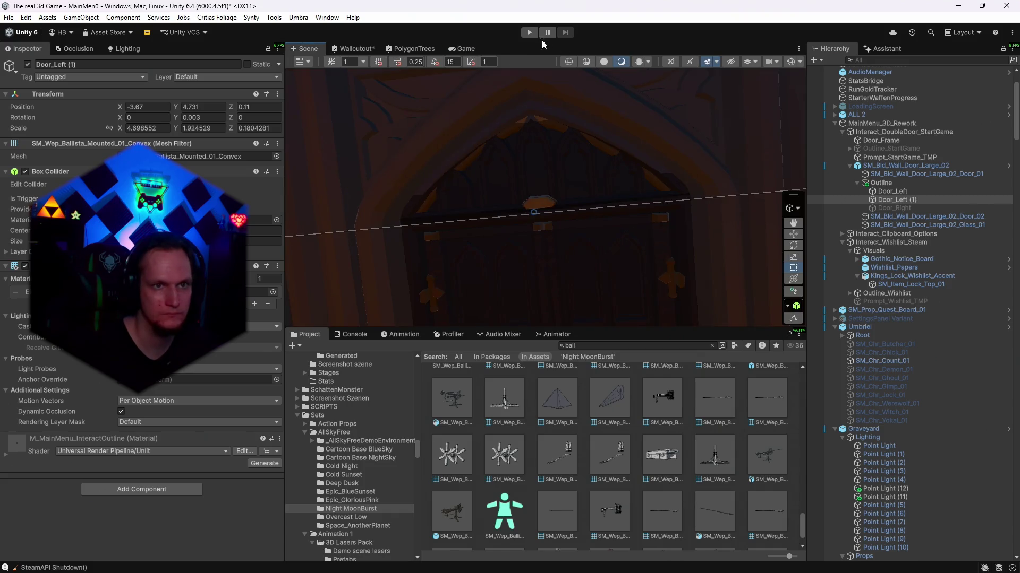
- Play the scene, open Settings and its Camera page, then go back and close Settings
{"action": "key", "text": "ctrl+p"}
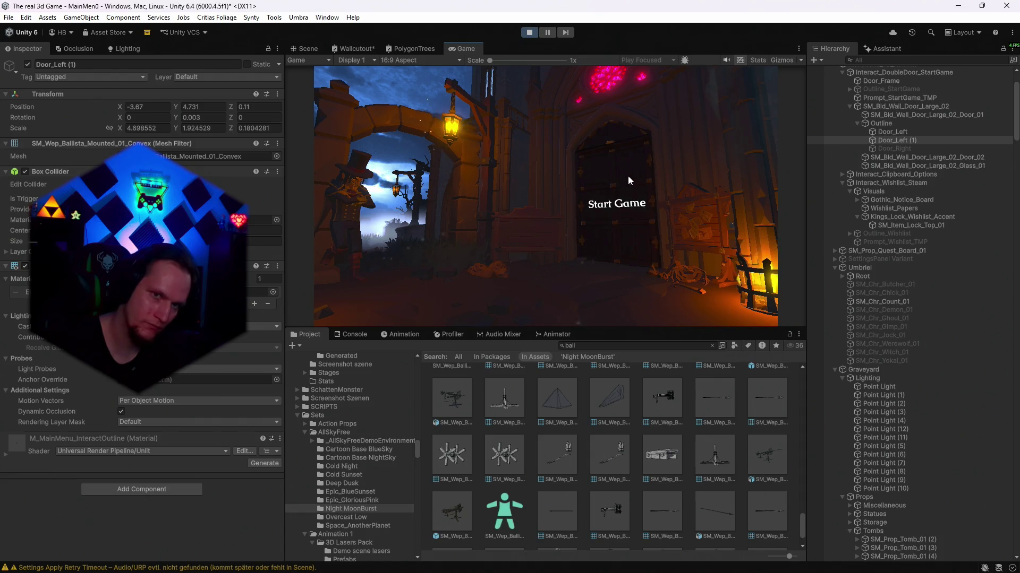
{"action": "left_click", "coordinate": [523, 236]}
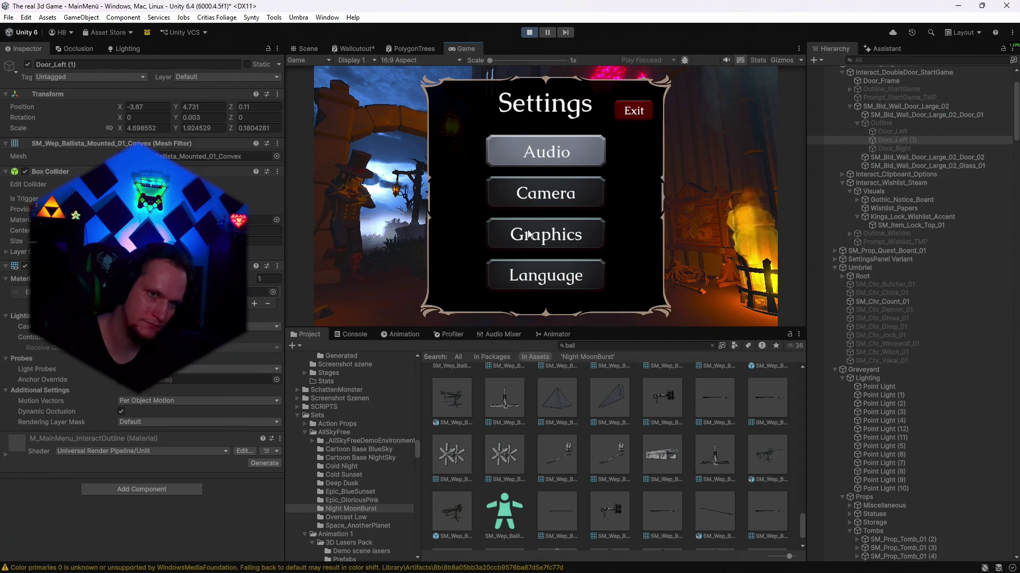
{"action": "left_click", "coordinate": [545, 191]}
{"action": "left_click", "coordinate": [634, 110]}
{"action": "left_click", "coordinate": [633, 111]}
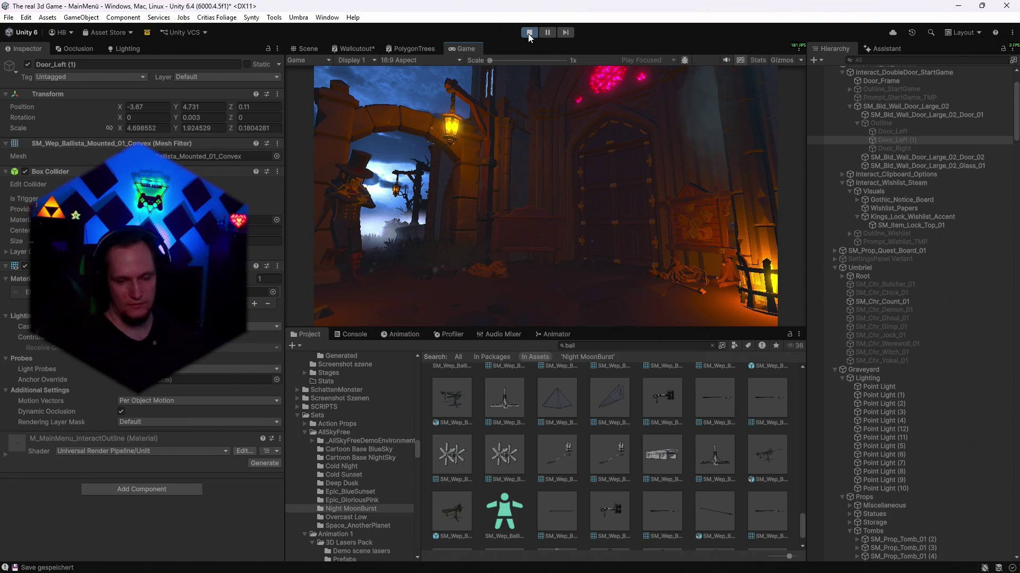
{"action": "mouse_move", "coordinate": [625, 215]}
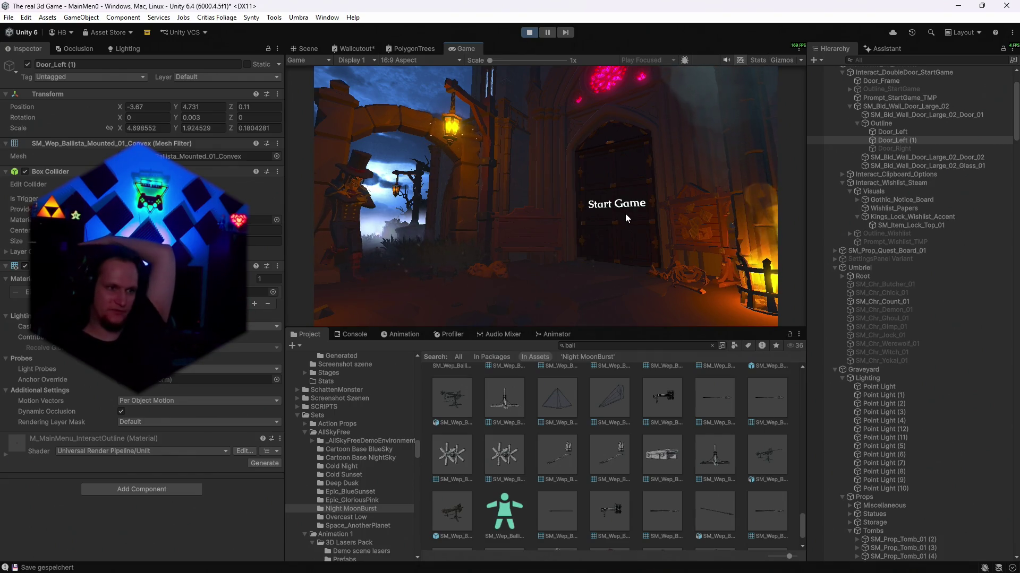
- Select M_MainMenu_InteractOutline in Generated and try grey 414141, then yellow, as its base colour
{"action": "left_click", "coordinate": [260, 292]}
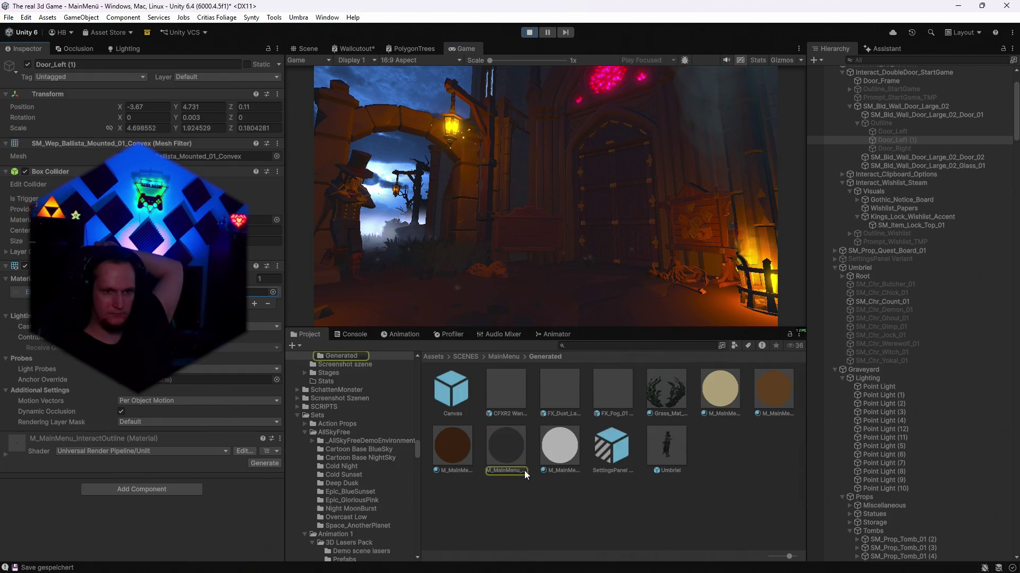
{"action": "left_click", "coordinate": [509, 467]}
{"action": "left_click", "coordinate": [239, 176]}
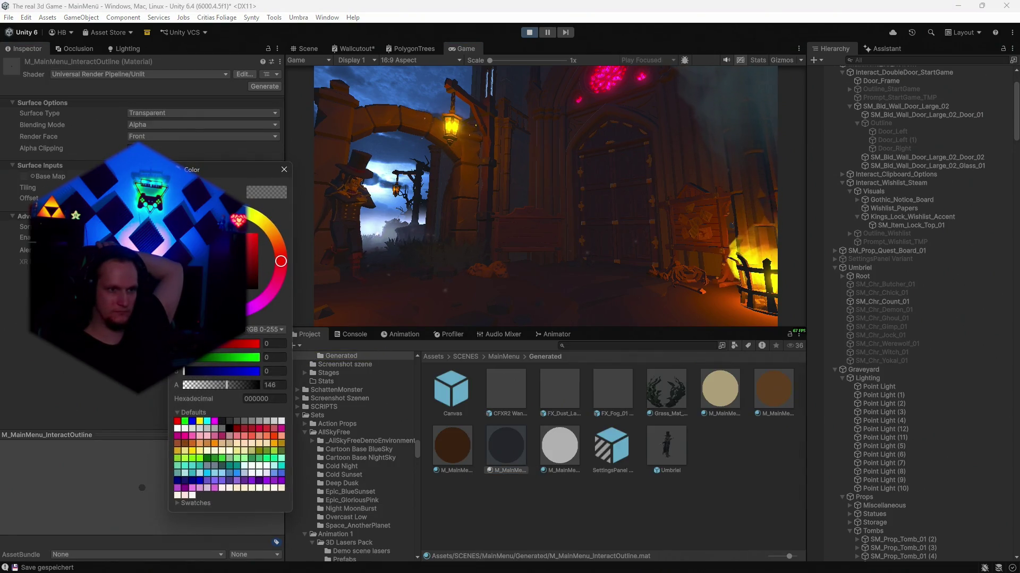
{"action": "left_click_drag", "start_coordinate": [201, 293], "coordinate": [200, 277]}
{"action": "left_click", "coordinate": [282, 170]}
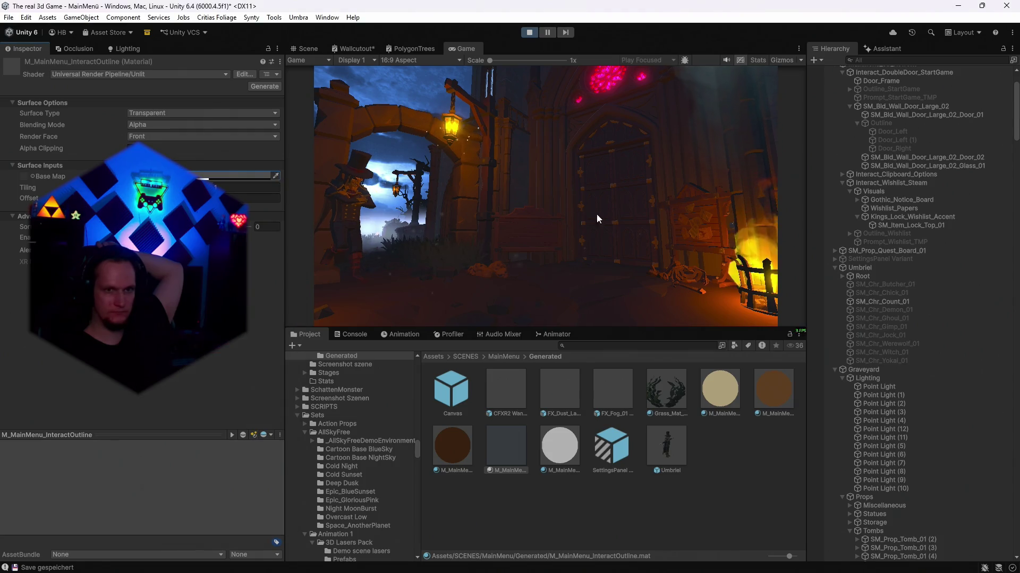
{"action": "left_click", "coordinate": [239, 175]}
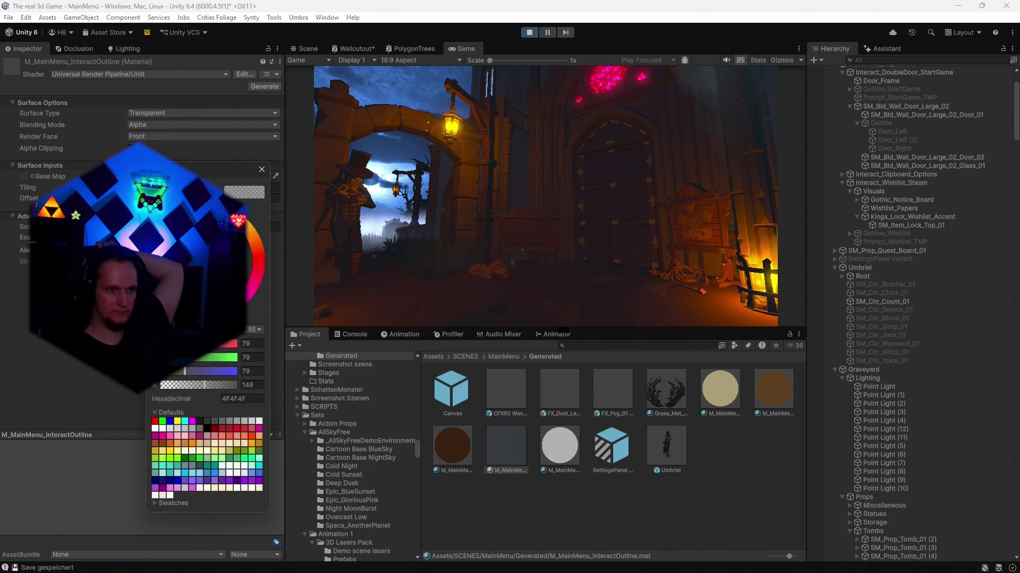
{"action": "left_click", "coordinate": [262, 171]}
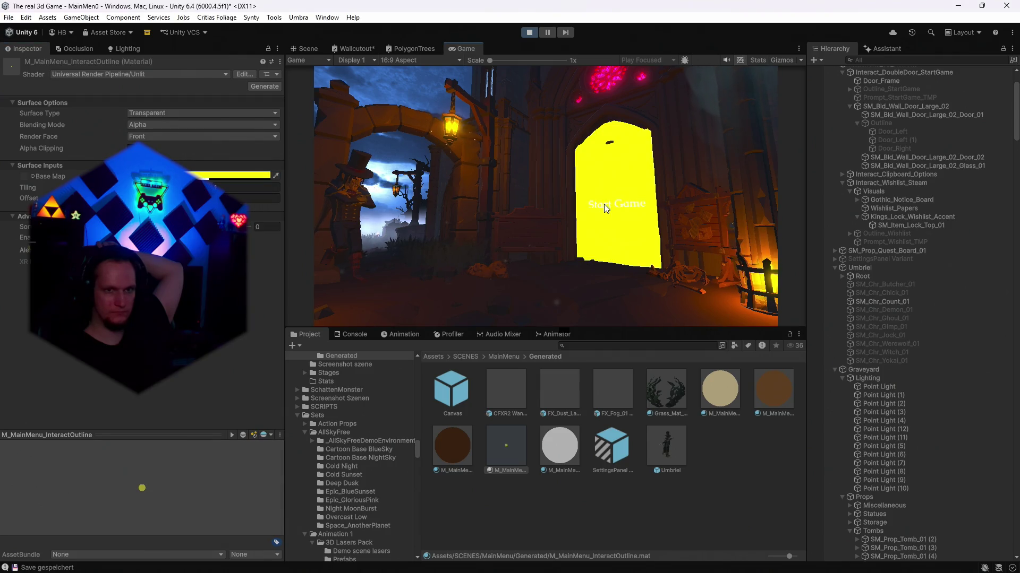
- Darken the base colour through olive to near-black dark red (180001) at alpha 146, then return to Scene view
{"action": "left_click", "coordinate": [239, 175]}
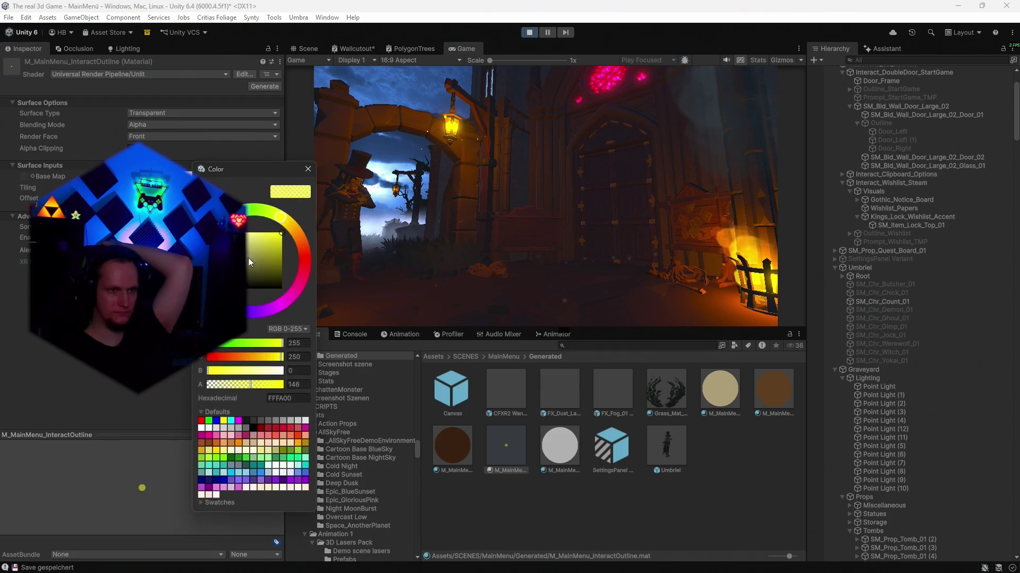
{"action": "left_click_drag", "start_coordinate": [247, 247], "coordinate": [257, 275]}
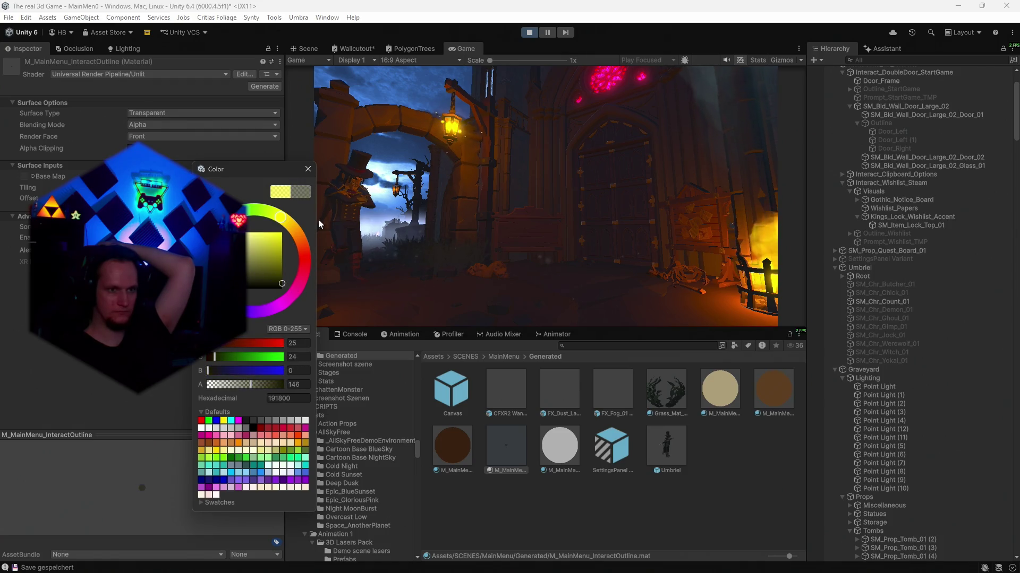
{"action": "left_click", "coordinate": [378, 214]}
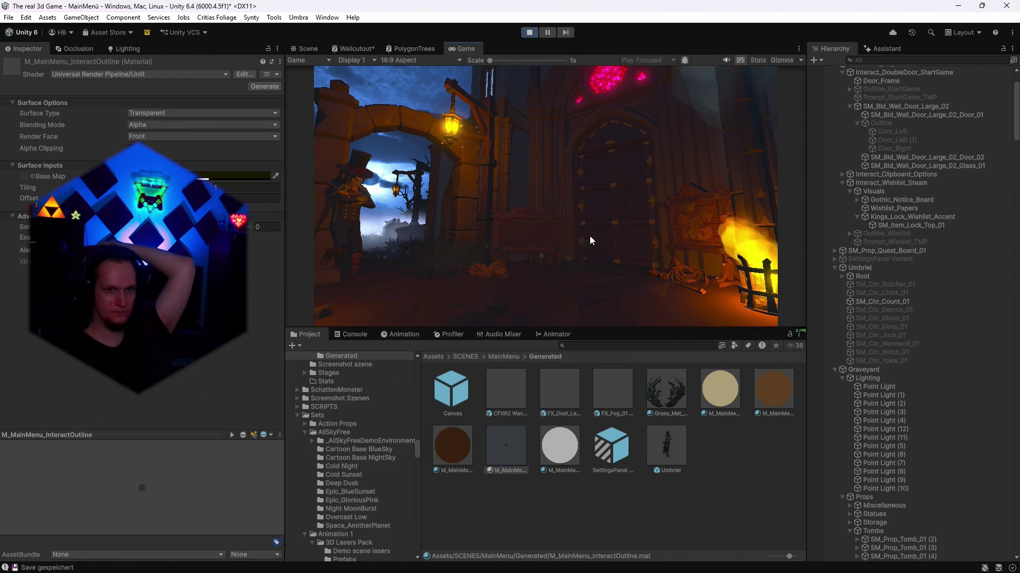
{"action": "left_click", "coordinate": [211, 176]}
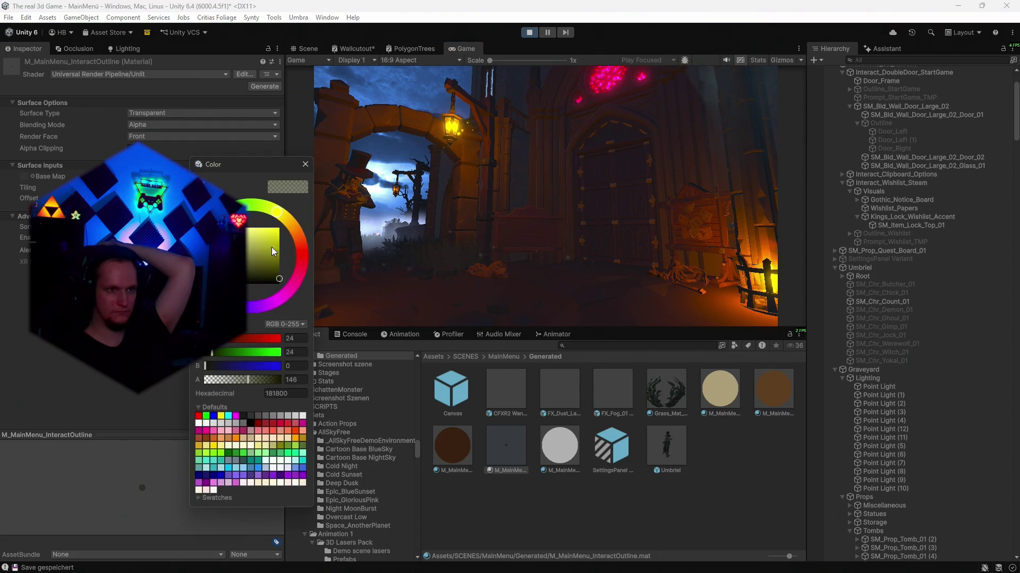
{"action": "left_click", "coordinate": [305, 164]}
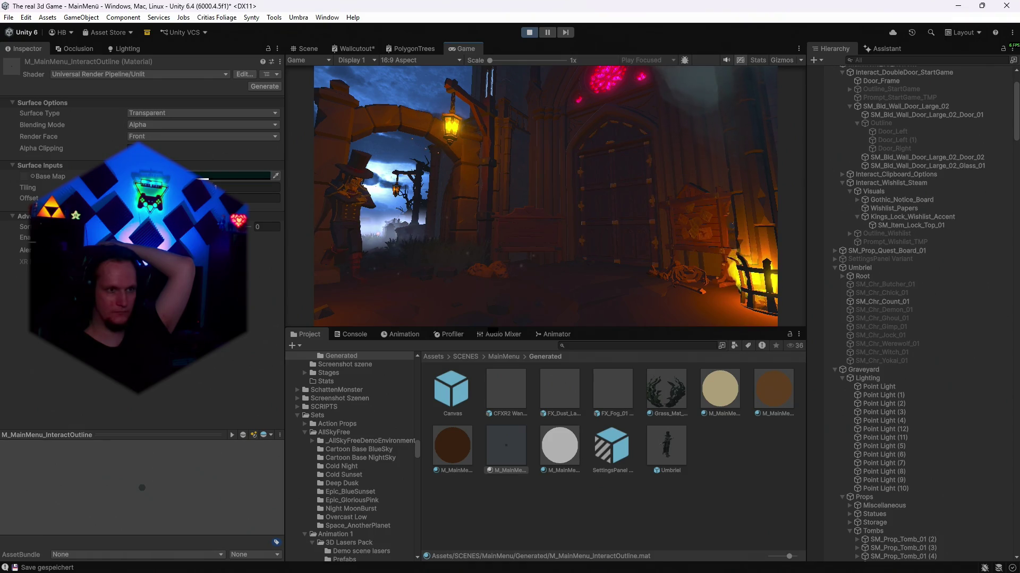
{"action": "left_click", "coordinate": [239, 176]}
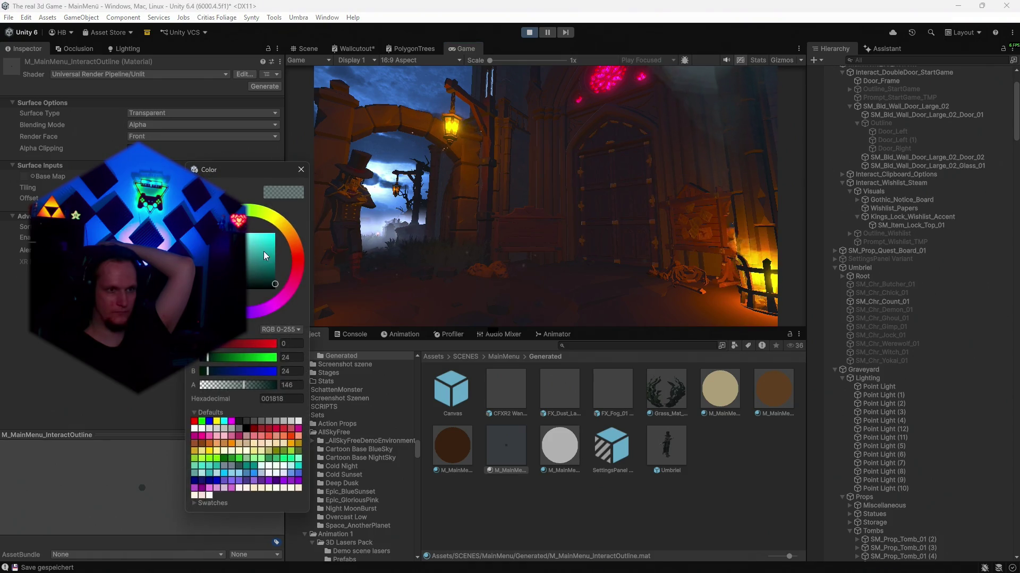
{"action": "left_click", "coordinate": [301, 169]}
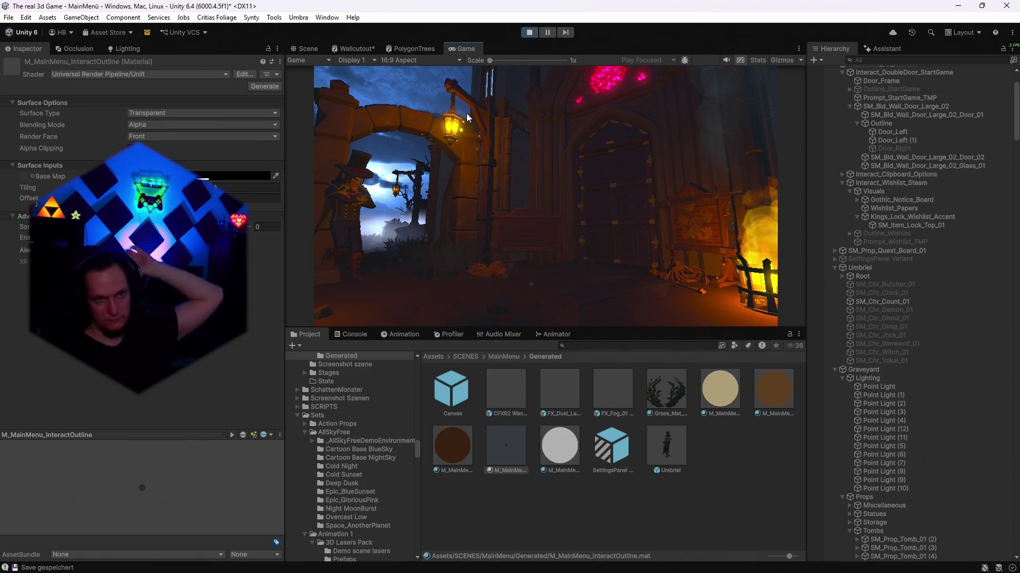
{"action": "left_click", "coordinate": [312, 48]}
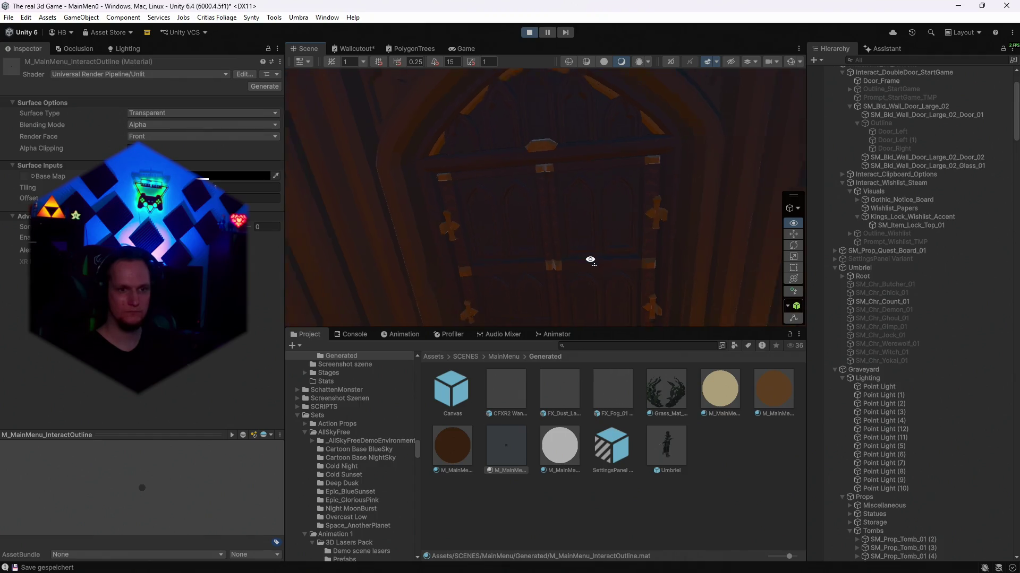
- Select the Start Game Canvas(Clone), frame it and orbit around it
{"action": "scroll", "coordinate": [589, 266], "scroll_direction": "down", "scroll_amount": 5}
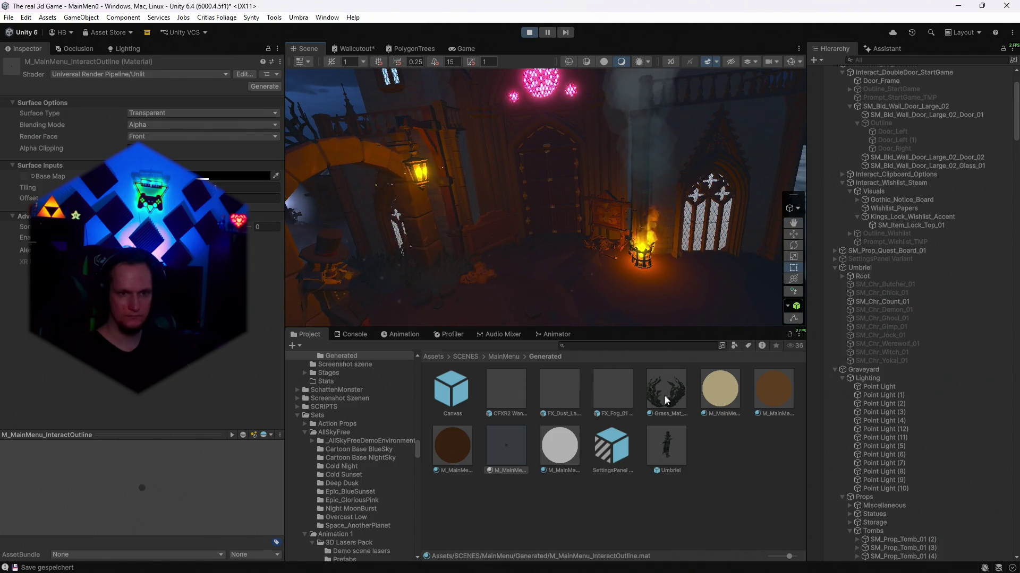
{"action": "scroll", "coordinate": [617, 233], "scroll_direction": "up", "scroll_amount": 4}
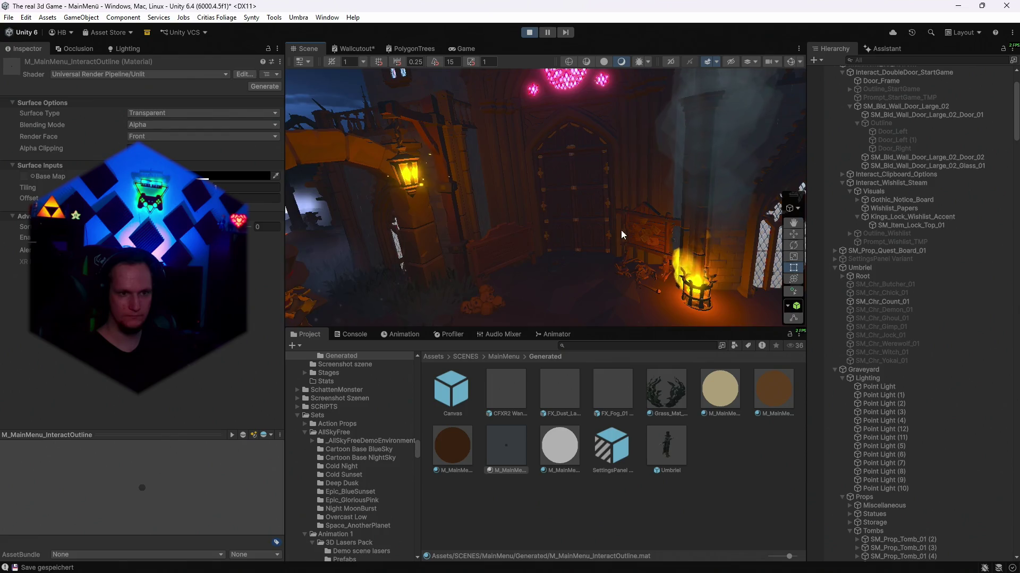
{"action": "left_click", "coordinate": [453, 300]}
{"action": "left_click_drag", "start_coordinate": [453, 300], "coordinate": [557, 264]}
{"action": "scroll", "coordinate": [557, 264], "scroll_direction": "down", "scroll_amount": 10}
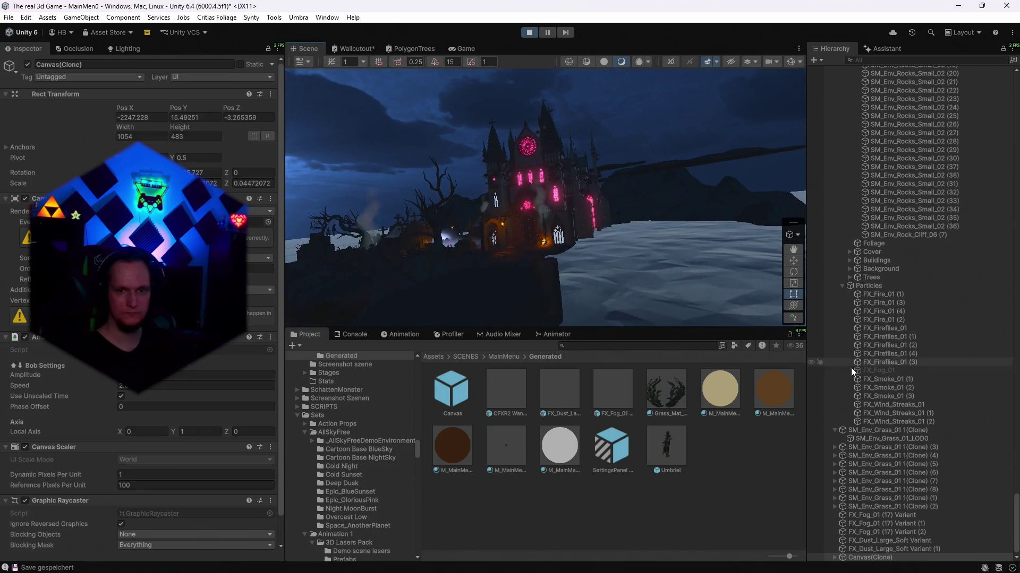
{"action": "key", "text": "f"}
{"action": "mouse_move", "coordinate": [615, 256]}
{"action": "left_mouse_down"}
{"action": "mouse_move", "coordinate": [414, 252]}
{"action": "mouse_move", "coordinate": [628, 226]}
{"action": "mouse_move", "coordinate": [764, 236]}
{"action": "left_mouse_up"}
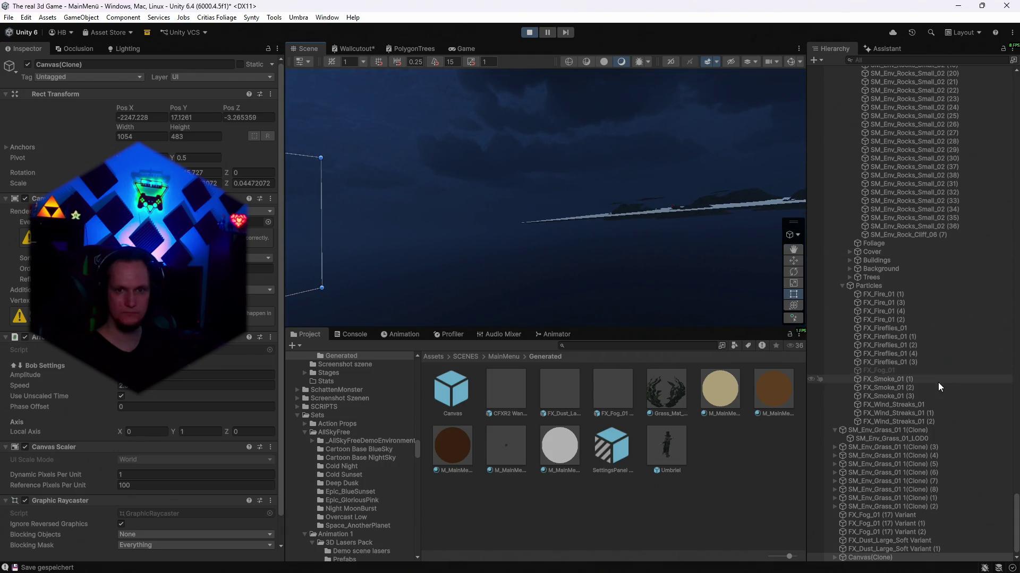
{"action": "scroll", "coordinate": [936, 384], "scroll_direction": "up", "scroll_amount": 3}
- Frame the FX_Fireflies_01 effect, reselect Canvas(Clone), then stop play mode
{"action": "double_click", "coordinate": [891, 424]}
{"action": "mouse_move", "coordinate": [648, 244]}
{"action": "left_mouse_down"}
{"action": "mouse_move", "coordinate": [608, 288]}
{"action": "mouse_move", "coordinate": [433, 278]}
{"action": "mouse_move", "coordinate": [342, 257]}
{"action": "left_mouse_up"}
{"action": "scroll", "coordinate": [950, 438], "scroll_direction": "down", "scroll_amount": 4}
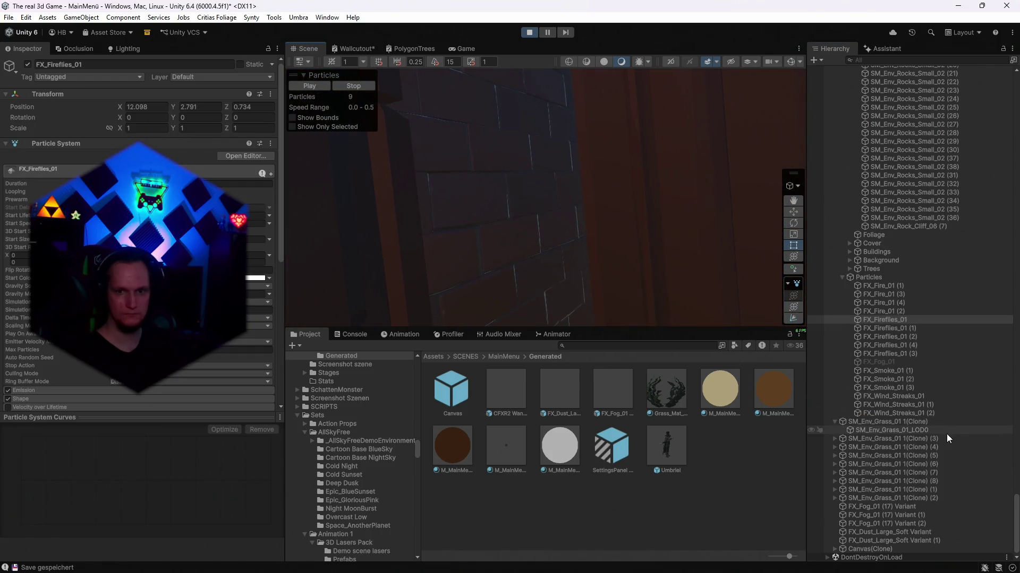
{"action": "left_click", "coordinate": [865, 545]}
{"action": "left_click", "coordinate": [529, 33]}
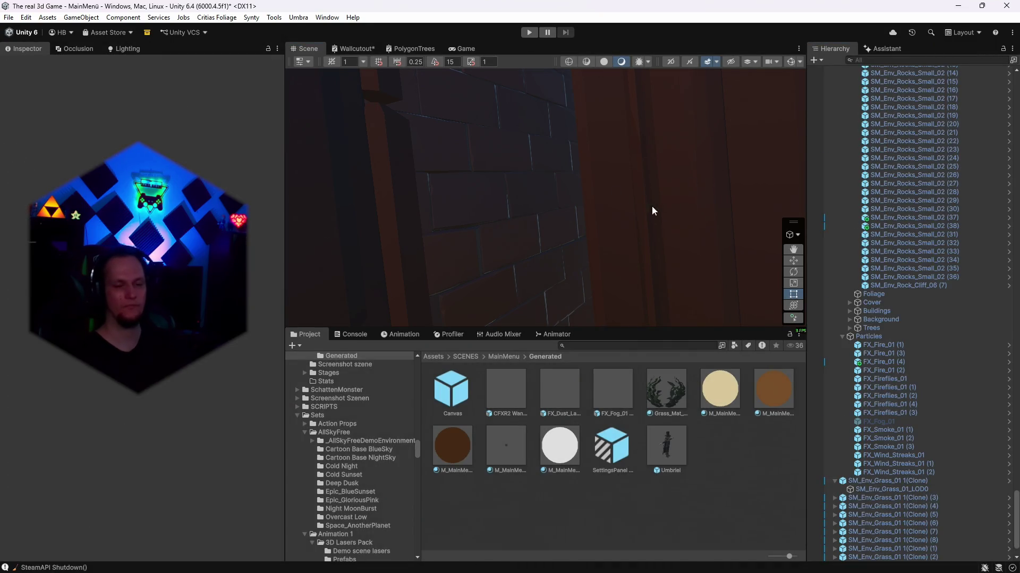
- Place the Canvas arrow prefab by the door and raise it above the floor
{"action": "mouse_move", "coordinate": [451, 392]}
{"action": "left_mouse_down"}
{"action": "mouse_move", "coordinate": [581, 215]}
{"action": "mouse_move", "coordinate": [505, 218]}
{"action": "left_mouse_up"}
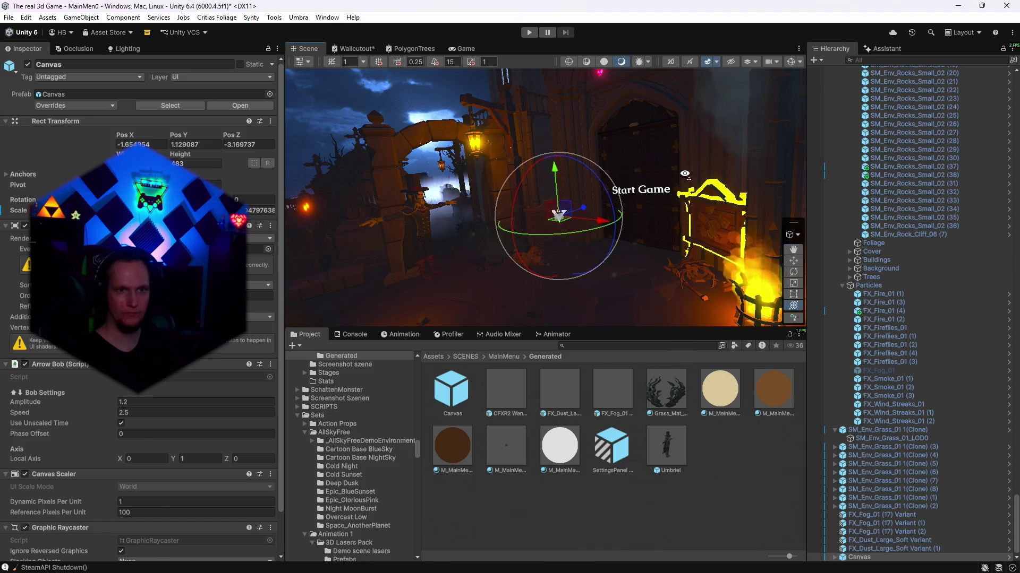
{"action": "scroll", "coordinate": [685, 178], "scroll_direction": "up", "scroll_amount": 3}
{"action": "key", "text": "f"}
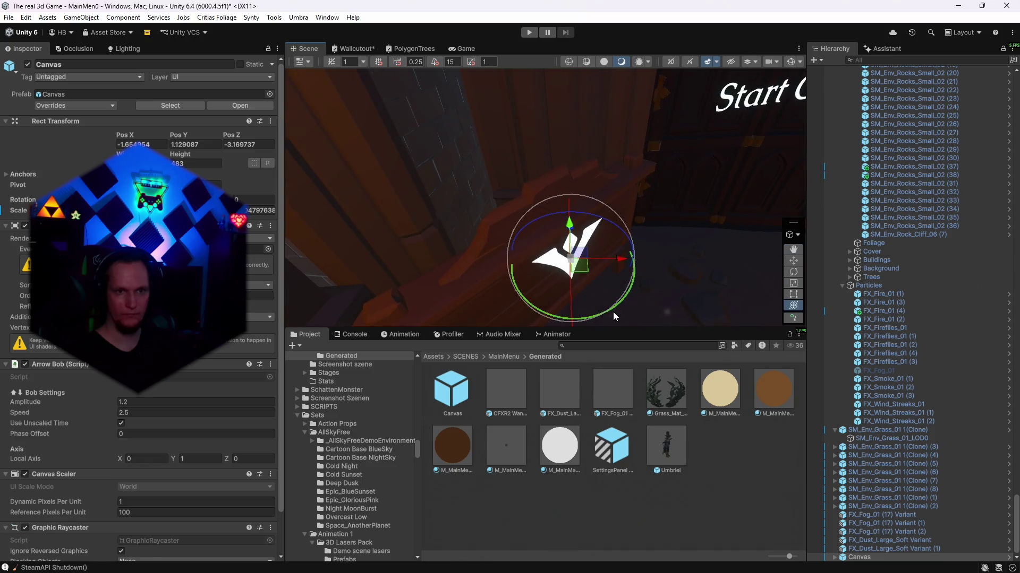
{"action": "left_click_drag", "start_coordinate": [569, 263], "coordinate": [562, 257]}
{"action": "mouse_move", "coordinate": [549, 192]}
{"action": "left_mouse_down"}
{"action": "mouse_move", "coordinate": [539, 75]}
{"action": "mouse_move", "coordinate": [569, 95]}
{"action": "left_mouse_up"}
{"action": "mouse_move", "coordinate": [648, 137]}
{"action": "left_mouse_down"}
{"action": "mouse_move", "coordinate": [569, 84]}
{"action": "mouse_move", "coordinate": [520, 147]}
{"action": "mouse_move", "coordinate": [523, 131]}
{"action": "mouse_move", "coordinate": [702, 303]}
{"action": "mouse_move", "coordinate": [626, 265]}
{"action": "mouse_move", "coordinate": [533, 247]}
{"action": "left_mouse_up"}
- Add a rotated copy, Canvas (1), at X 1.558, Y 2.581, Z -2.903 and preview in Game view
{"action": "key", "text": "ctrl+d"}
{"action": "left_click_drag", "start_coordinate": [466, 228], "coordinate": [618, 253]}
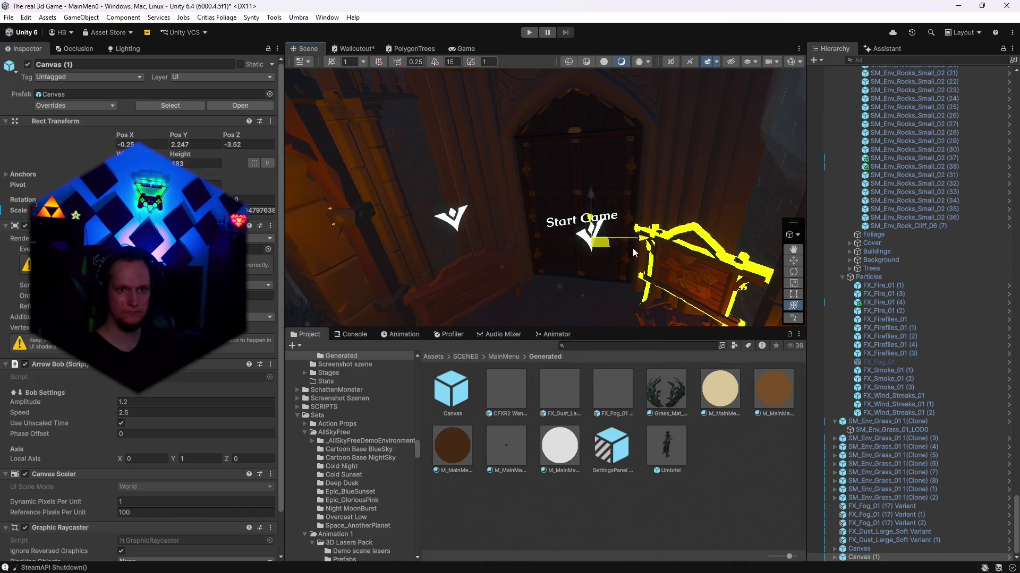
{"action": "left_click_drag", "start_coordinate": [721, 245], "coordinate": [662, 249]}
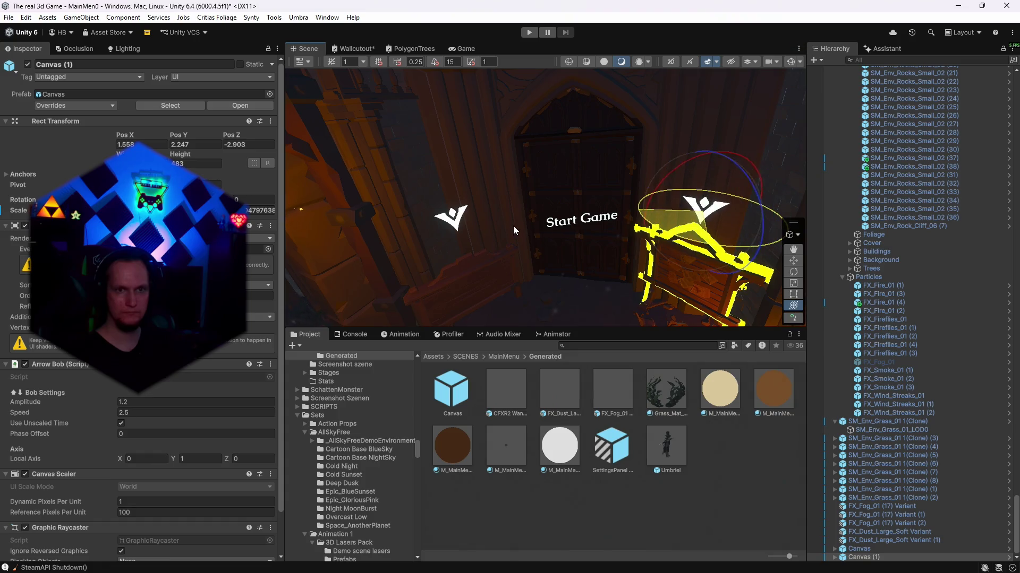
{"action": "key", "text": "w"}
{"action": "mouse_move", "coordinate": [712, 169]}
{"action": "left_mouse_down"}
{"action": "mouse_move", "coordinate": [715, 154]}
{"action": "mouse_move", "coordinate": [701, 191]}
{"action": "mouse_move", "coordinate": [713, 203]}
{"action": "mouse_move", "coordinate": [679, 212]}
{"action": "left_mouse_up"}
{"action": "left_click", "coordinate": [469, 49]}
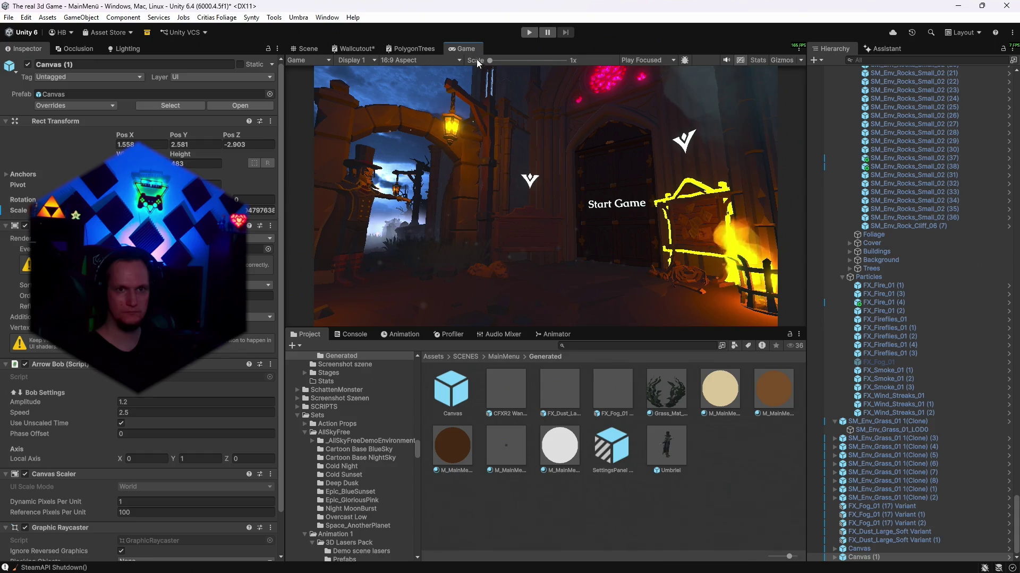
- Enter play mode, select Canvas (1) and inspect its Arrow Bob speed and amplitude
{"action": "left_click", "coordinate": [306, 48]}
{"action": "mouse_move", "coordinate": [530, 161]}
{"action": "left_mouse_down"}
{"action": "mouse_move", "coordinate": [527, 198]}
{"action": "mouse_move", "coordinate": [510, 215]}
{"action": "left_mouse_up"}
{"action": "left_click", "coordinate": [534, 35]}
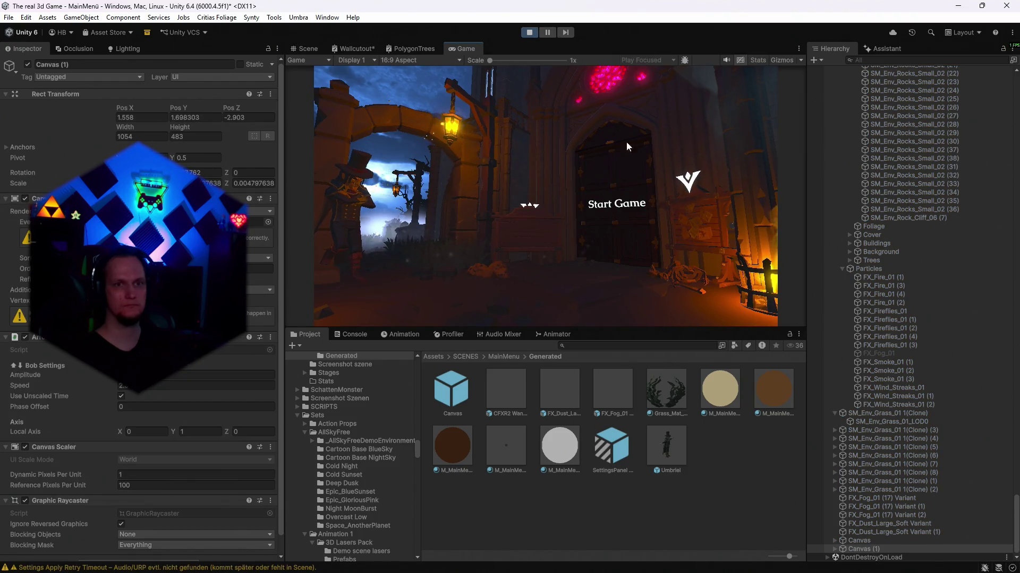
{"action": "left_click", "coordinate": [858, 549]}
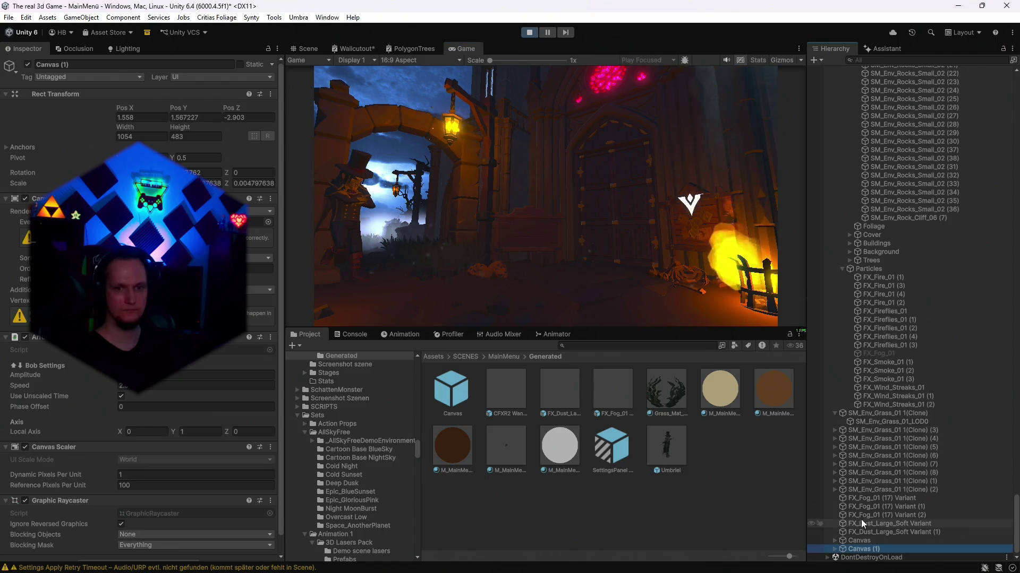
{"action": "scroll", "coordinate": [193, 363], "scroll_direction": "down", "scroll_amount": 2}
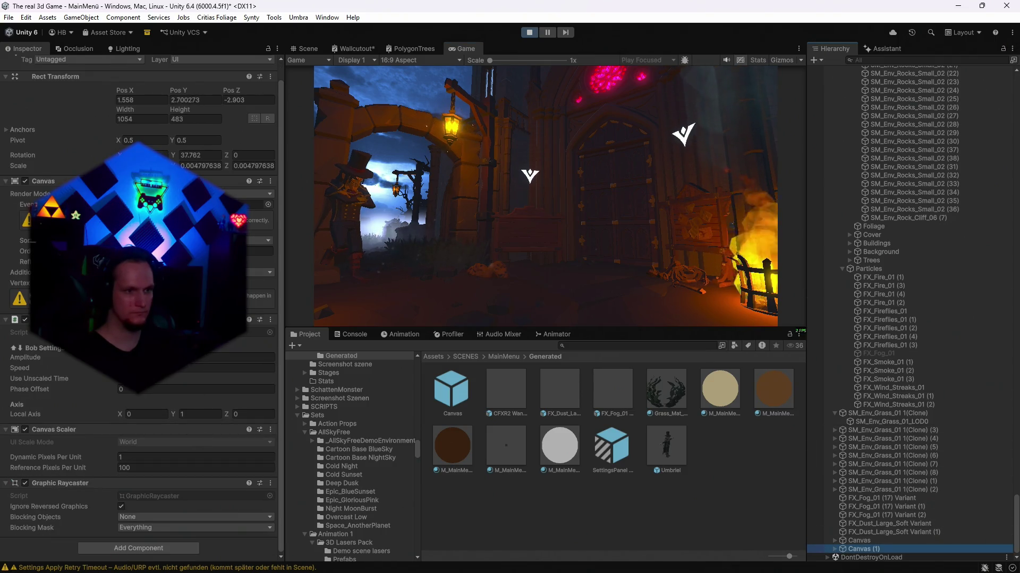
{"action": "left_click", "coordinate": [223, 368]}
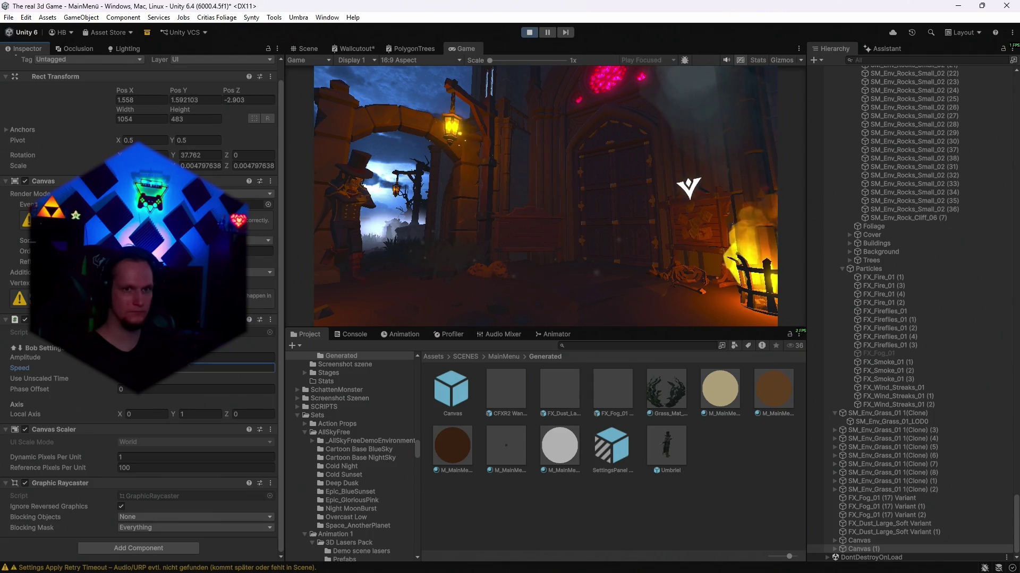
{"action": "left_click", "coordinate": [223, 357]}
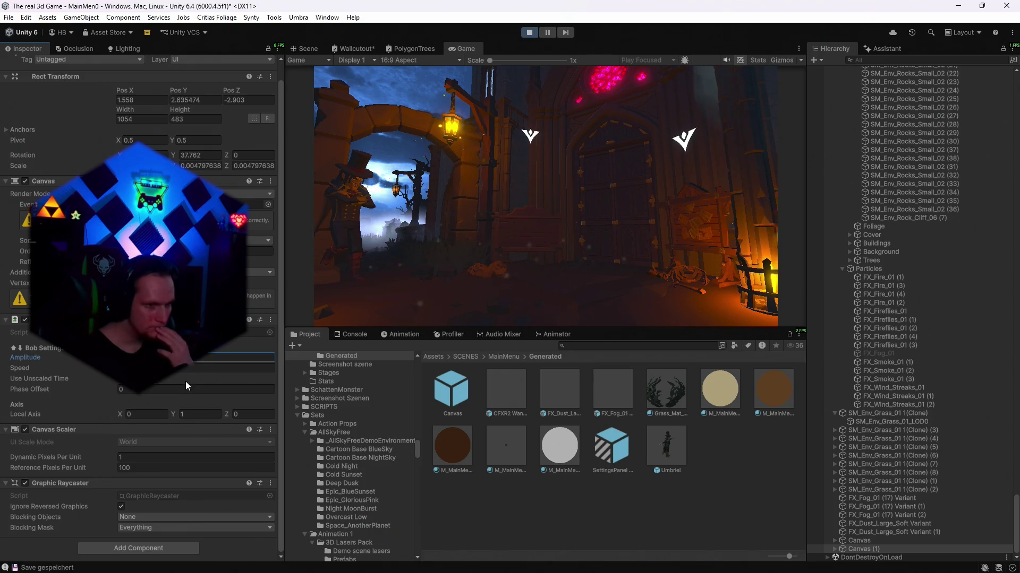
- Set the Arrow Bob's Local Axis Y to 0.01 and Phase Offset to 3
{"action": "left_click", "coordinate": [192, 414]}
{"action": "type", "text": "0"}
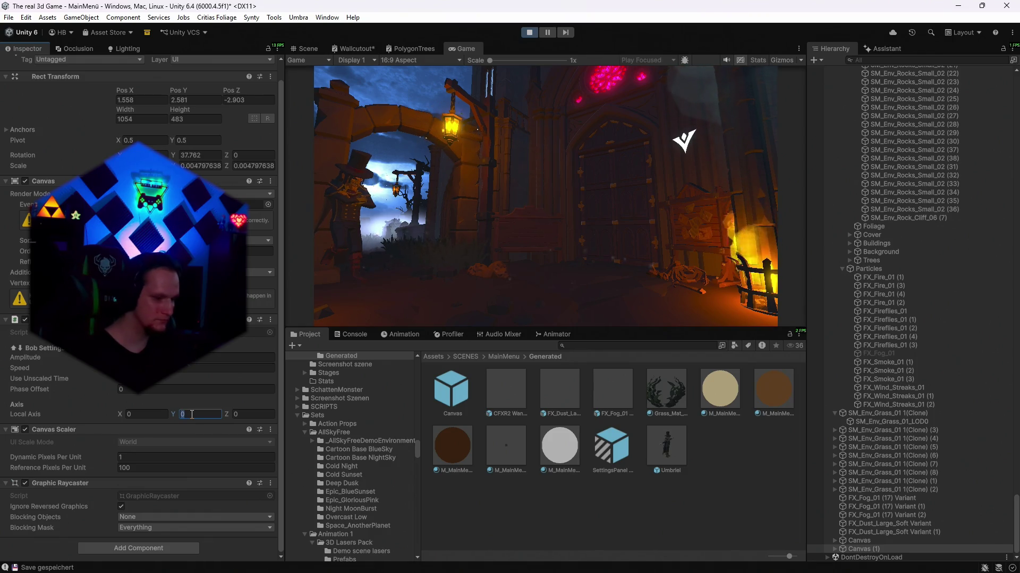
{"action": "type", "text": ".4"}
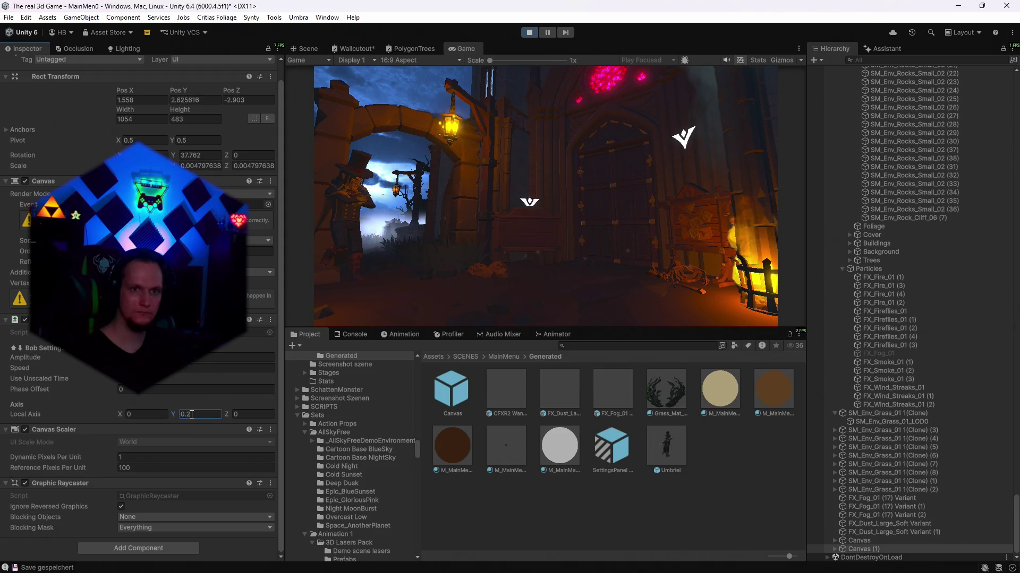
{"action": "key", "text": "BackSpace"}
{"action": "type", "text": "0"}
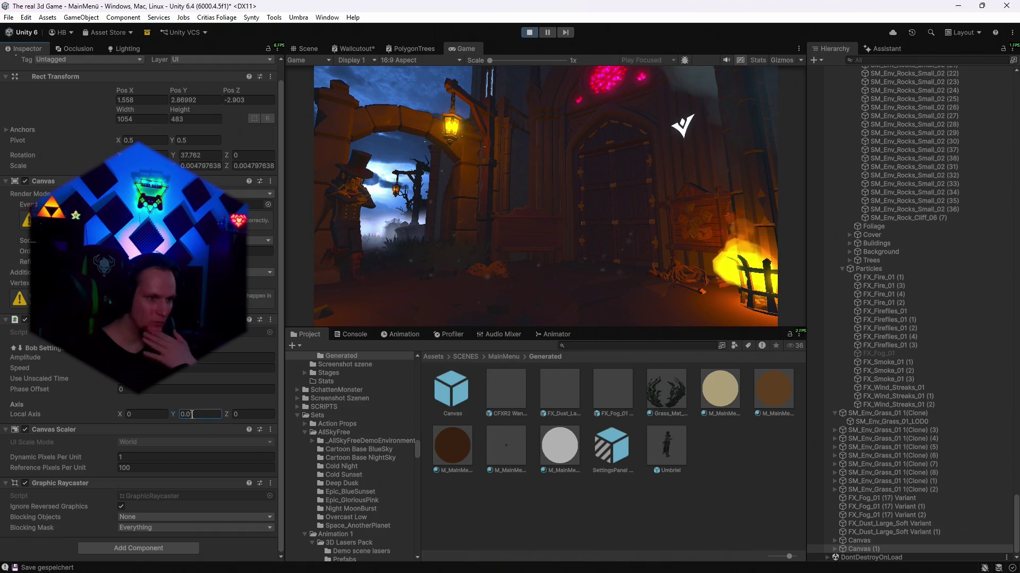
{"action": "left_click", "coordinate": [142, 389]}
{"action": "type", "text": "-1"}
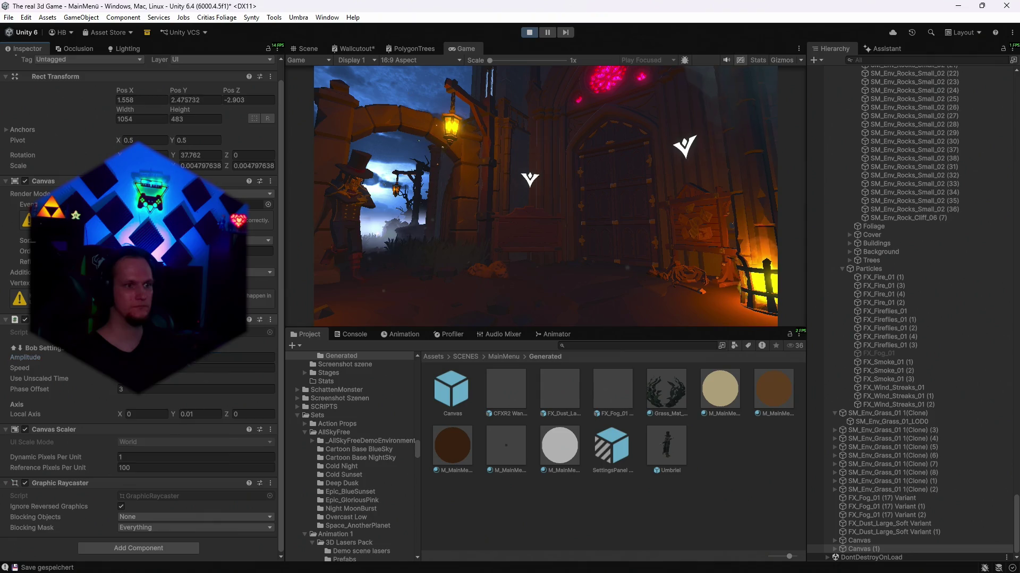
- Copy the tuned Arrow Bob component, stop play, and paste its values onto Canvas and Canvas (1)
{"action": "right_click", "coordinate": [100, 343]}
{"action": "left_click", "coordinate": [143, 396]}
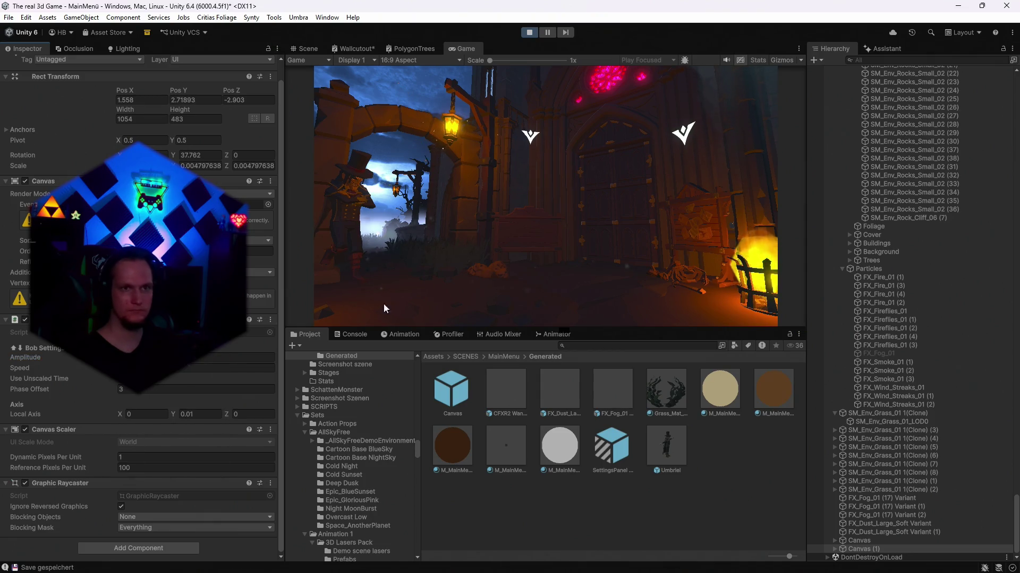
{"action": "left_click", "coordinate": [529, 32]}
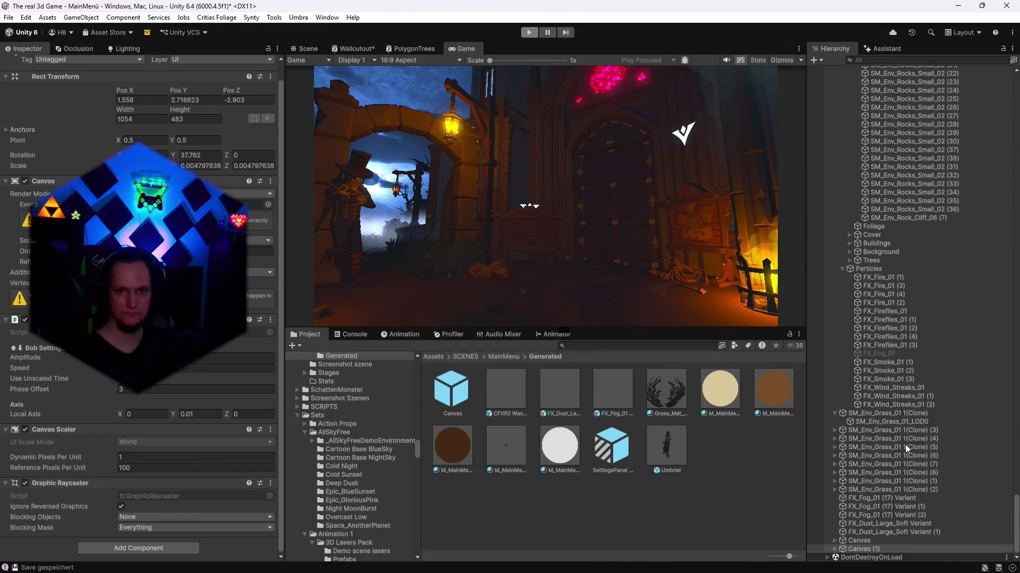
{"action": "left_click", "coordinate": [858, 548]}
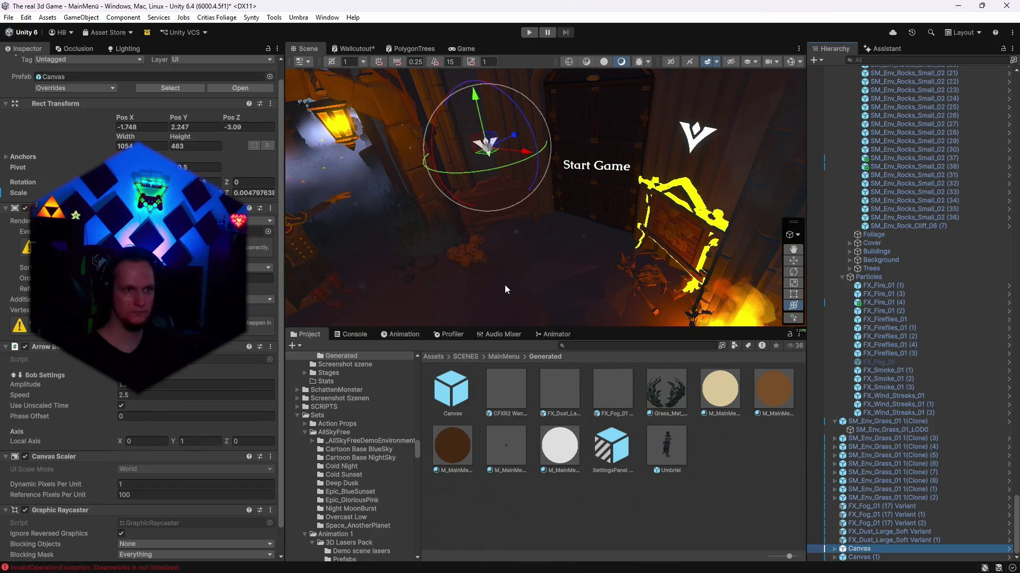
{"action": "right_click", "coordinate": [62, 349]}
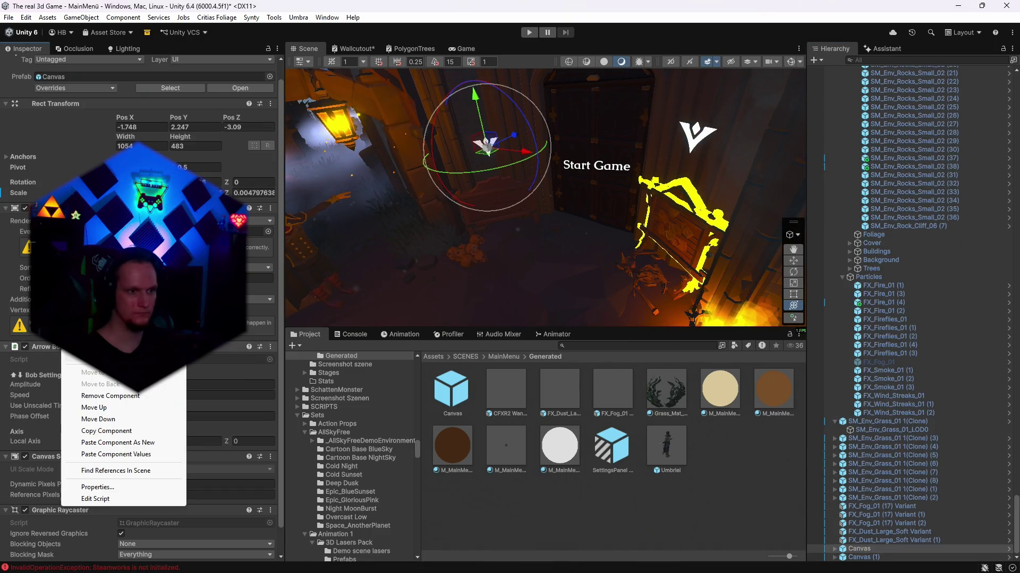
{"action": "left_click", "coordinate": [126, 454]}
{"action": "left_click", "coordinate": [860, 557]}
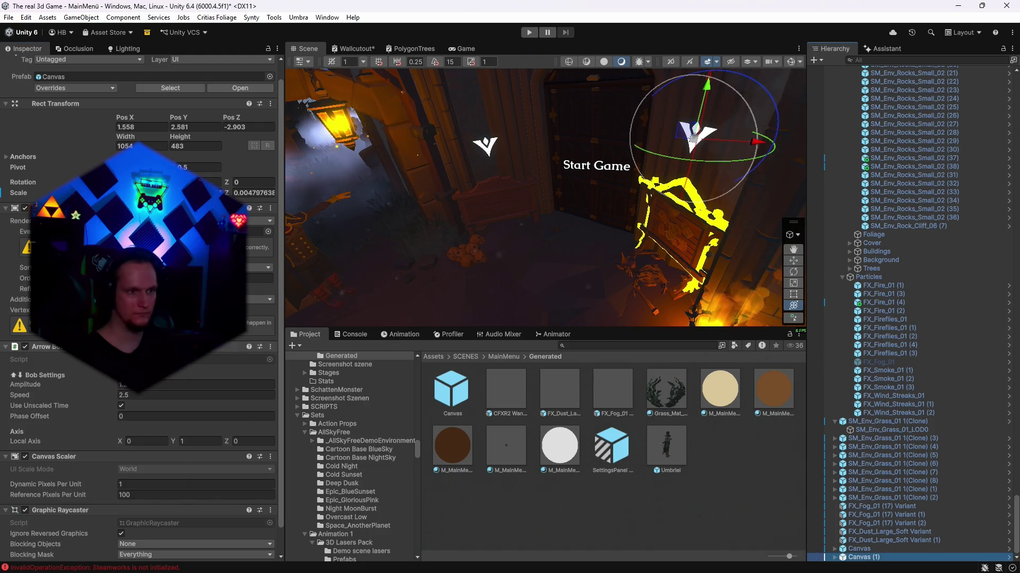
{"action": "right_click", "coordinate": [87, 349]}
{"action": "left_click", "coordinate": [128, 454]}
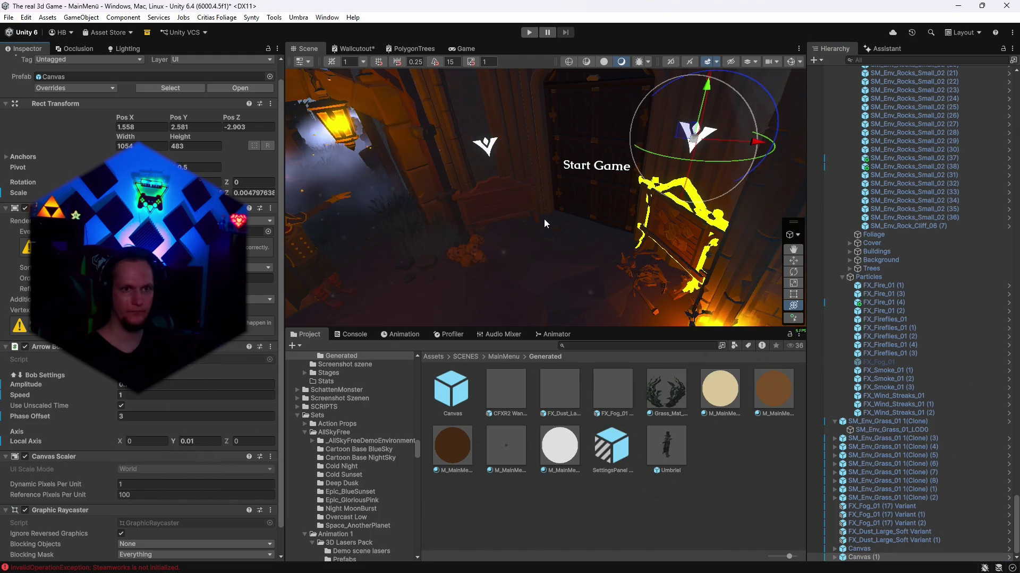
- Move an arrow left above the Start Game text, turn it toward the camera, and preview it
{"action": "mouse_move", "coordinate": [563, 224]}
{"action": "left_mouse_down"}
{"action": "mouse_move", "coordinate": [718, 251]}
{"action": "mouse_move", "coordinate": [667, 223]}
{"action": "left_mouse_up"}
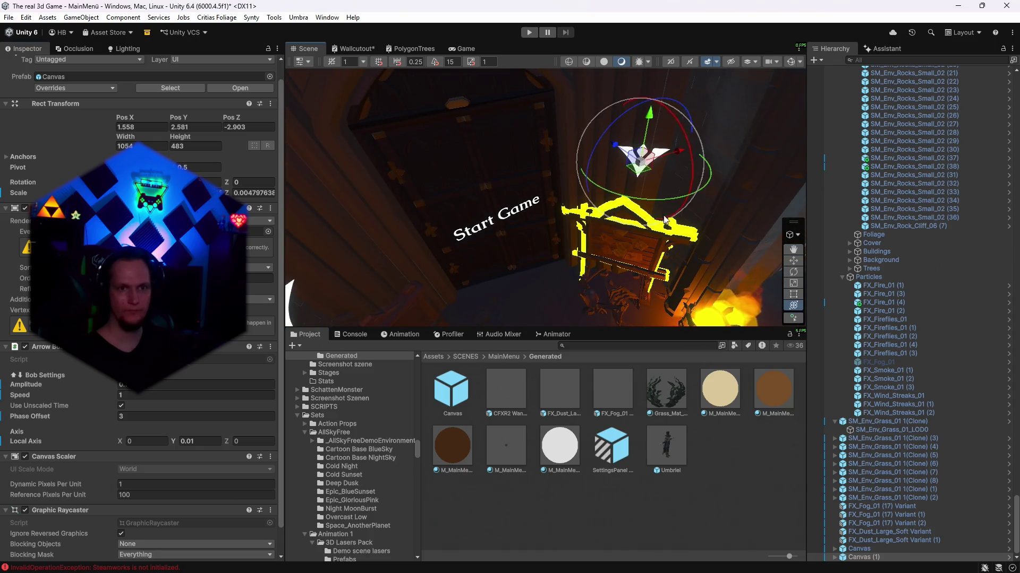
{"action": "left_click_drag", "start_coordinate": [641, 159], "coordinate": [473, 159]}
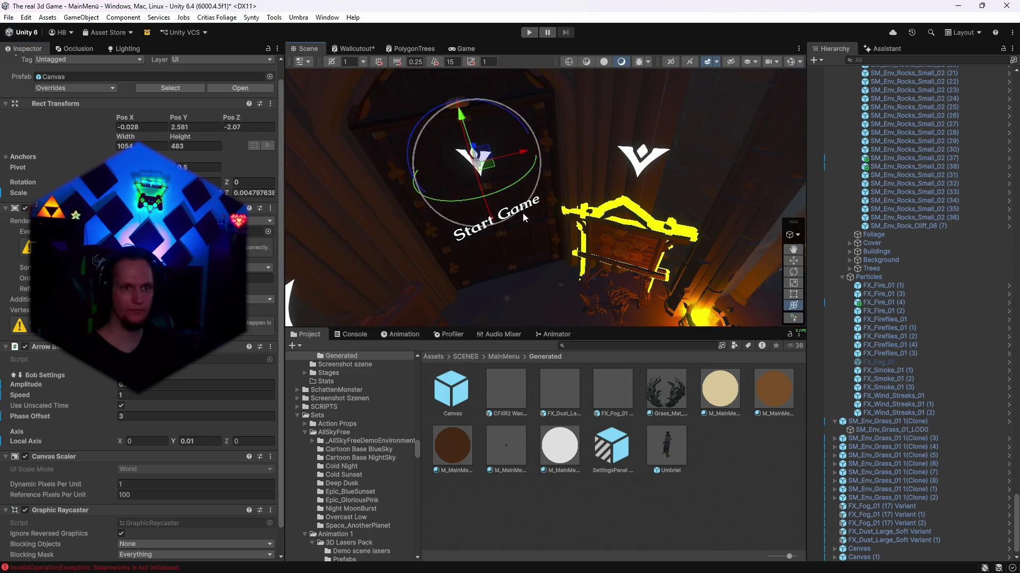
{"action": "left_click_drag", "start_coordinate": [501, 192], "coordinate": [581, 161]}
{"action": "key", "text": "f"}
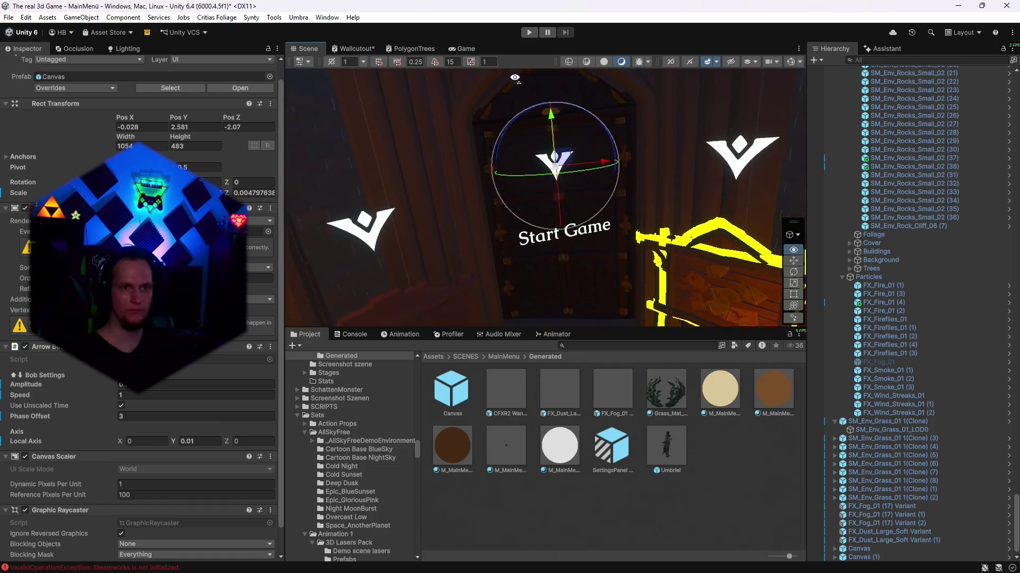
{"action": "left_click", "coordinate": [465, 48]}
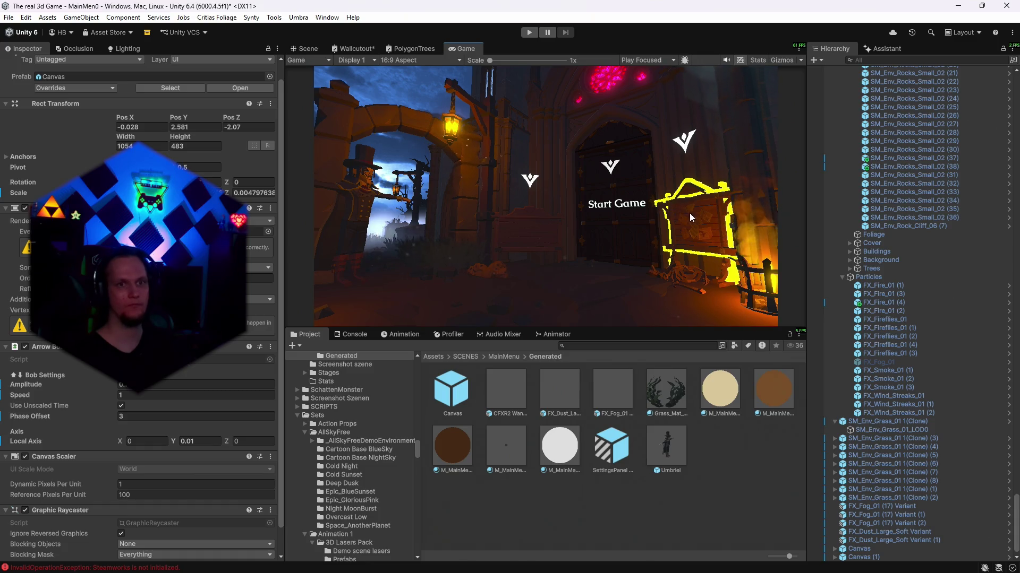
- Play-test the arrows, lower the middle one slightly, then check it through the game camera
{"action": "left_click", "coordinate": [531, 32]}
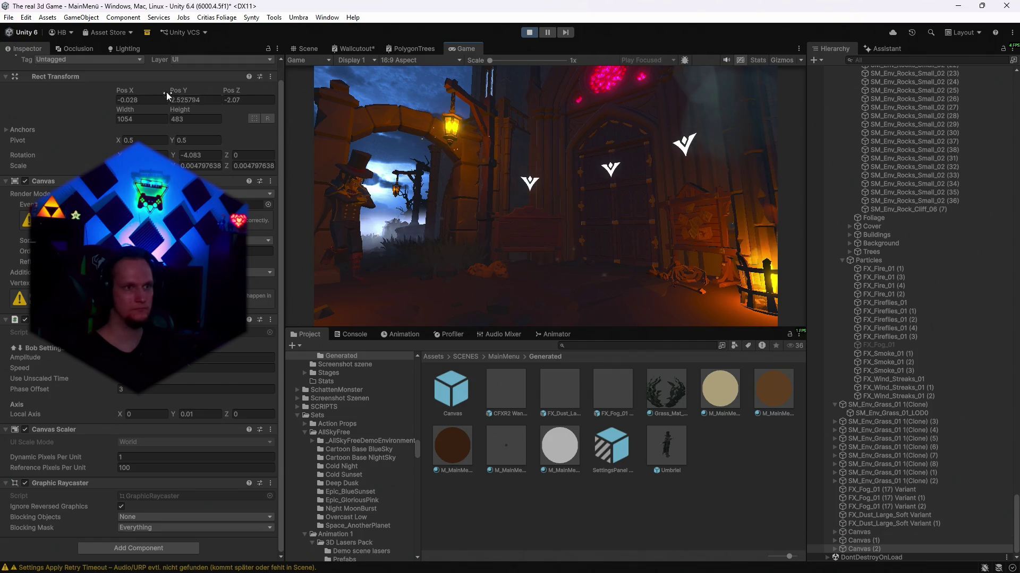
{"action": "left_click_drag", "start_coordinate": [173, 95], "coordinate": [229, 99]}
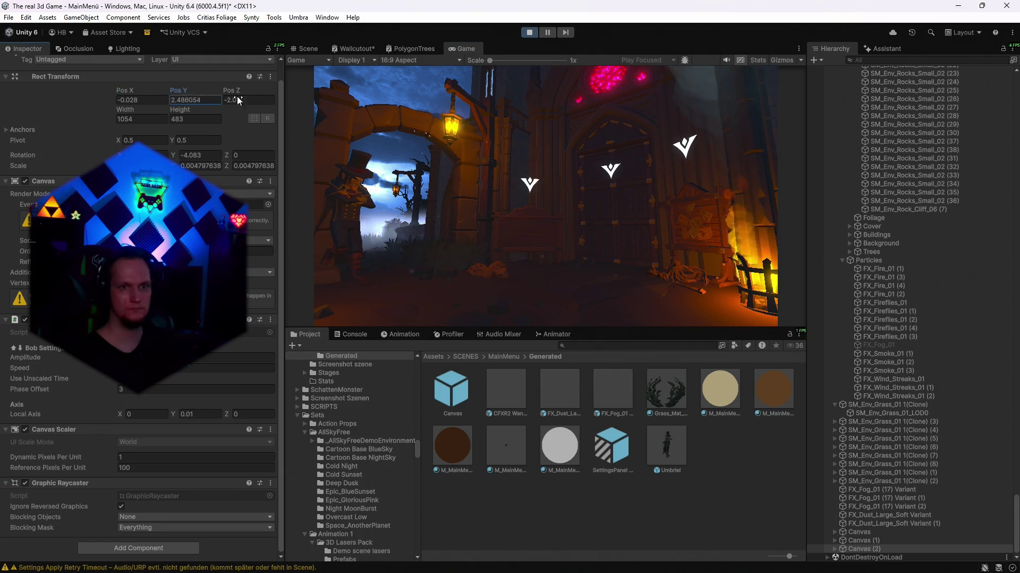
{"action": "left_click", "coordinate": [529, 32]}
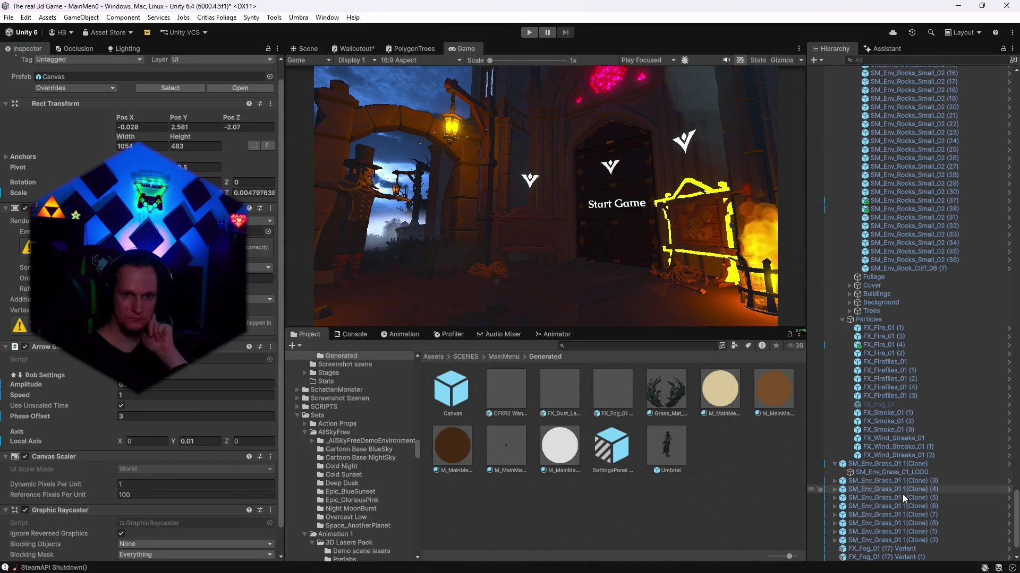
{"action": "scroll", "coordinate": [903, 494], "scroll_direction": "down", "scroll_amount": 2}
{"action": "left_click", "coordinate": [303, 48]}
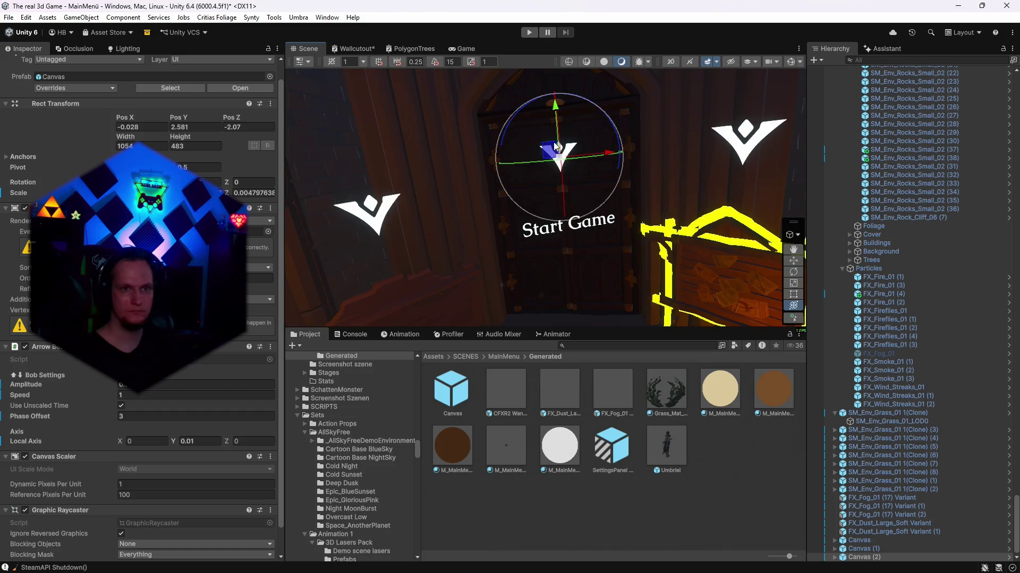
{"action": "left_click_drag", "start_coordinate": [553, 142], "coordinate": [639, 225]}
{"action": "left_click", "coordinate": [462, 48]}
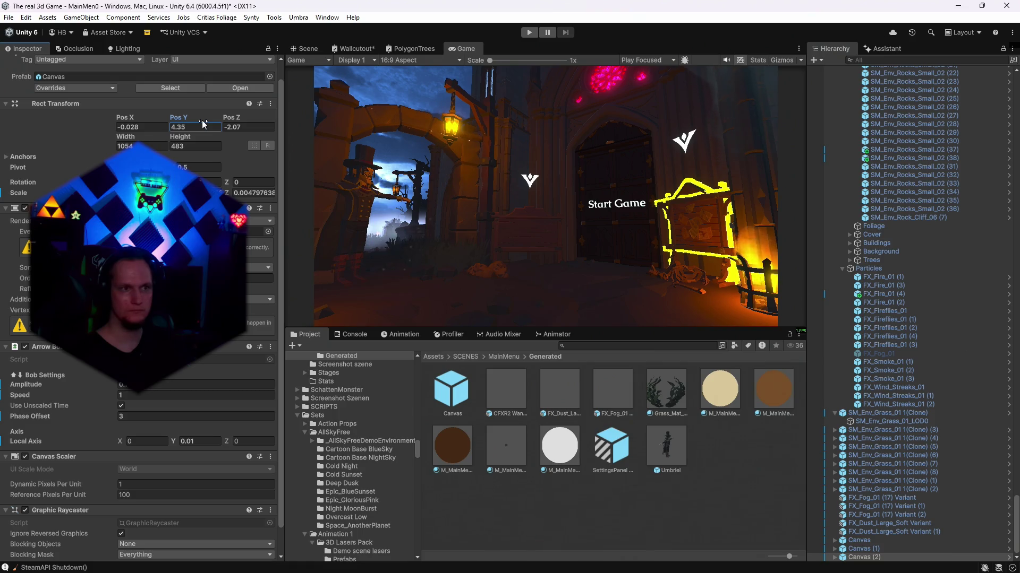
- Reposition Canvas (2) at X 0.07 above the doorway, preview it, then delete it
{"action": "left_click", "coordinate": [231, 120]}
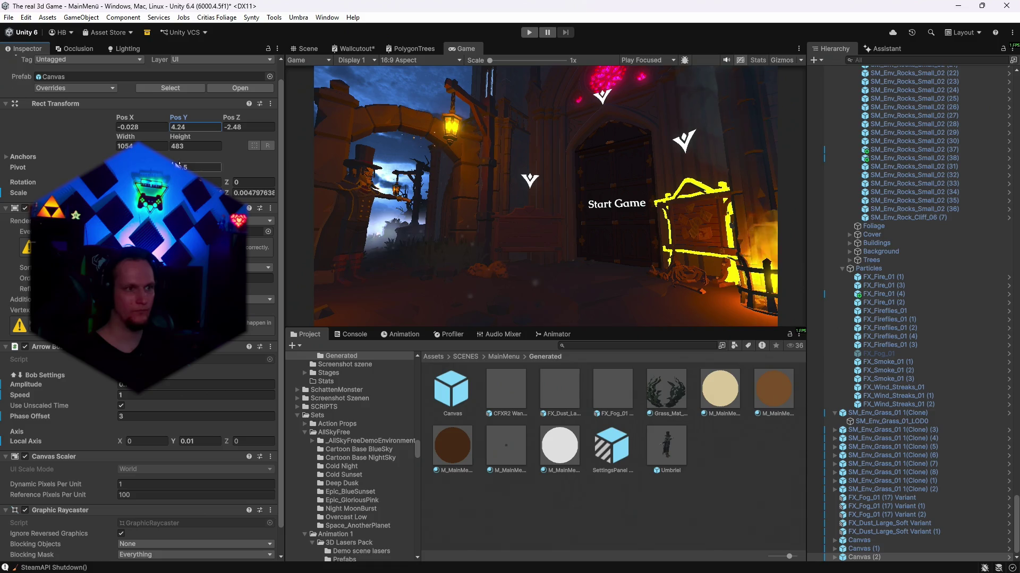
{"action": "left_click", "coordinate": [197, 182]}
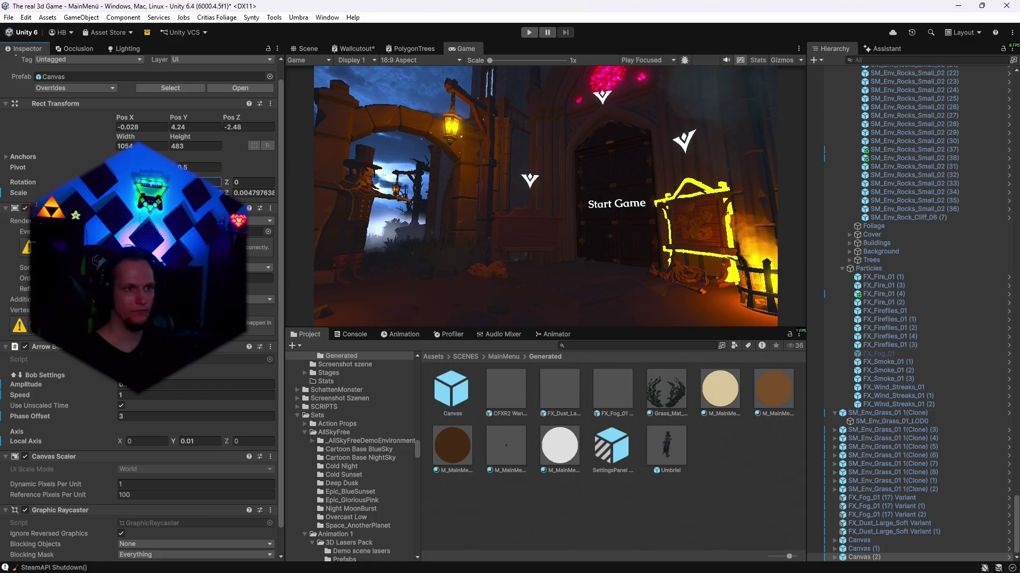
{"action": "left_click_drag", "start_coordinate": [232, 123], "coordinate": [235, 123]}
{"action": "mouse_move", "coordinate": [128, 122]}
{"action": "left_mouse_down"}
{"action": "mouse_move", "coordinate": [185, 121]}
{"action": "mouse_move", "coordinate": [132, 119]}
{"action": "left_mouse_up"}
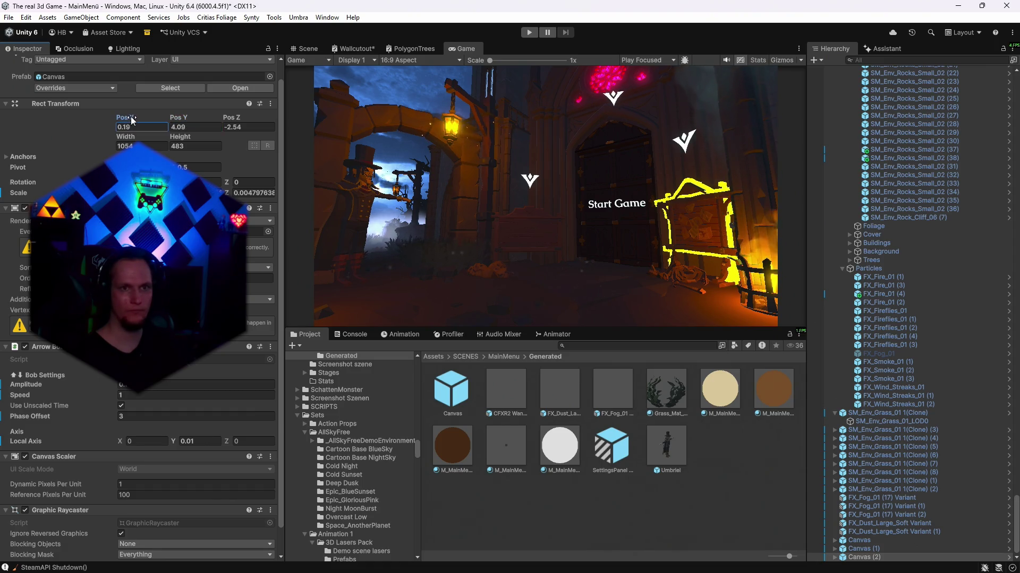
{"action": "key", "text": "ctrl+z"}
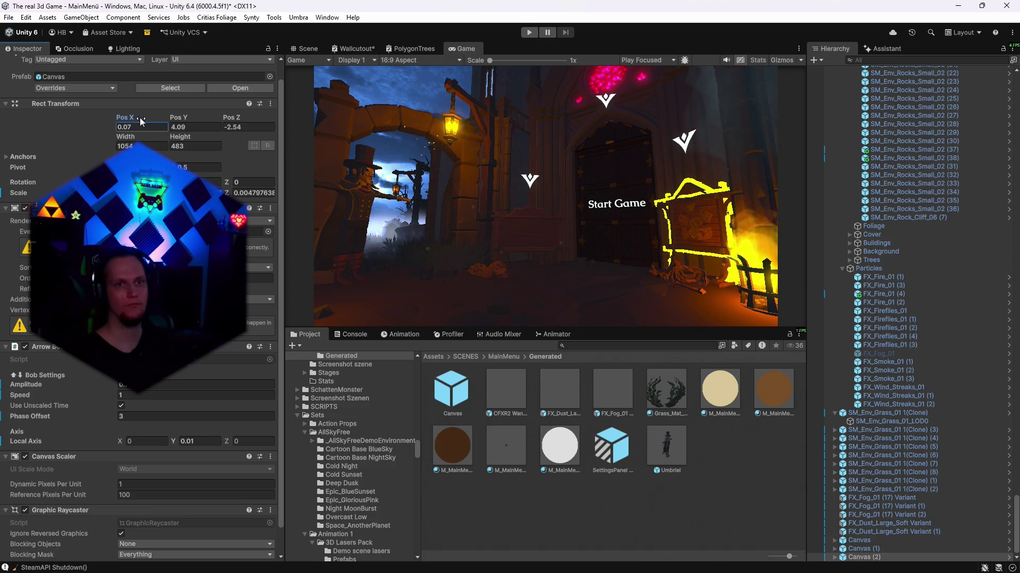
{"action": "left_click", "coordinate": [529, 32]}
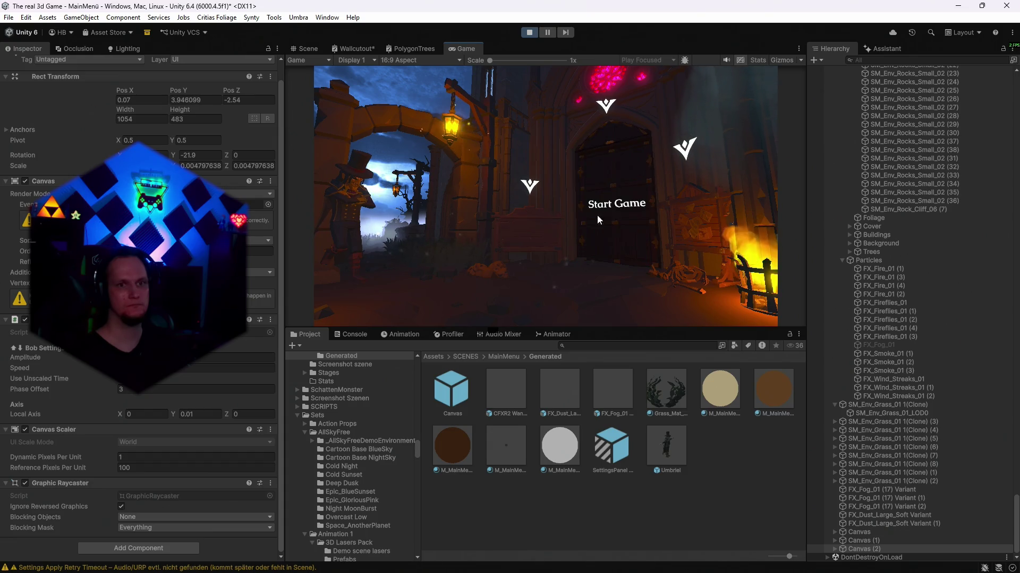
{"action": "left_click", "coordinate": [527, 32]}
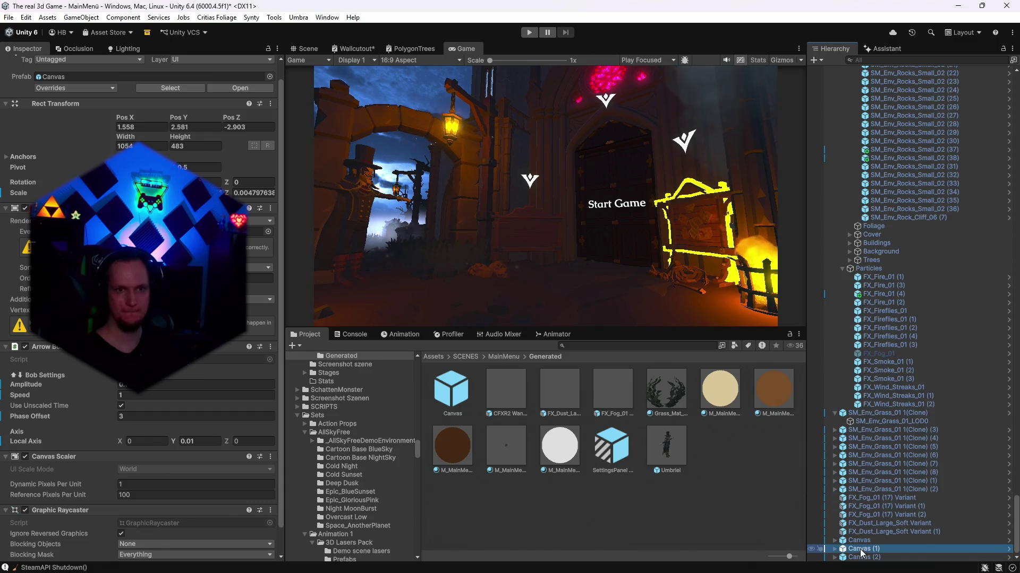
{"action": "left_click", "coordinate": [857, 557]}
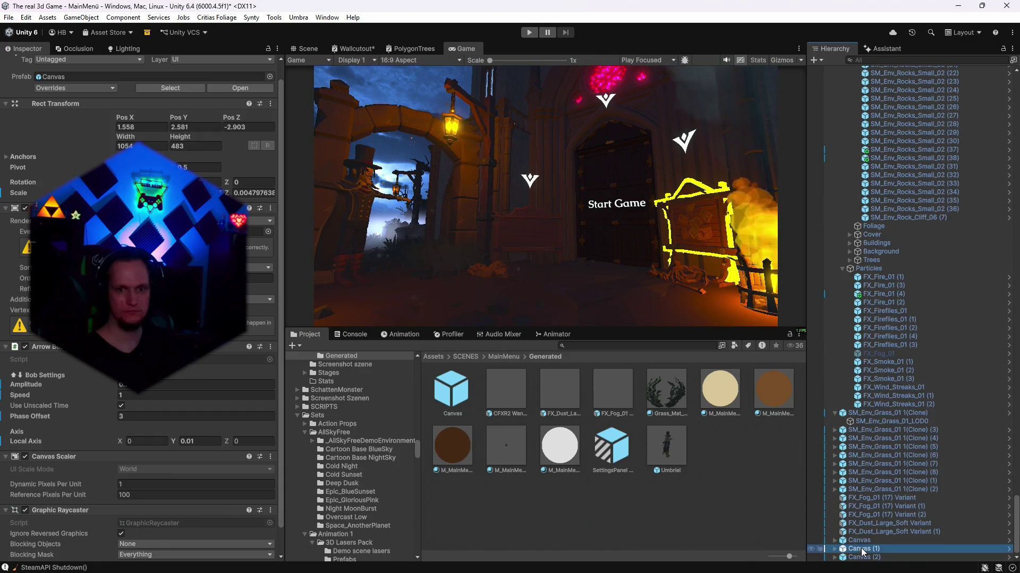
{"action": "key", "text": "Delete"}
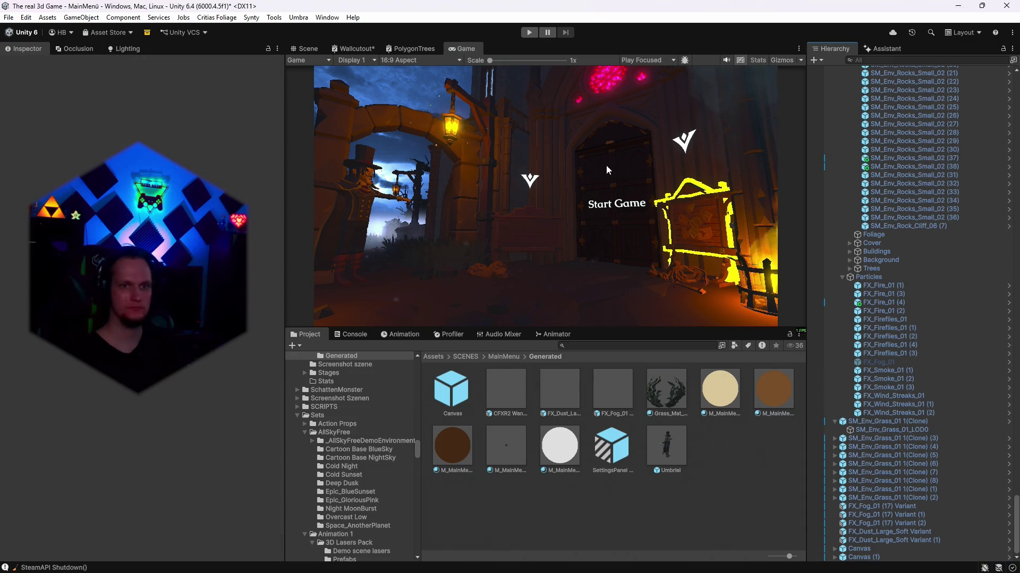
- Play-test the menu with its two arrows, then show the Assistant panel's AI Gateway notice
{"action": "left_click", "coordinate": [529, 32]}
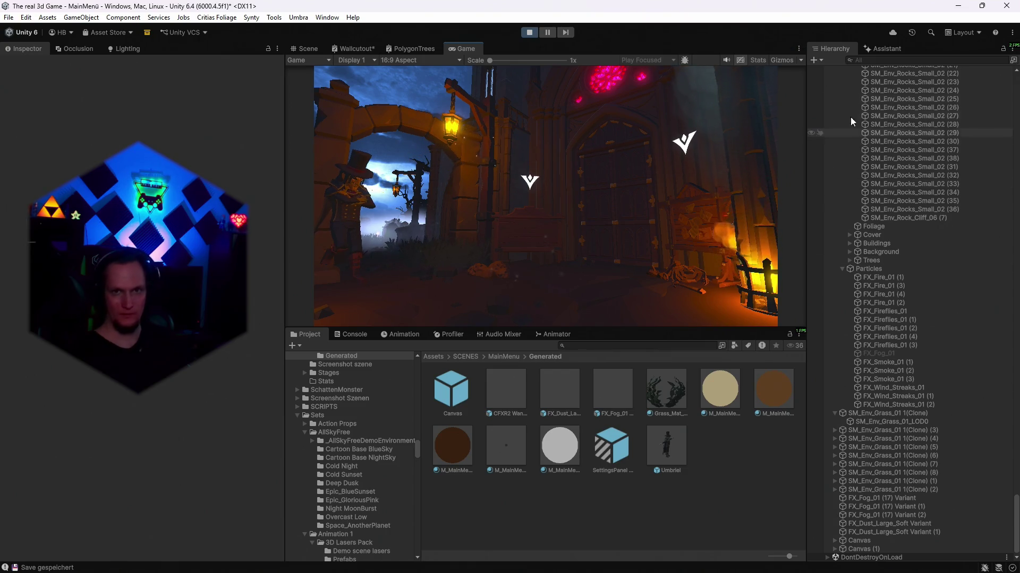
{"action": "left_click", "coordinate": [892, 49]}
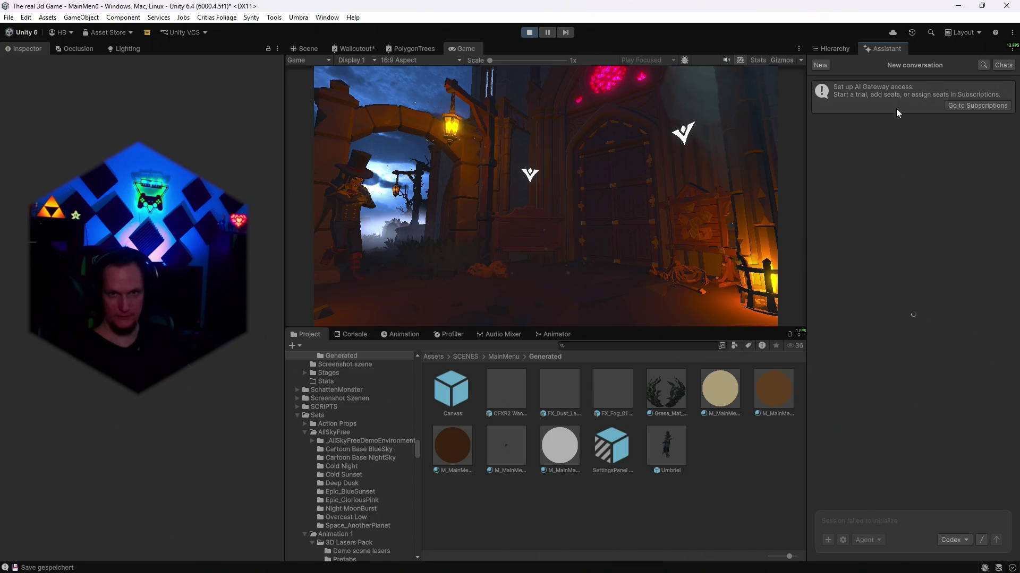
- Stop play mode and look through the assistant's past chats and agent choices
{"action": "left_click", "coordinate": [530, 32]}
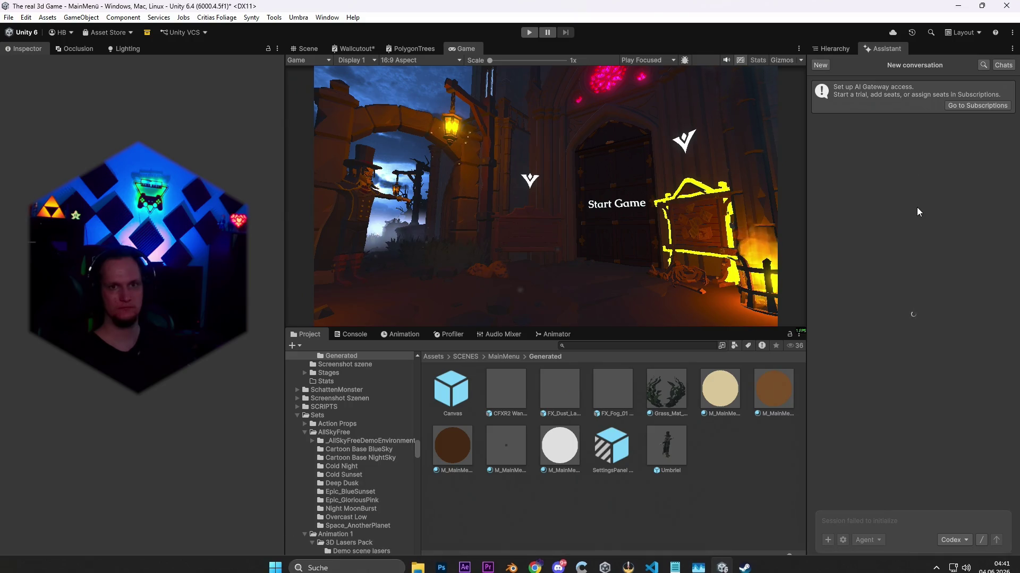
{"action": "left_click", "coordinate": [1003, 65]}
{"action": "left_click", "coordinate": [870, 141]}
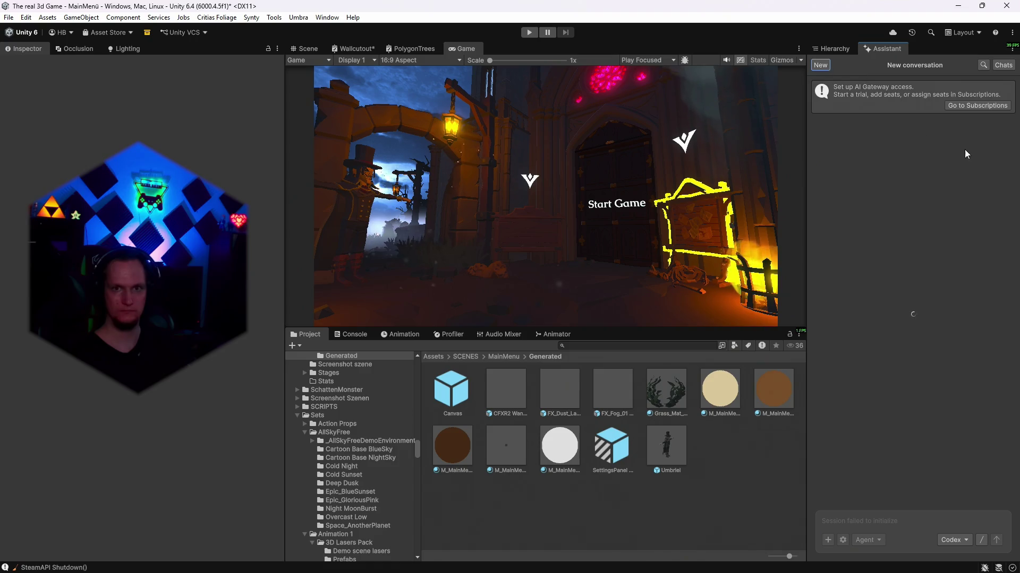
{"action": "left_click", "coordinate": [954, 541]}
{"action": "left_click", "coordinate": [923, 422]}
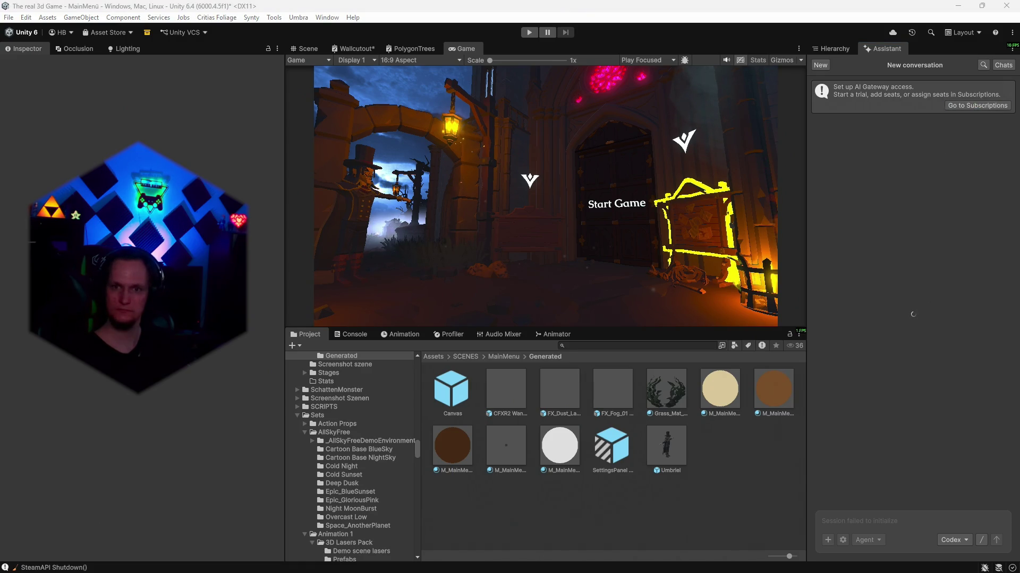
{"action": "left_click", "coordinate": [834, 49]}
{"action": "left_click", "coordinate": [875, 49]}
- Switch the assistant agent to Unity, then back to Codex
{"action": "left_click", "coordinate": [952, 540]}
{"action": "left_click", "coordinate": [936, 493]}
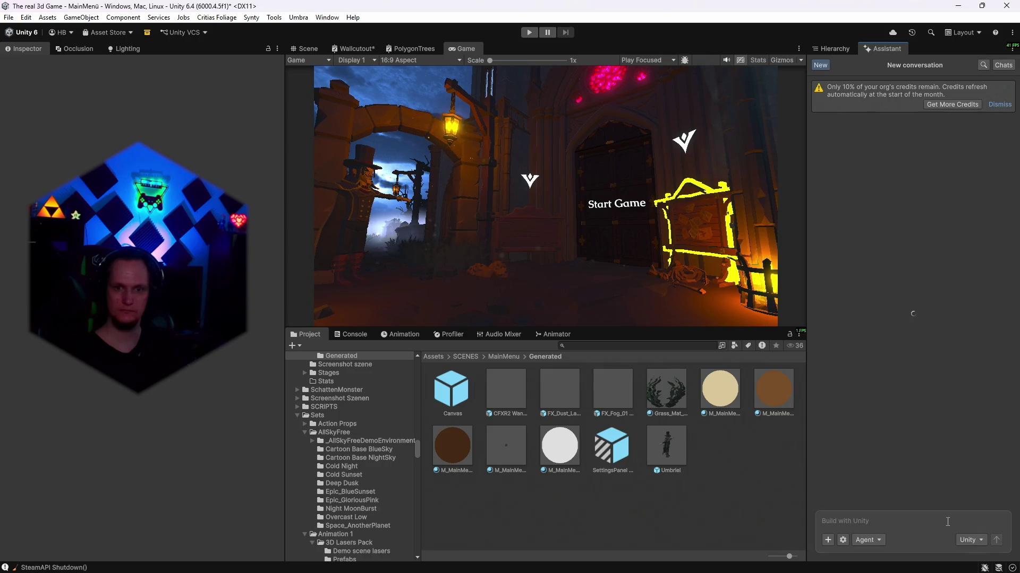
{"action": "left_click", "coordinate": [970, 540]}
{"action": "left_click", "coordinate": [955, 505]}
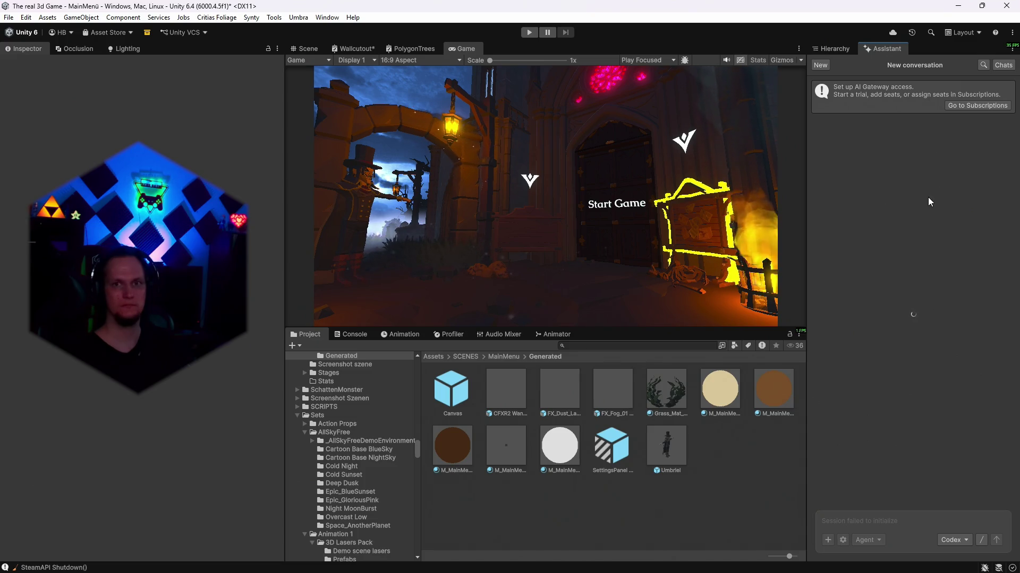
- Reopen today's earlier assistant conversation, start a new one, and check the panel options
{"action": "left_click", "coordinate": [984, 65]}
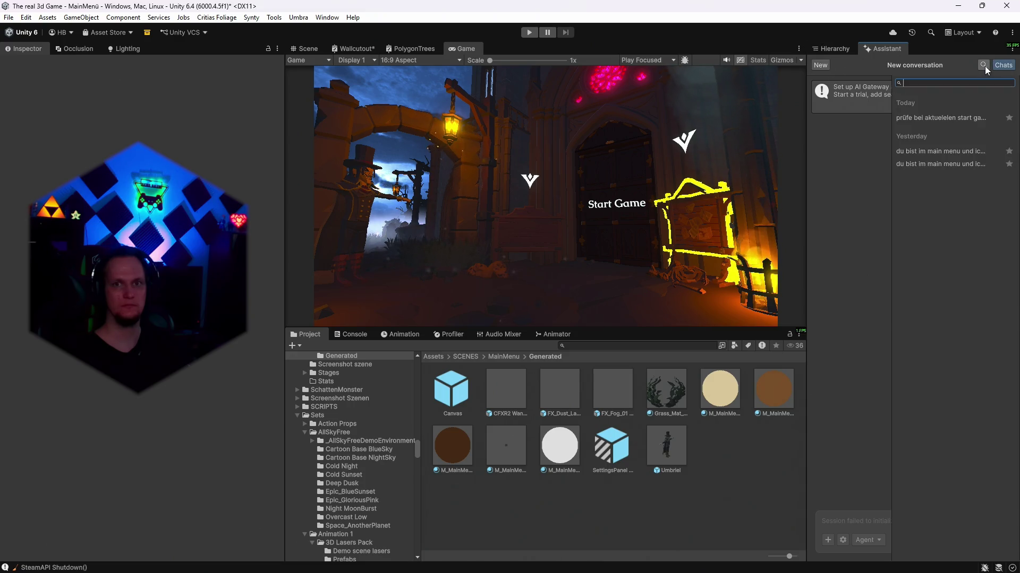
{"action": "left_click", "coordinate": [920, 120]}
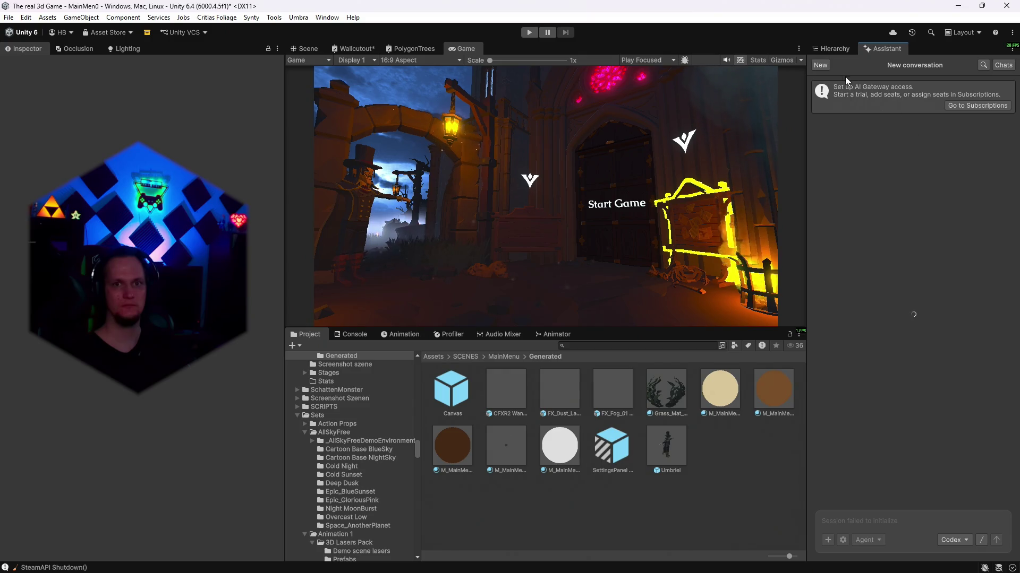
{"action": "left_click", "coordinate": [821, 66]}
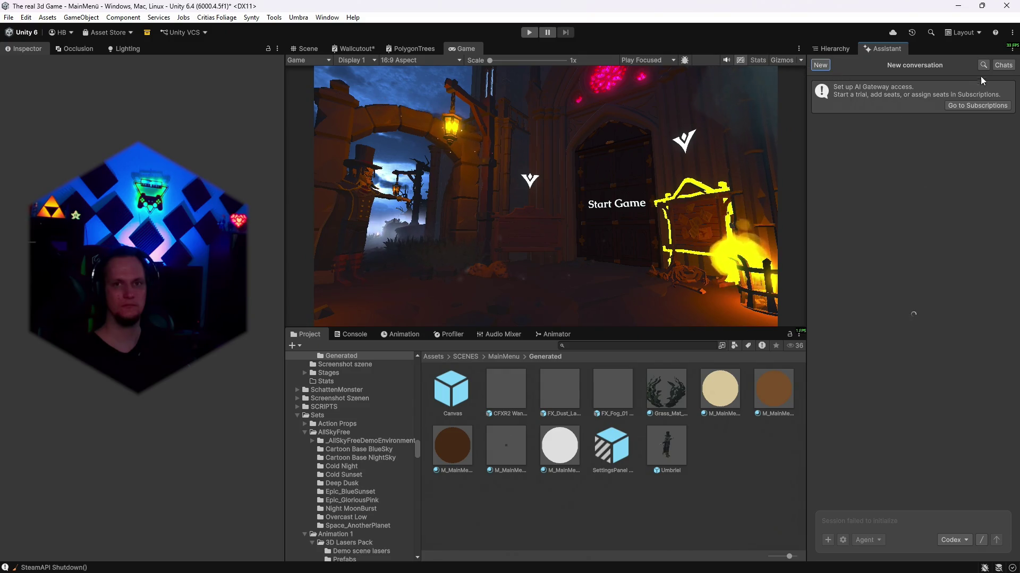
{"action": "left_click", "coordinate": [1013, 49]}
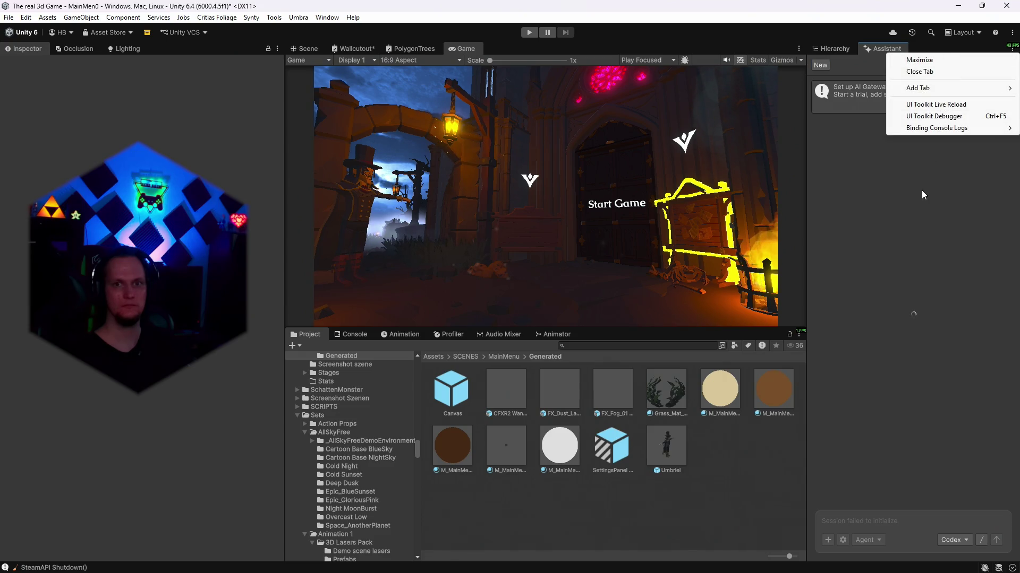
{"action": "left_click", "coordinate": [914, 152]}
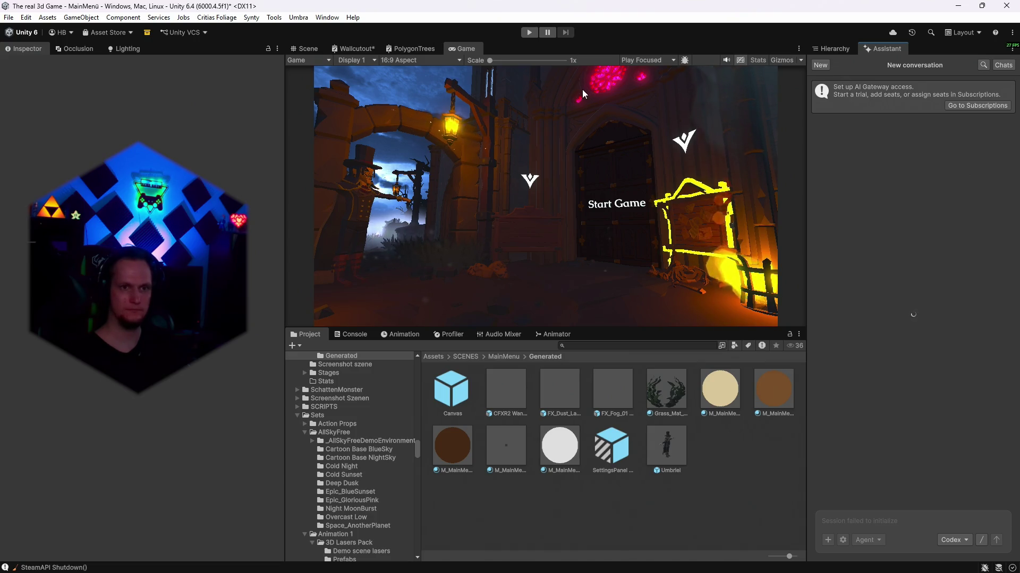
- Switch the right panel from the Assistant to the scene Hierarchy
{"action": "left_click", "coordinate": [832, 49]}
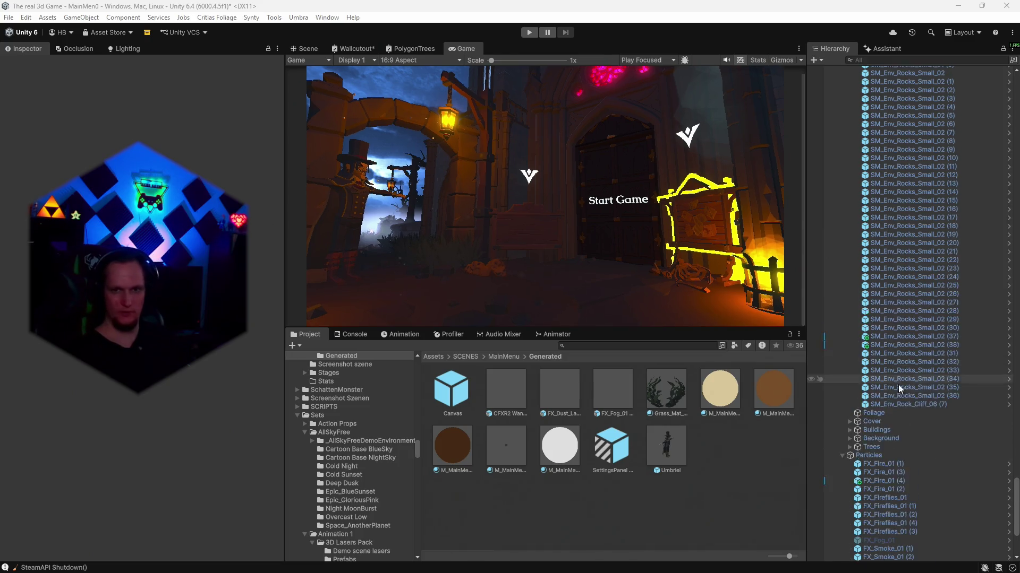
- Collapse the MainMenu_3D_Rework group in the Hierarchy and clear the name filter
{"action": "scroll", "coordinate": [935, 414], "scroll_direction": "up", "scroll_amount": 10}
{"action": "left_click_drag", "start_coordinate": [1017, 489], "coordinate": [1016, 102]}
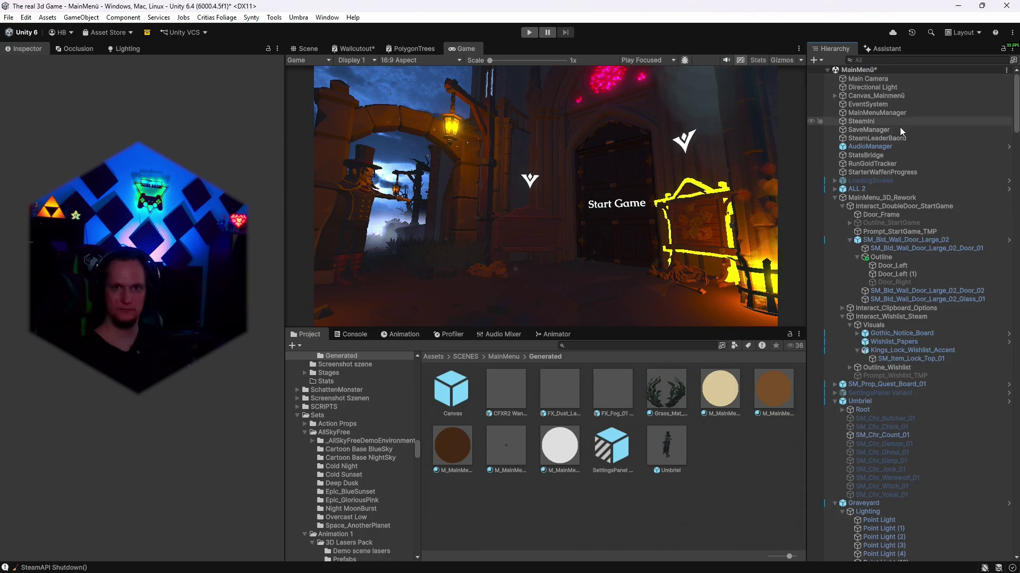
{"action": "left_click", "coordinate": [835, 198]}
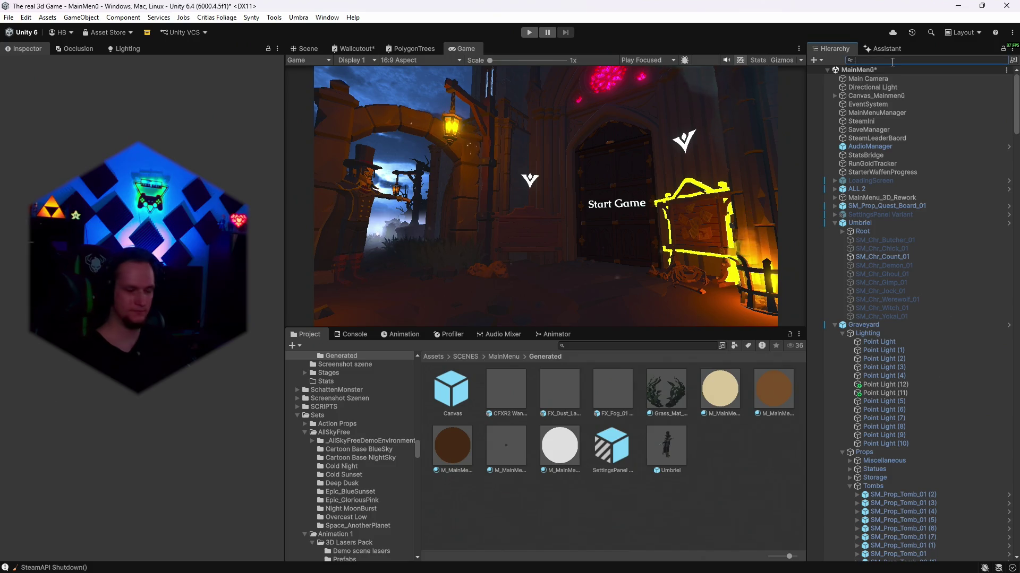
{"action": "left_click", "coordinate": [892, 61]}
{"action": "type", "text": "globa"}
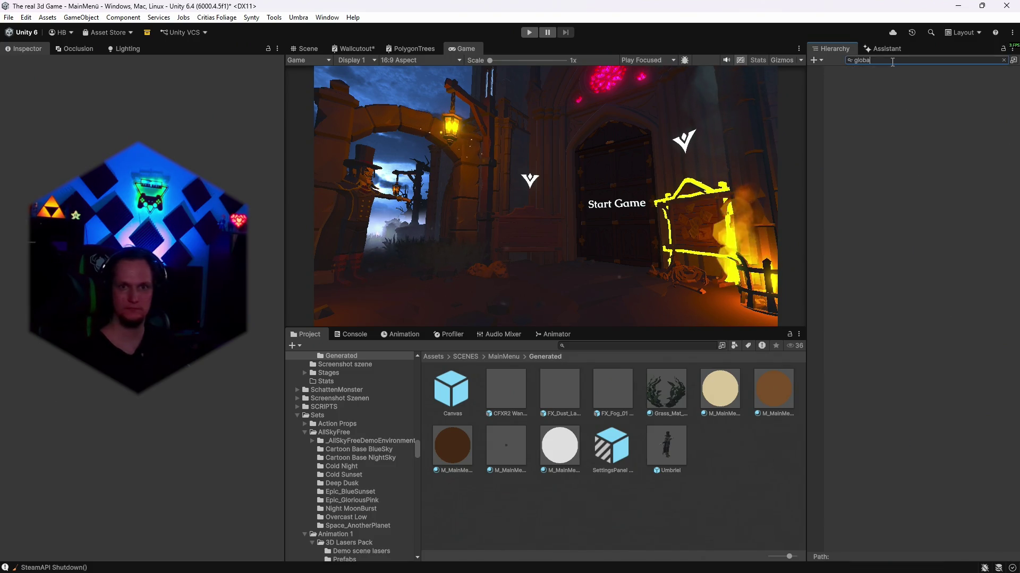
{"action": "key", "text": "BackSpace"}
{"action": "left_click", "coordinate": [816, 62]}
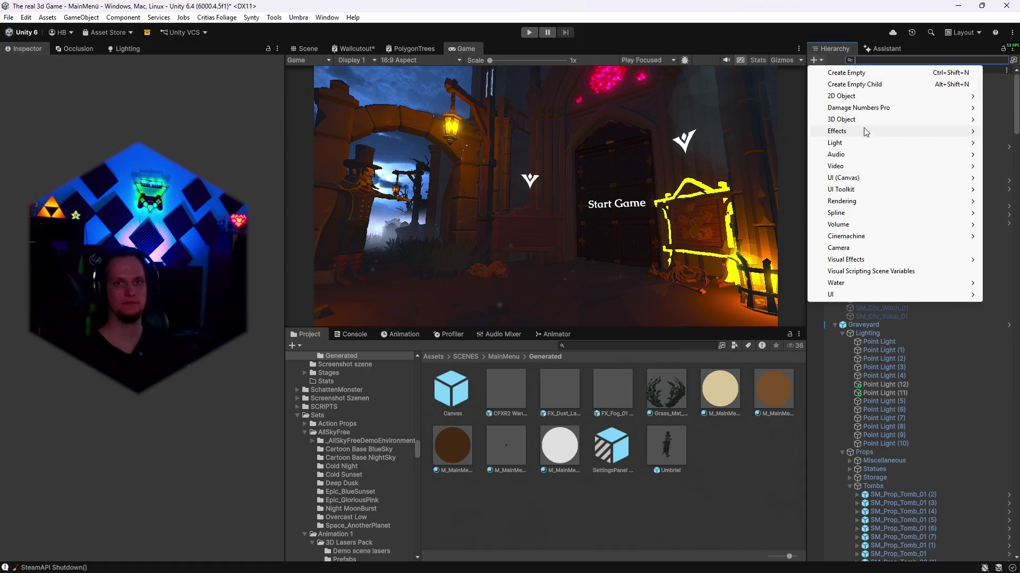
{"action": "left_click", "coordinate": [8, 21]}
- Save the main menu scene and open Stage_Hub from recent scenes
{"action": "left_click", "coordinate": [9, 18]}
{"action": "mouse_move", "coordinate": [64, 53]}
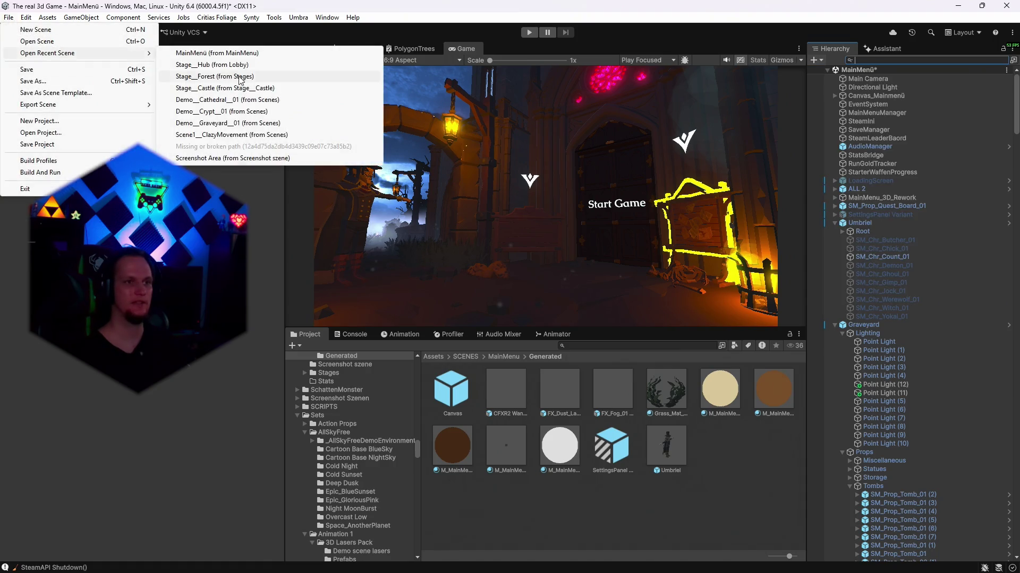
{"action": "left_click", "coordinate": [255, 65]}
{"action": "left_click", "coordinate": [483, 314]}
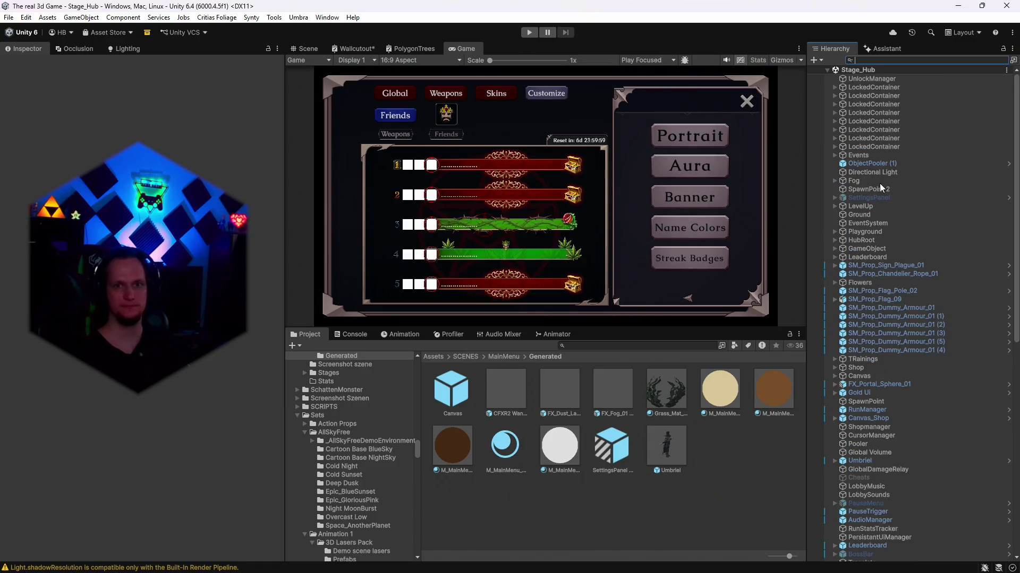
- Select Stage_Hub's Global Volume, then reopen the MainMenu scene from recent scenes
{"action": "scroll", "coordinate": [893, 205], "scroll_direction": "down", "scroll_amount": 3}
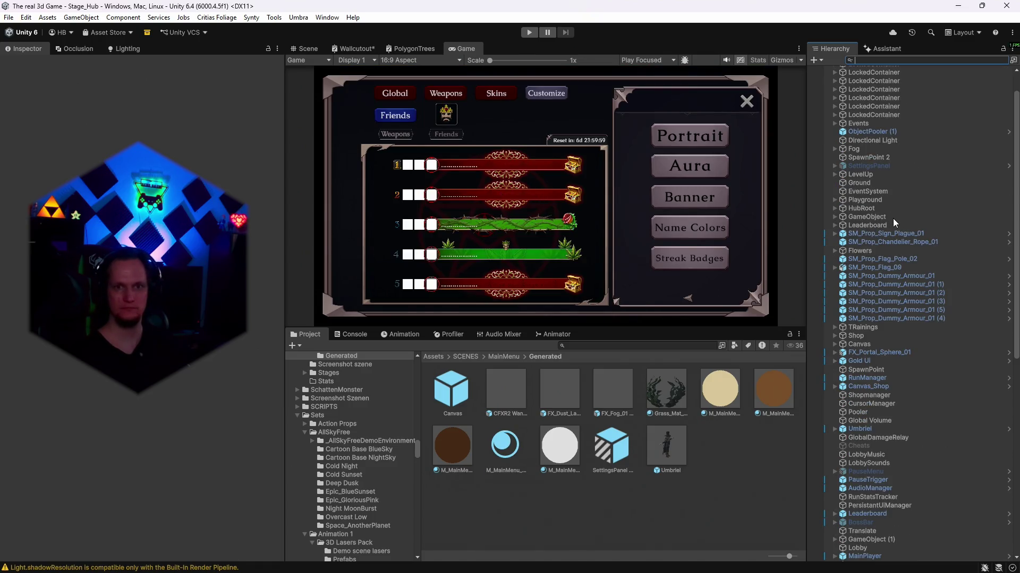
{"action": "scroll", "coordinate": [893, 218], "scroll_direction": "down", "scroll_amount": 3}
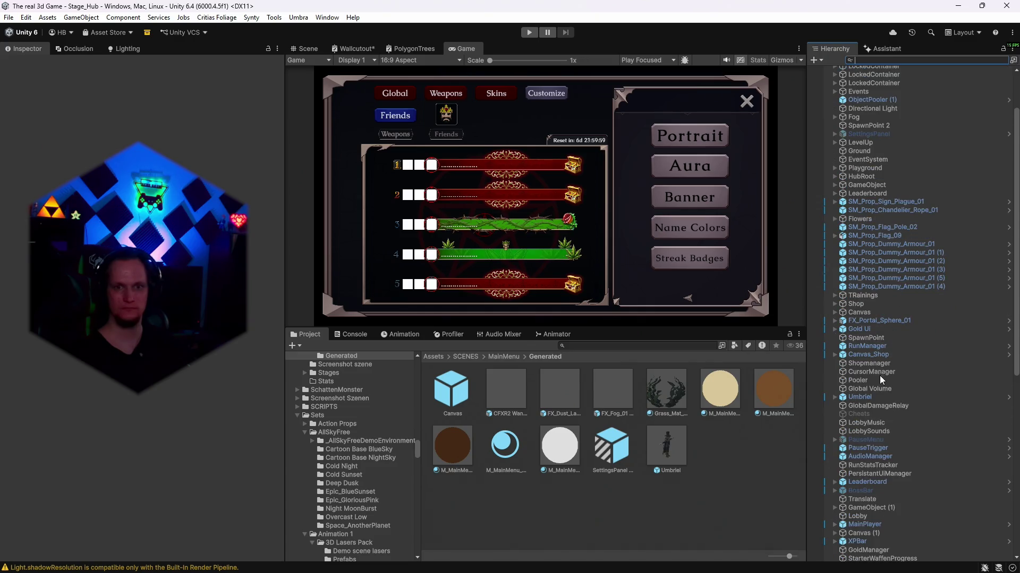
{"action": "left_click", "coordinate": [878, 389]}
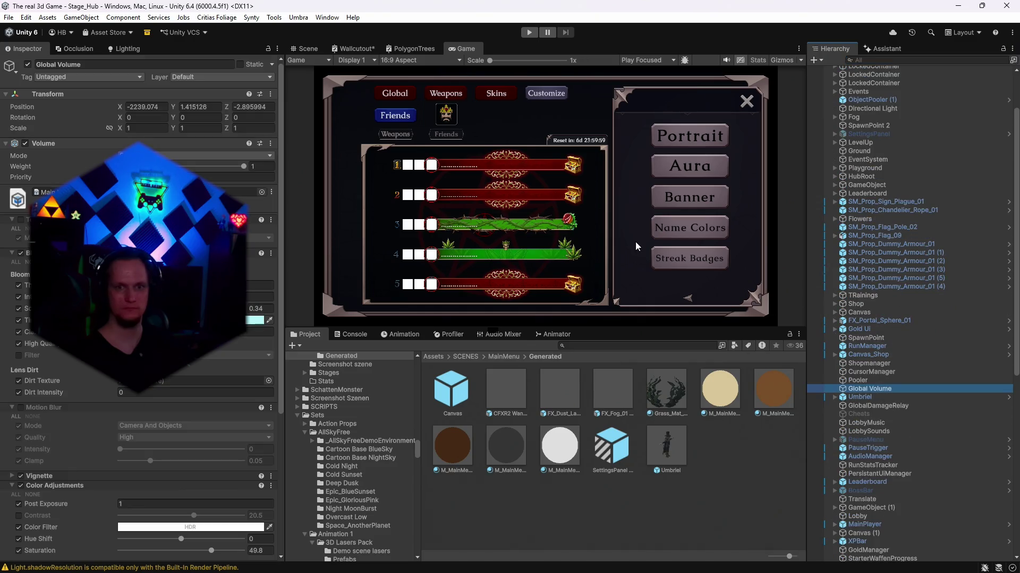
{"action": "left_click", "coordinate": [8, 17]}
{"action": "mouse_move", "coordinate": [58, 50]}
{"action": "left_click", "coordinate": [201, 64]}
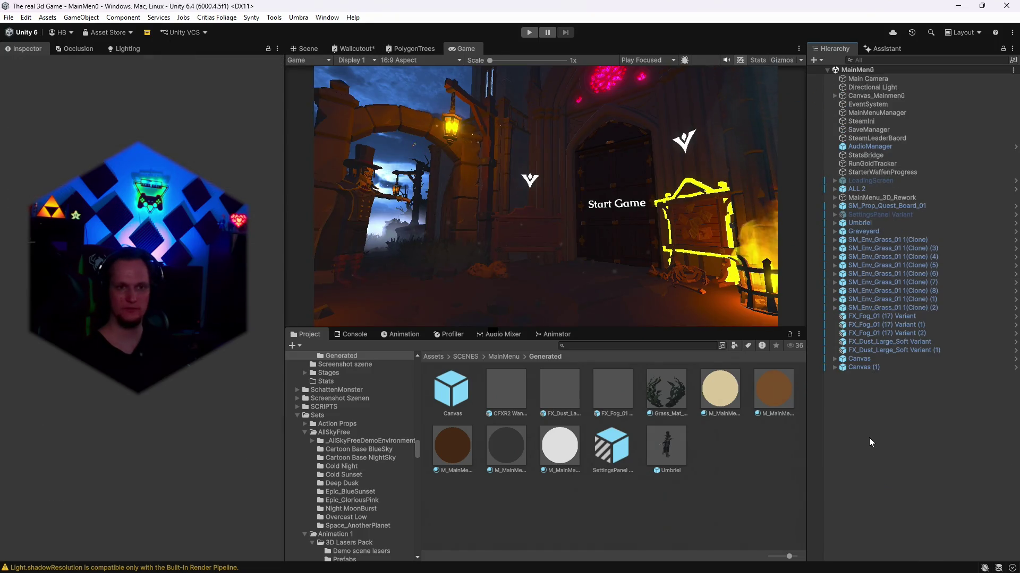
- Paste the Global Volume into the main menu scene, keeping its Volume Mode Global
{"action": "key", "text": "ctrl+v"}
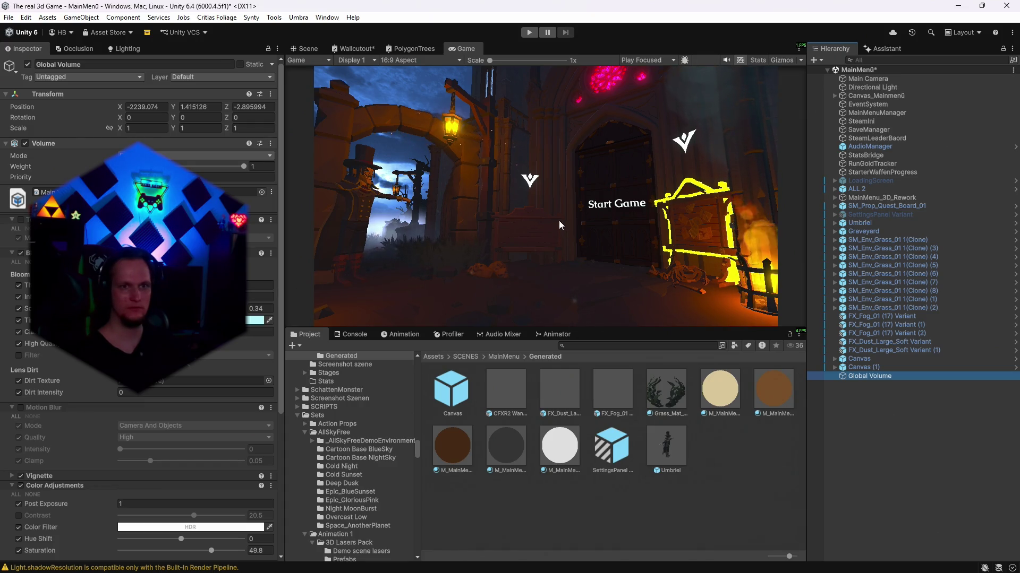
{"action": "left_click", "coordinate": [18, 279]}
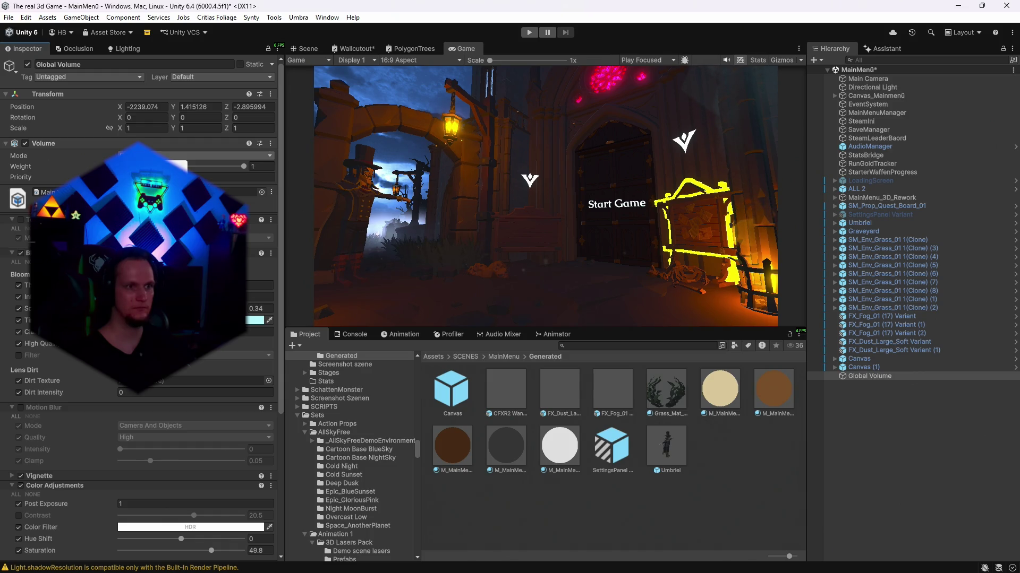
{"action": "left_click", "coordinate": [178, 167]}
{"action": "key", "text": "ctrl+z"}
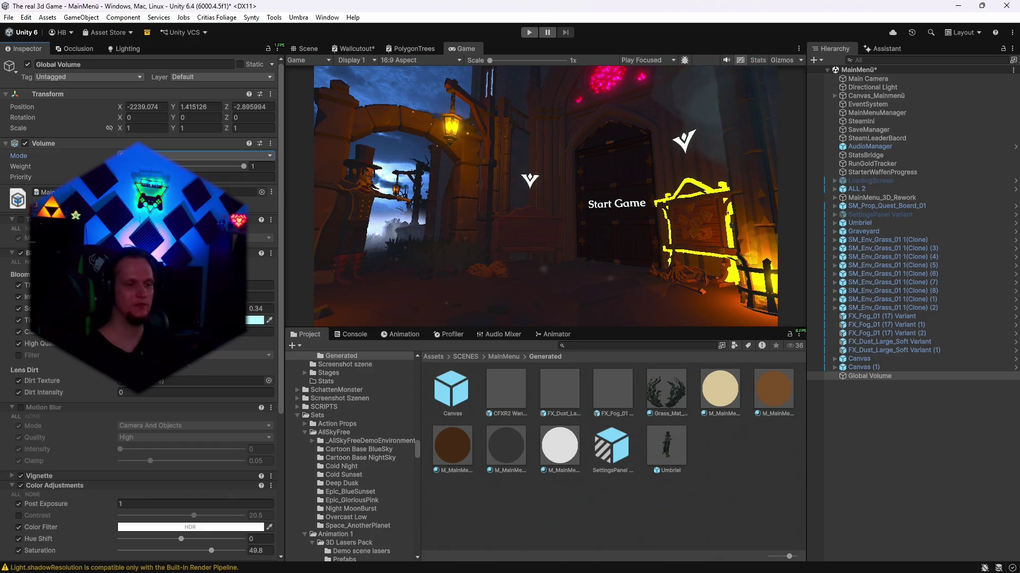
{"action": "scroll", "coordinate": [143, 308], "scroll_direction": "down", "scroll_amount": 6}
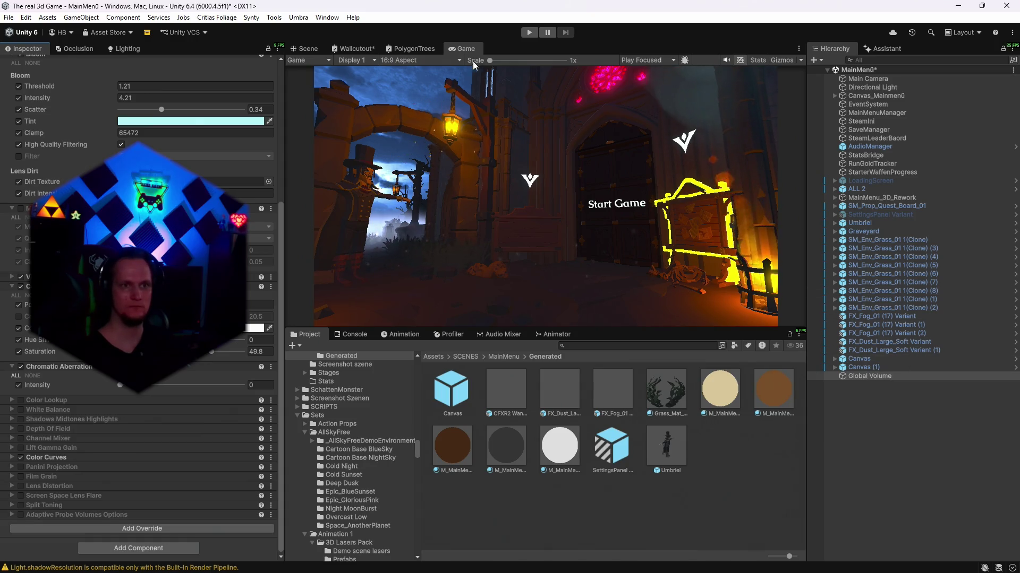
{"action": "left_click", "coordinate": [867, 79]}
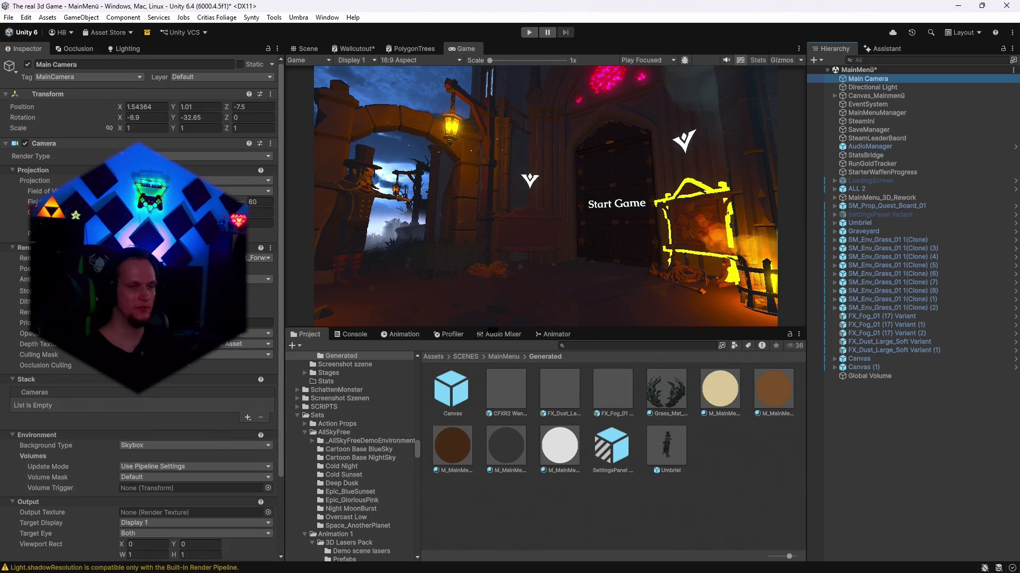
- Switch the camera to the second renderer and, after trying several modes, set anti-aliasing to SMAA
{"action": "left_click", "coordinate": [259, 258]}
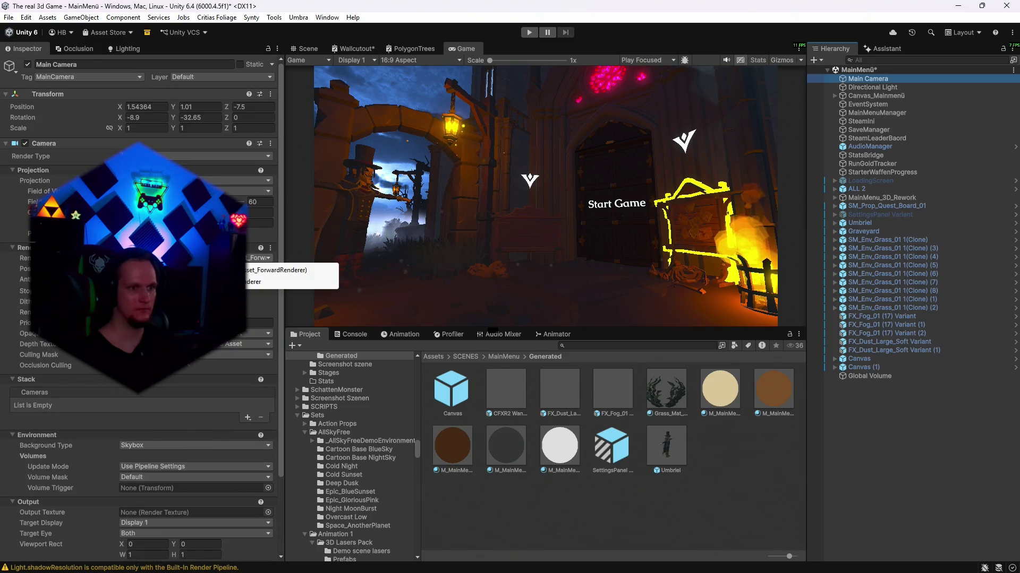
{"action": "left_click", "coordinate": [293, 282]}
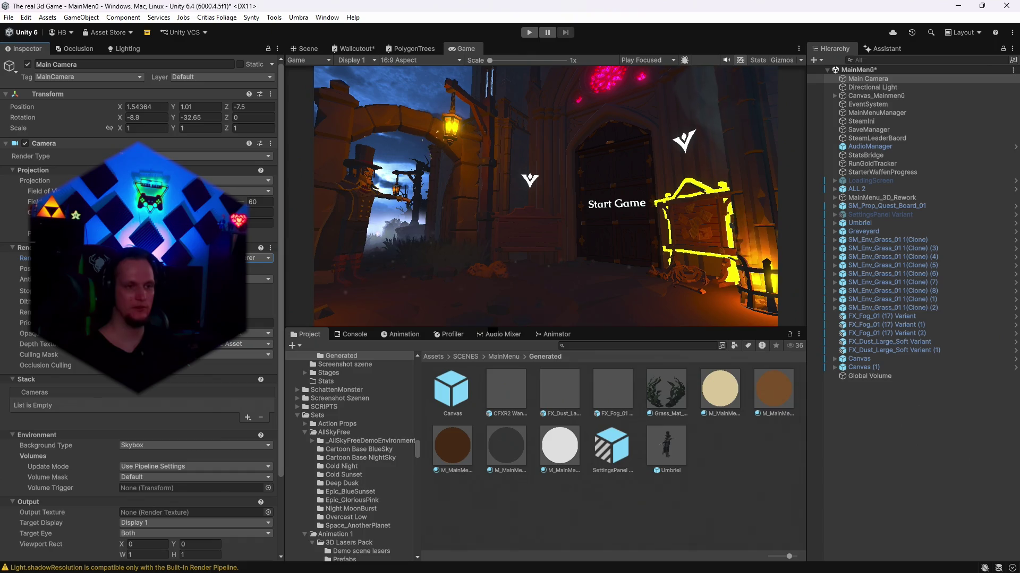
{"action": "left_click", "coordinate": [261, 278]}
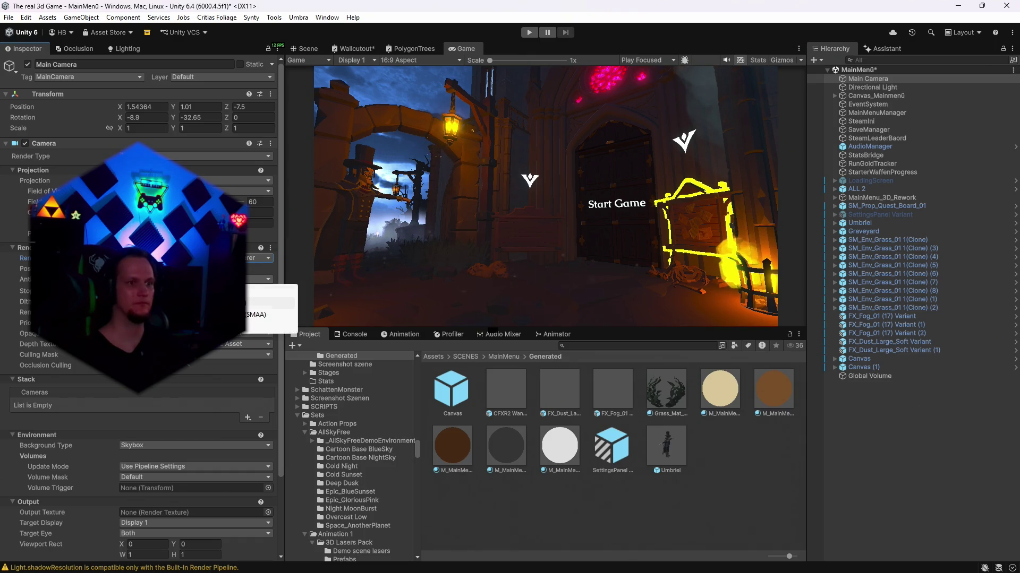
{"action": "left_click", "coordinate": [268, 303]}
{"action": "left_click", "coordinate": [260, 279]}
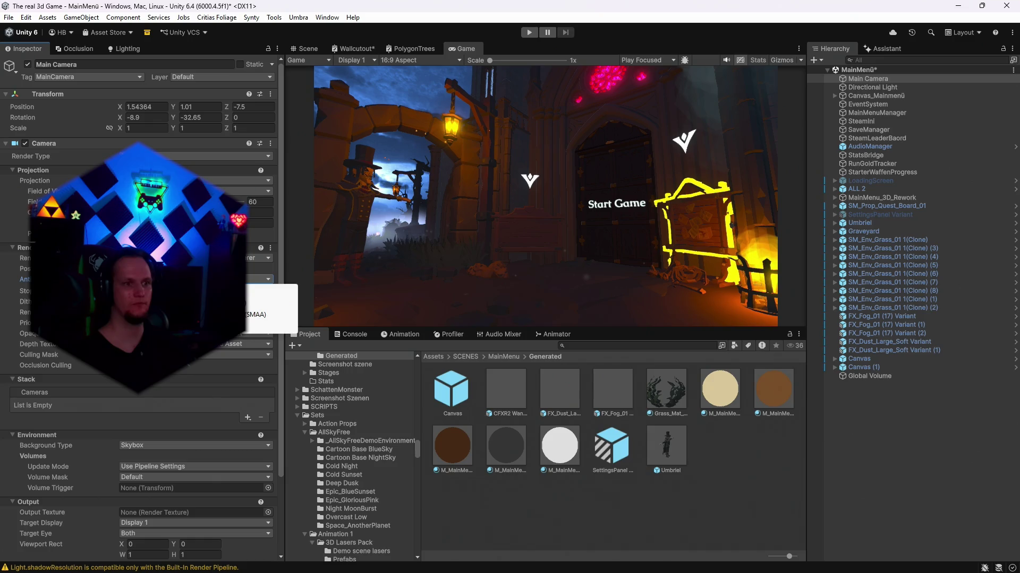
{"action": "left_click", "coordinate": [268, 313]}
{"action": "left_click", "coordinate": [260, 279]}
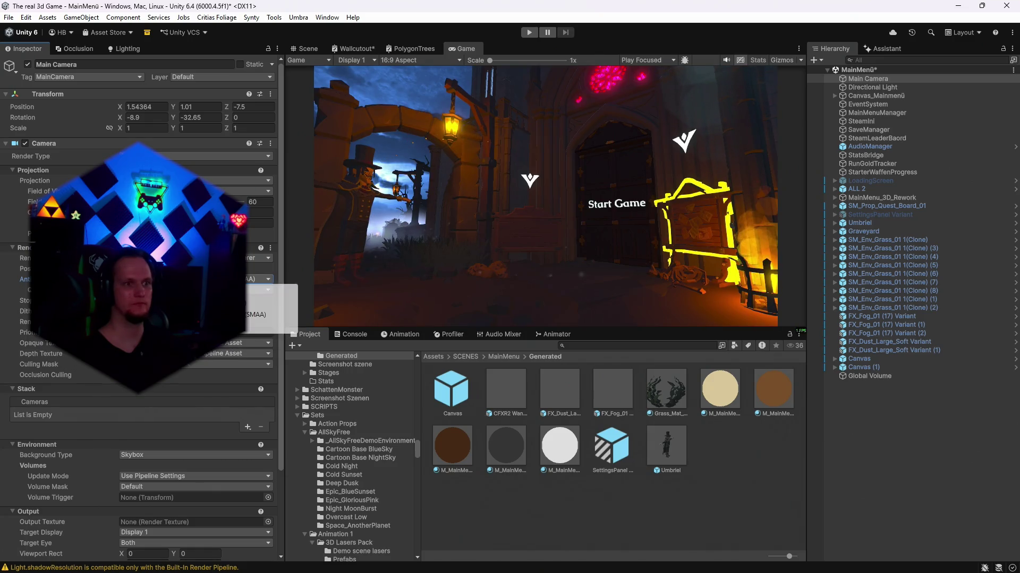
{"action": "left_click", "coordinate": [268, 325]}
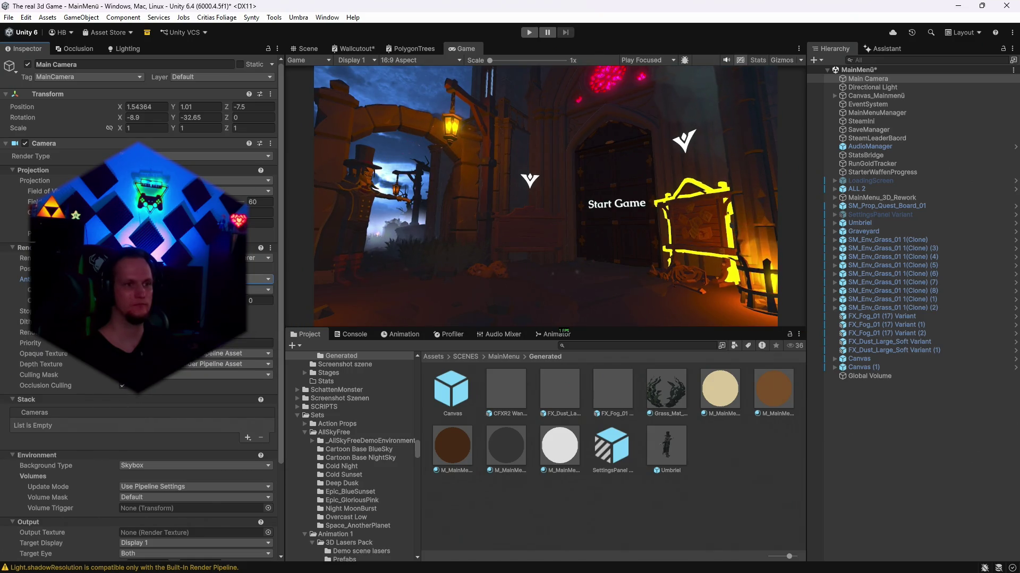
{"action": "left_click", "coordinate": [260, 279]}
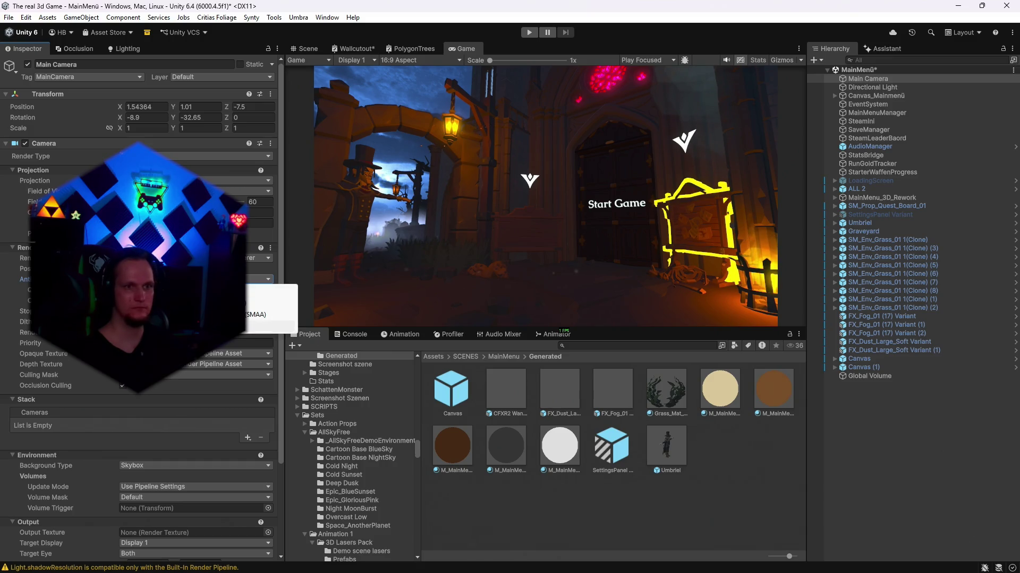
{"action": "left_click", "coordinate": [268, 303]}
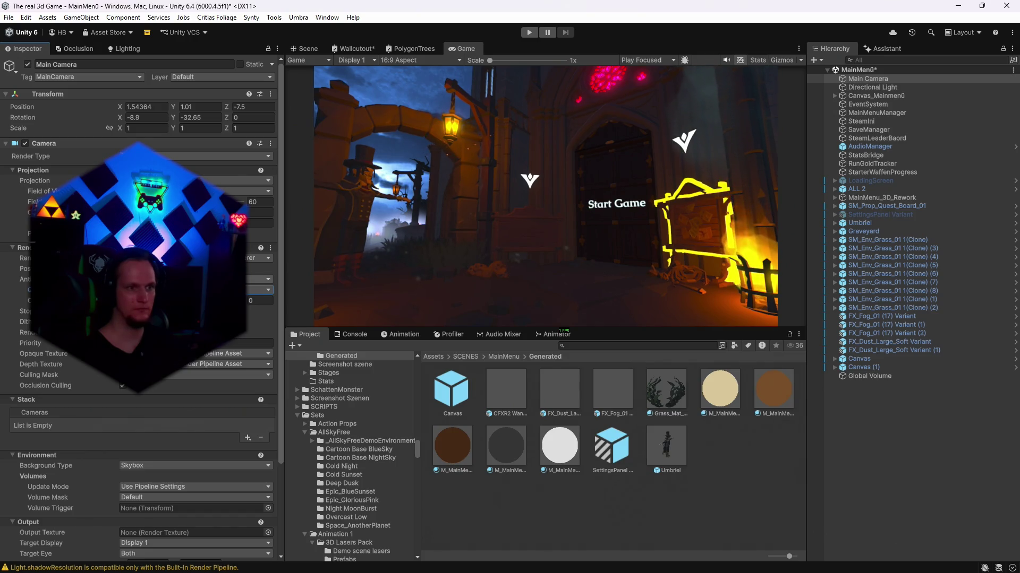
{"action": "left_click", "coordinate": [260, 289]}
{"action": "left_click", "coordinate": [260, 314]}
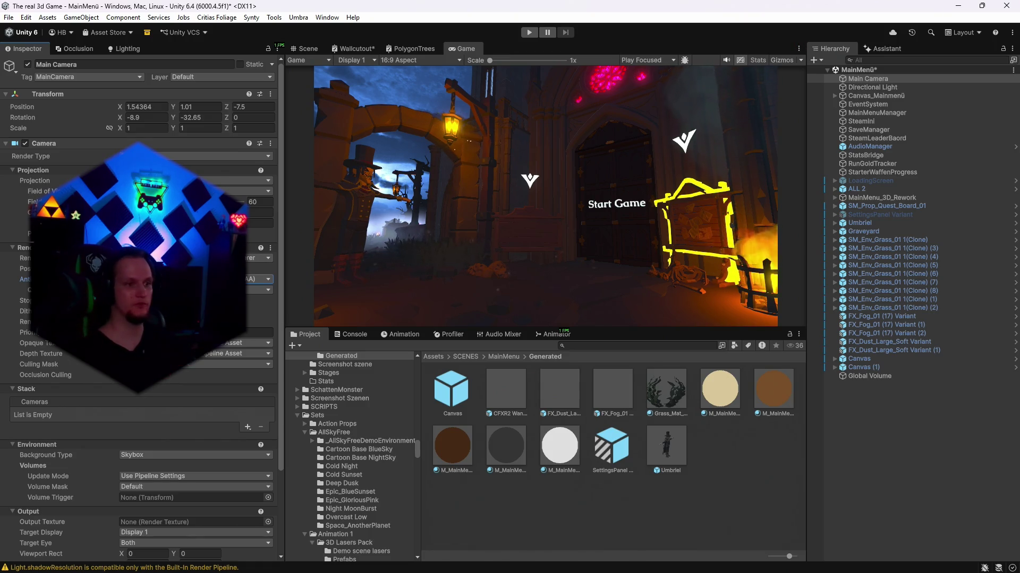
{"action": "scroll", "coordinate": [189, 376], "scroll_direction": "down", "scroll_amount": 2}
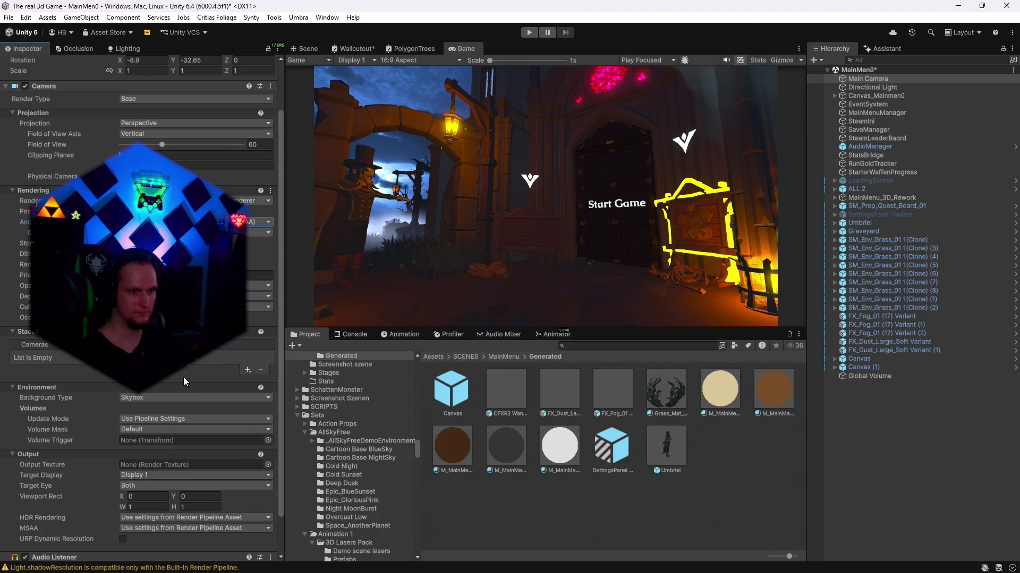
- Review the camera's Volume Mask and Background Type, leaving the mask and Skybox unchanged
{"action": "left_click", "coordinate": [145, 430]}
{"action": "left_click", "coordinate": [38, 416]}
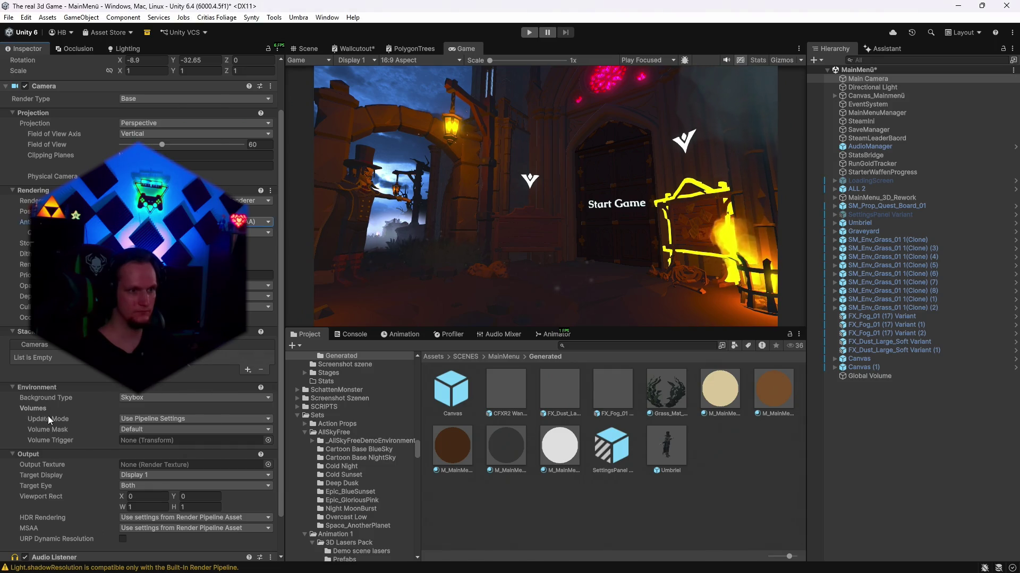
{"action": "left_click", "coordinate": [145, 399]}
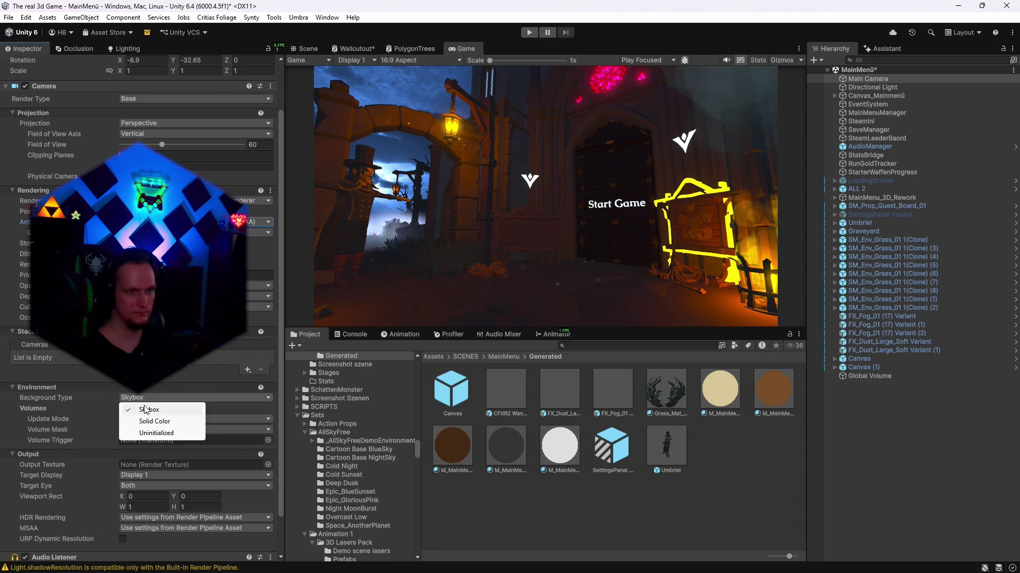
{"action": "left_click", "coordinate": [10, 422]}
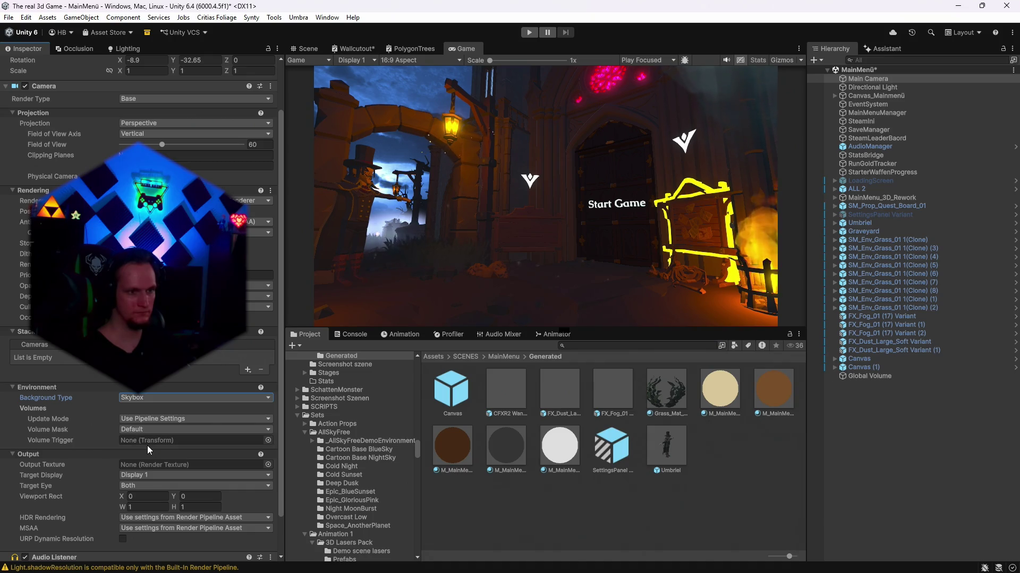
{"action": "scroll", "coordinate": [110, 442], "scroll_direction": "up", "scroll_amount": 3}
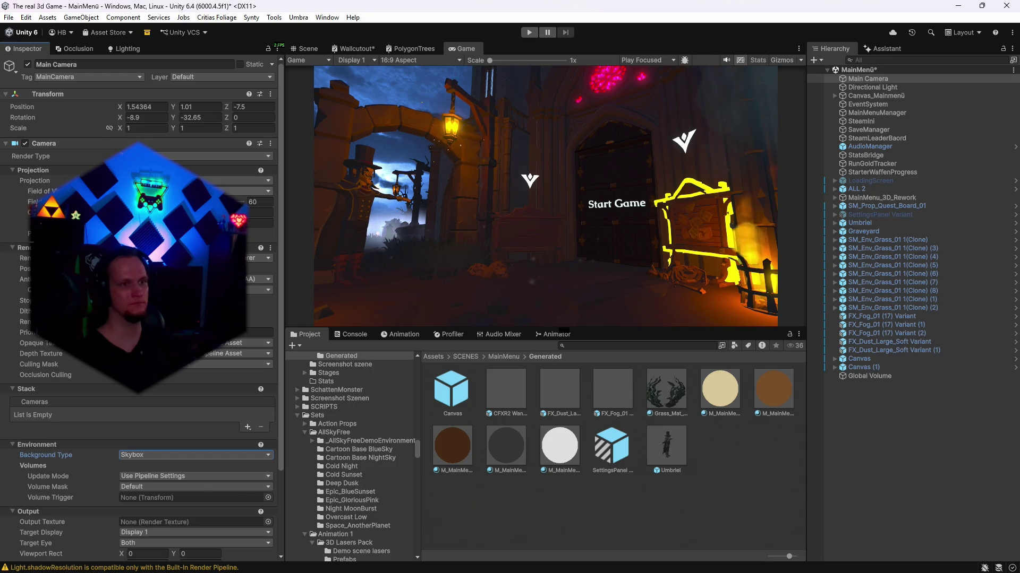
- Set the camera's Field of View to 66.3 and enter play mode
{"action": "left_click_drag", "start_coordinate": [162, 191], "coordinate": [166, 191]}
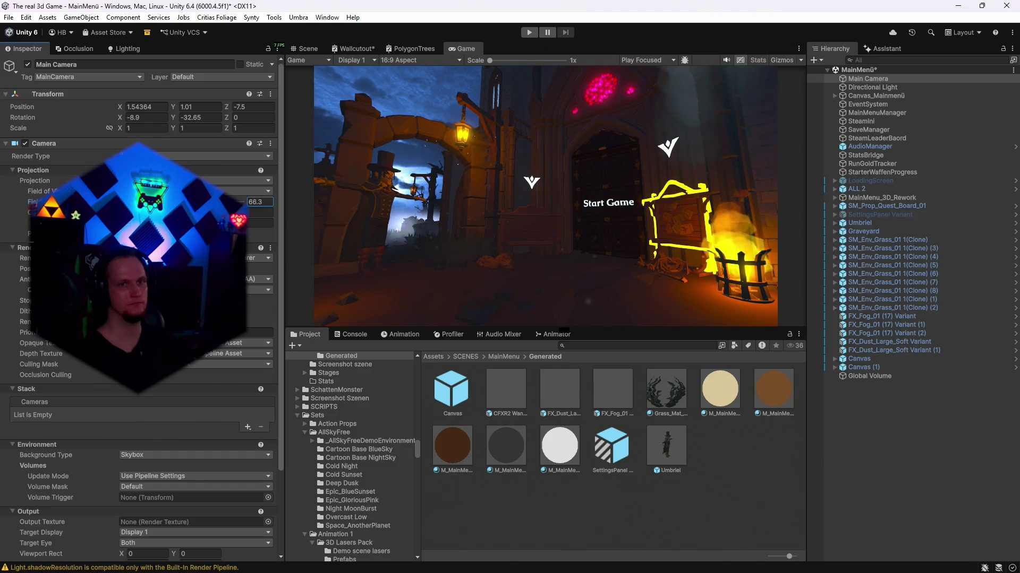
{"action": "left_click", "coordinate": [529, 32]}
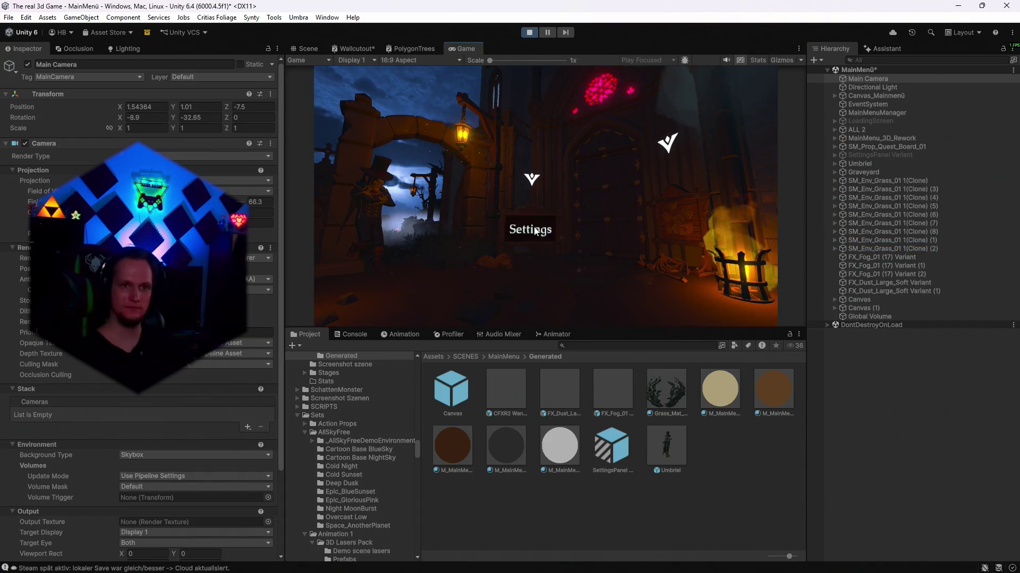
{"action": "left_click", "coordinate": [872, 87]}
- Adjust the directional light colour from light grey through pale teal to a deep teal
{"action": "left_click", "coordinate": [264, 223]}
{"action": "left_click", "coordinate": [259, 212]}
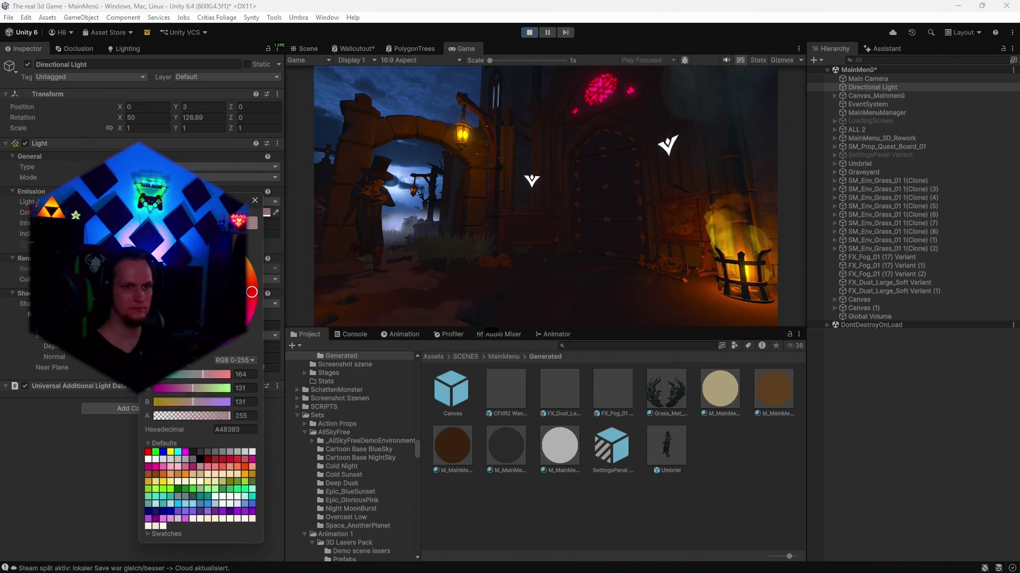
{"action": "left_click_drag", "start_coordinate": [176, 282], "coordinate": [171, 271]}
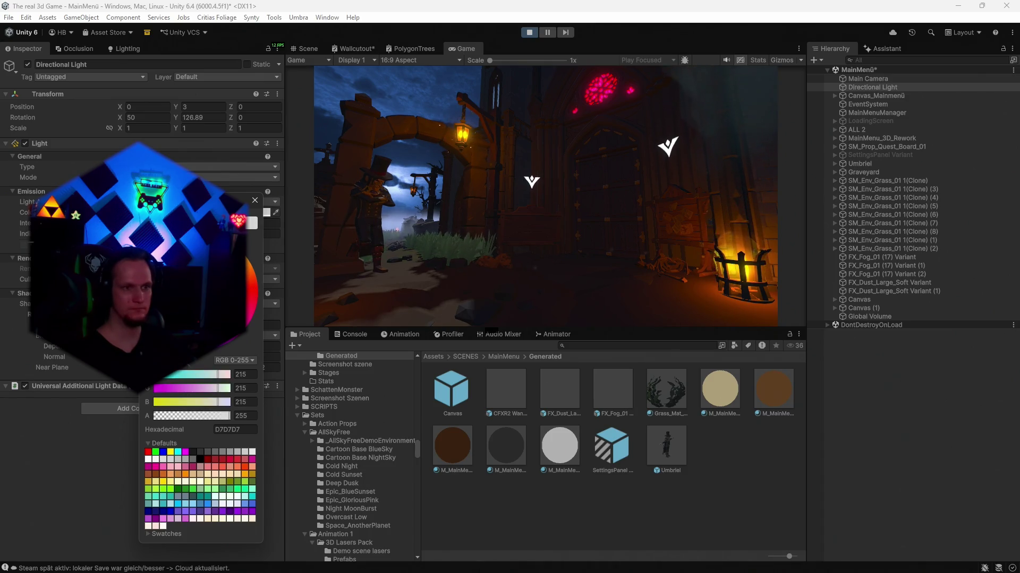
{"action": "left_click", "coordinate": [159, 295]}
{"action": "left_click", "coordinate": [158, 300]}
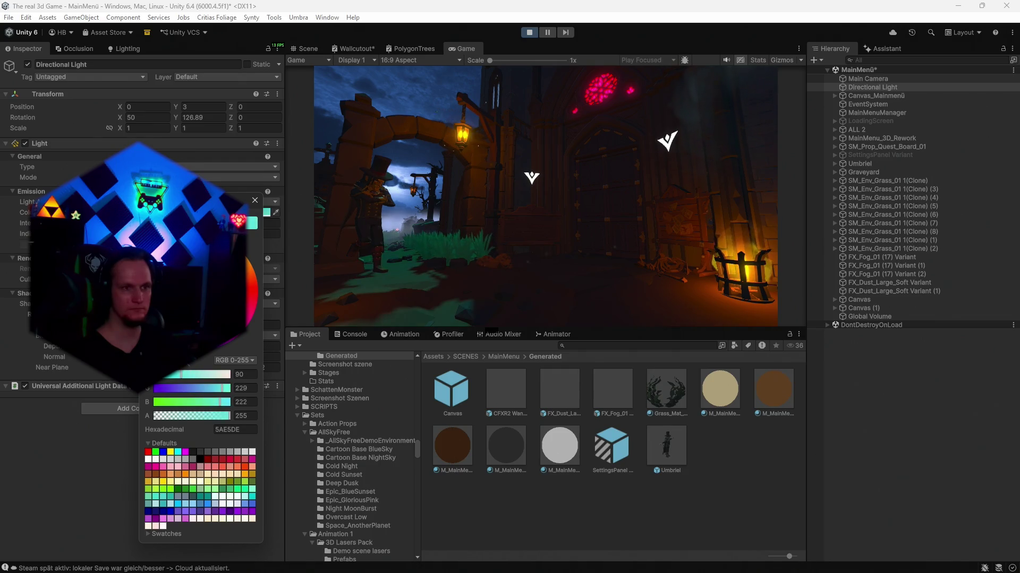
{"action": "left_click", "coordinate": [159, 314]}
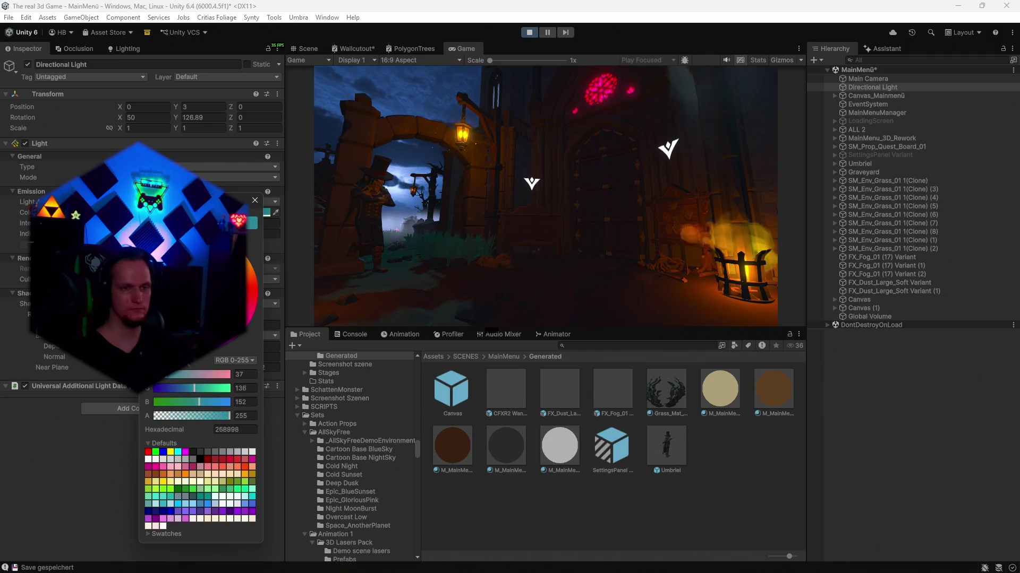
{"action": "left_click_drag", "start_coordinate": [201, 297], "coordinate": [206, 311]}
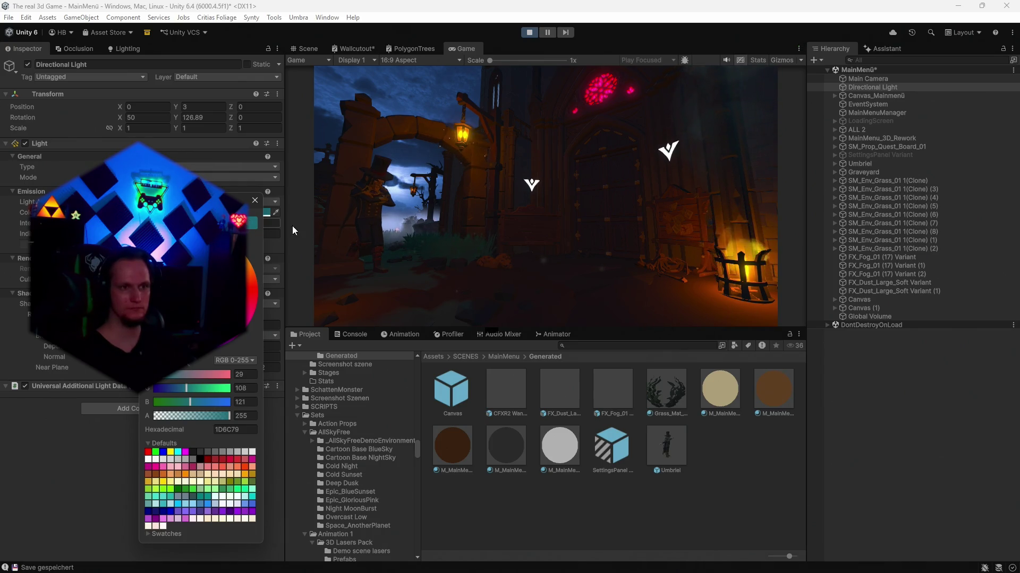
{"action": "left_click", "coordinate": [663, 525]}
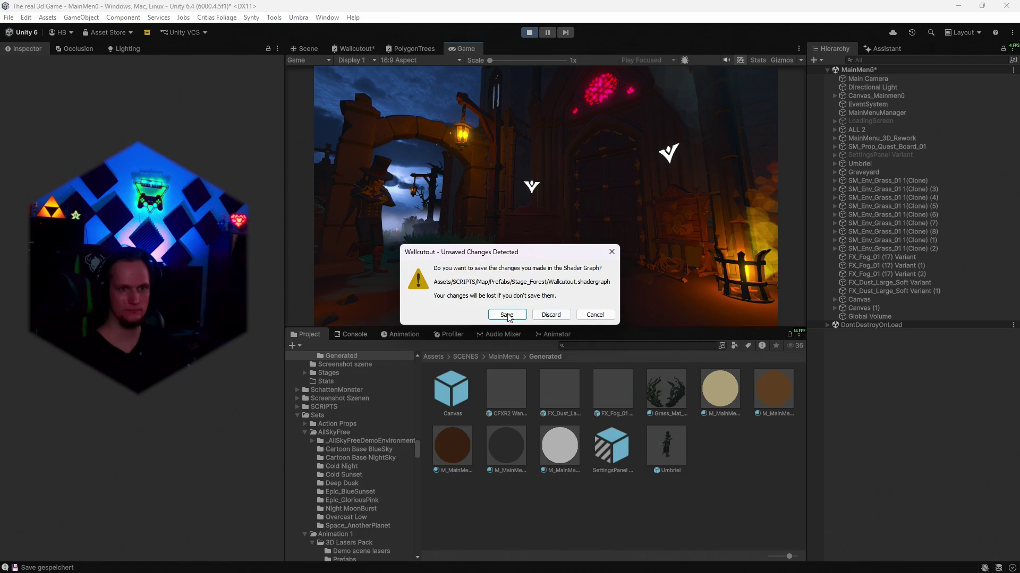
- Save the Wallcutout shader graph, restore the editor layout, select Directional Light and stop play mode
{"action": "left_click", "coordinate": [507, 316]}
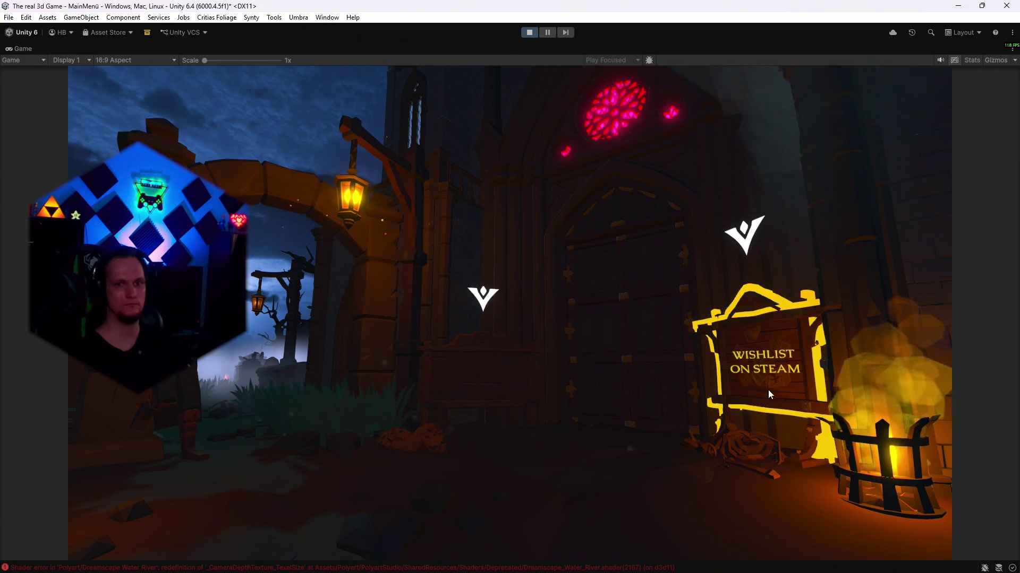
{"action": "double_click", "coordinate": [22, 47]}
{"action": "left_click", "coordinate": [866, 87]}
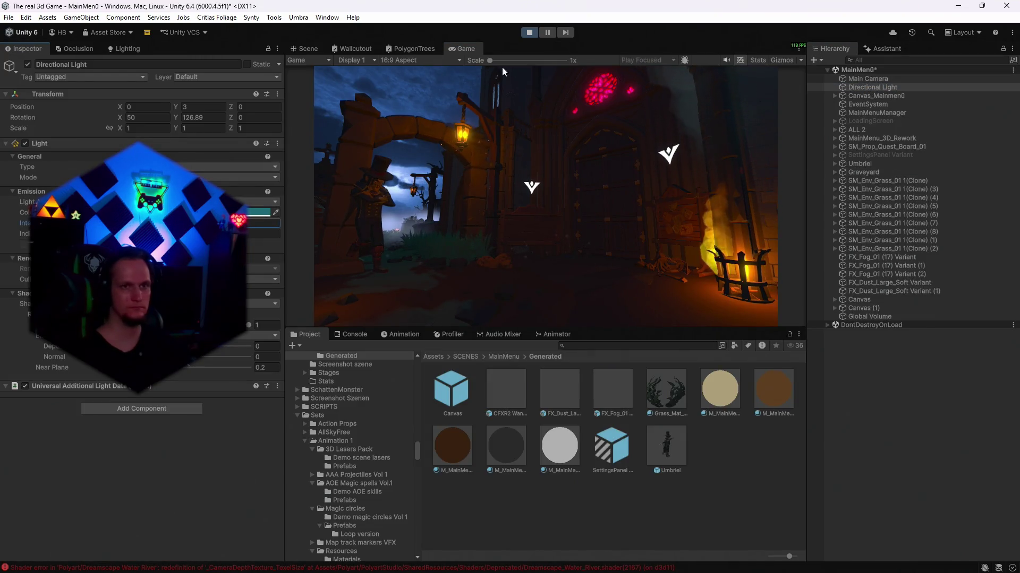
{"action": "left_click", "coordinate": [527, 33]}
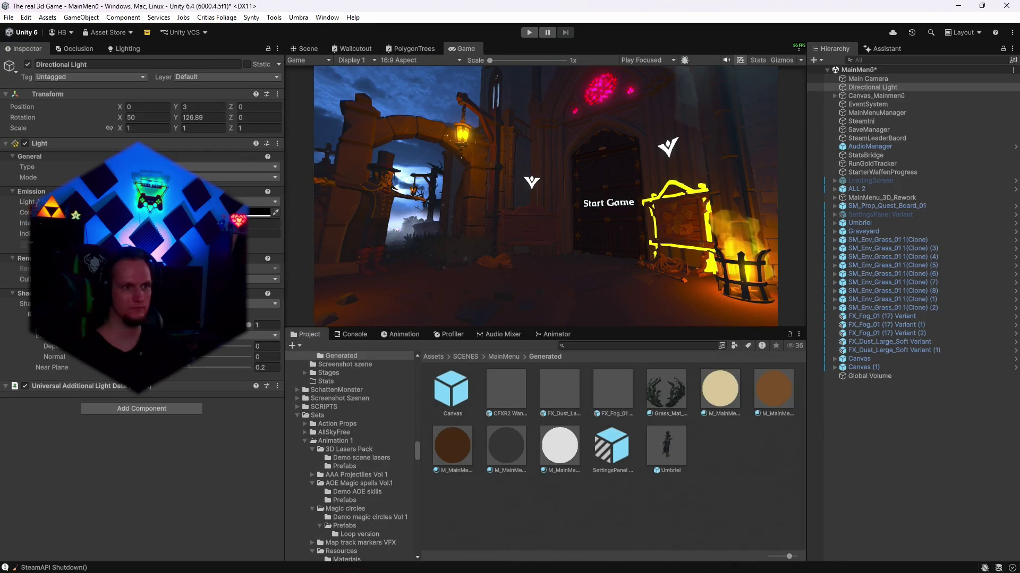
- Set the directional light colour to hex 284679 using the picker and a Game-view eyedropper sample
{"action": "left_click", "coordinate": [259, 213]}
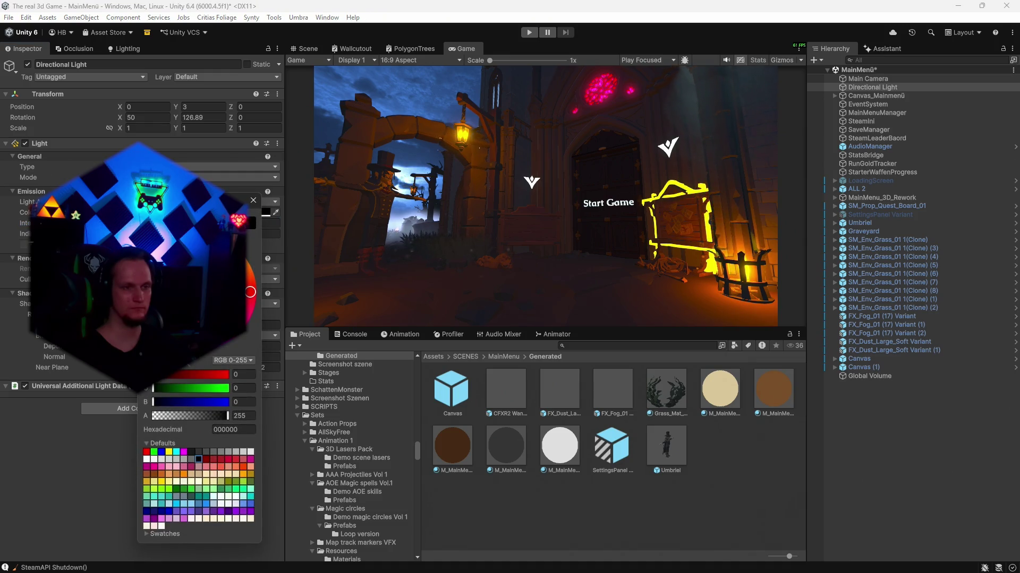
{"action": "left_click", "coordinate": [154, 504]}
{"action": "mouse_move", "coordinate": [246, 303]}
{"action": "left_mouse_down"}
{"action": "mouse_move", "coordinate": [162, 306]}
{"action": "mouse_move", "coordinate": [163, 366]}
{"action": "left_mouse_up"}
{"action": "left_click_drag", "start_coordinate": [301, 334], "coordinate": [304, 299]}
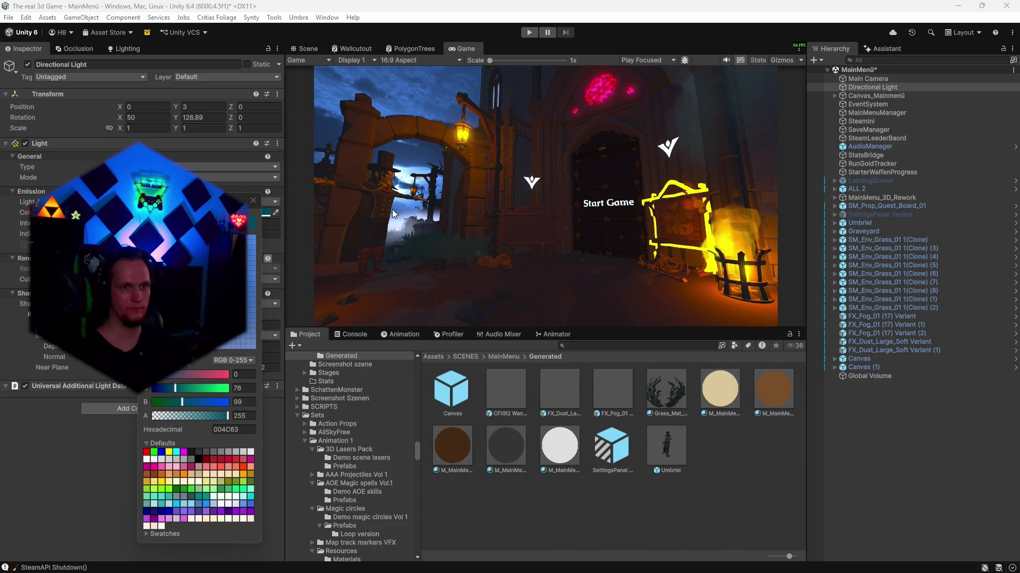
{"action": "left_click", "coordinate": [381, 231]}
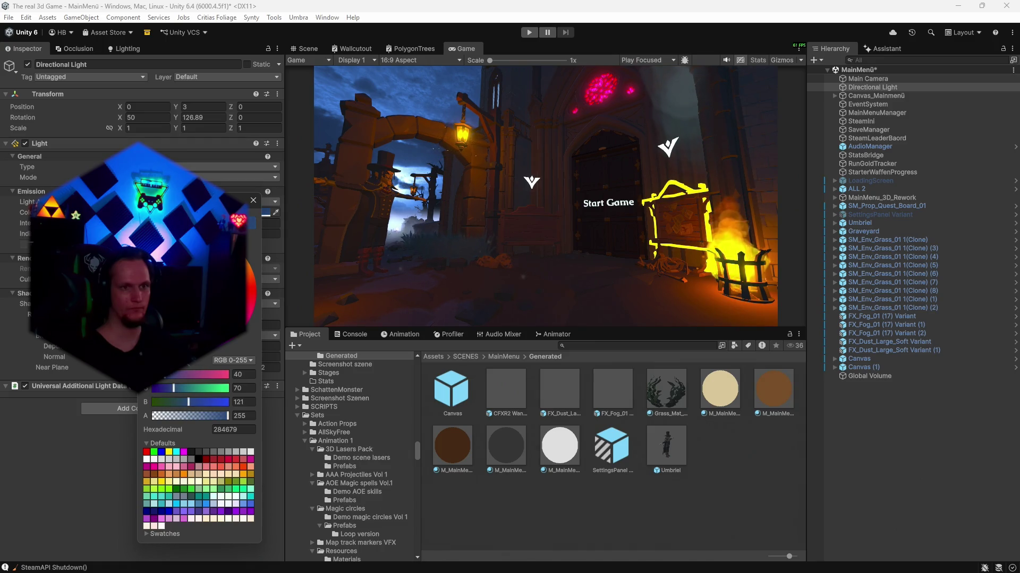
{"action": "left_click", "coordinate": [253, 202]}
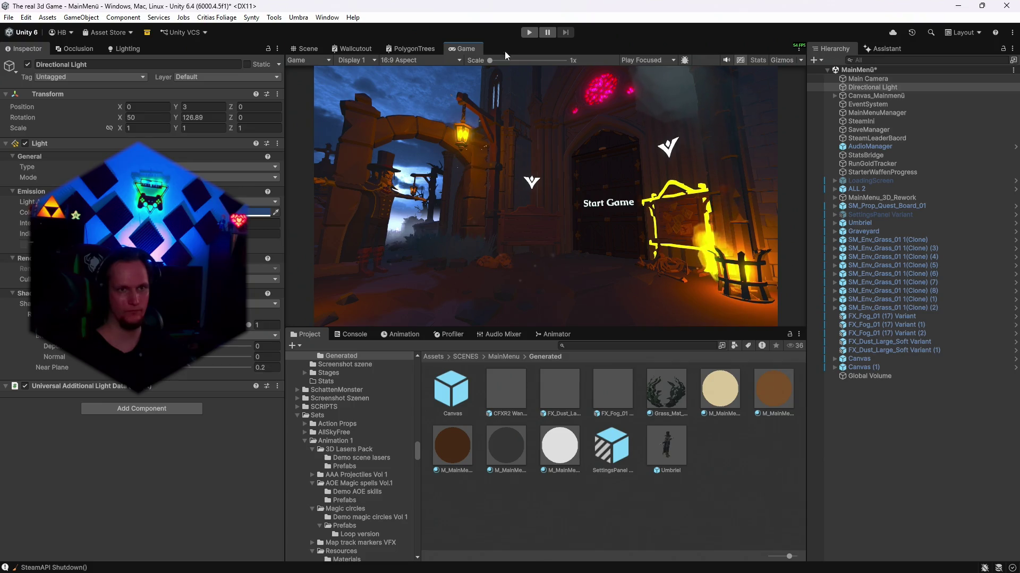
{"action": "left_click", "coordinate": [305, 48]}
{"action": "mouse_move", "coordinate": [569, 193]}
{"action": "left_mouse_down"}
{"action": "mouse_move", "coordinate": [539, 297]}
{"action": "mouse_move", "coordinate": [551, 226]}
{"action": "left_mouse_up"}
- Select a grass clone and darken the Grass_Mat_01 colours to a dark teal
{"action": "left_click", "coordinate": [552, 226]}
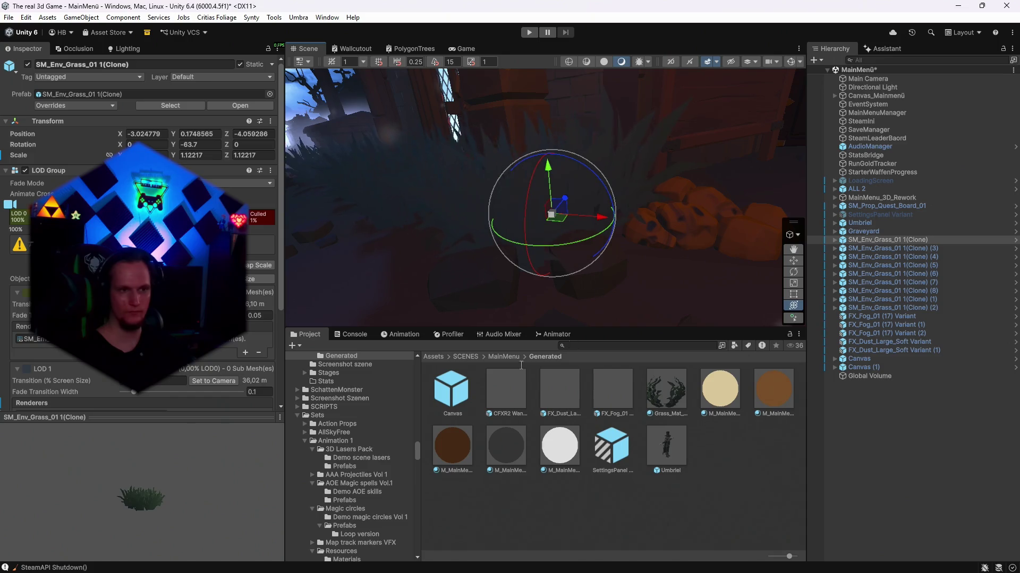
{"action": "scroll", "coordinate": [144, 239], "scroll_direction": "down", "scroll_amount": 5}
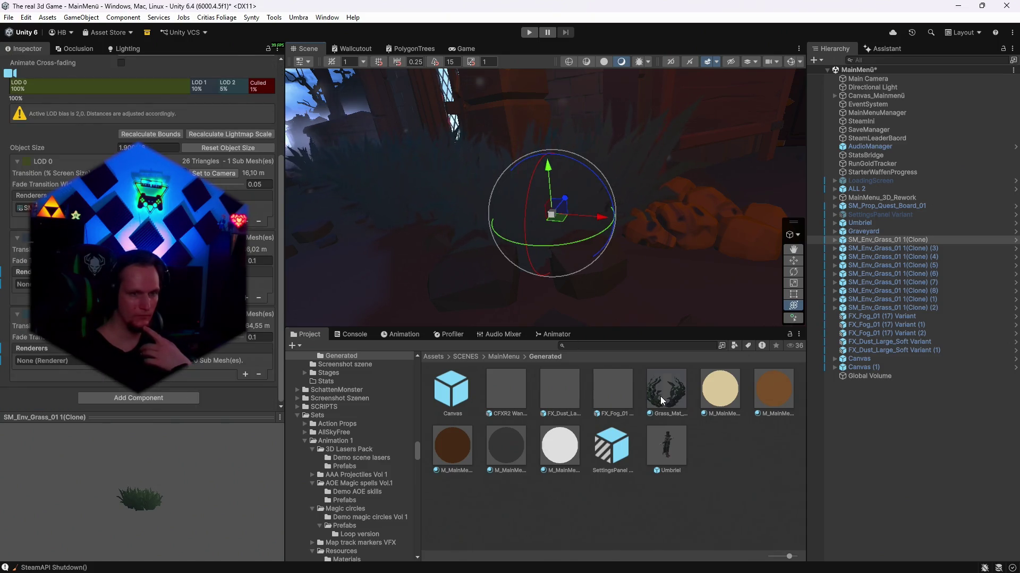
{"action": "left_click", "coordinate": [663, 394]}
{"action": "scroll", "coordinate": [143, 238], "scroll_direction": "down", "scroll_amount": 3}
{"action": "left_click", "coordinate": [255, 330]}
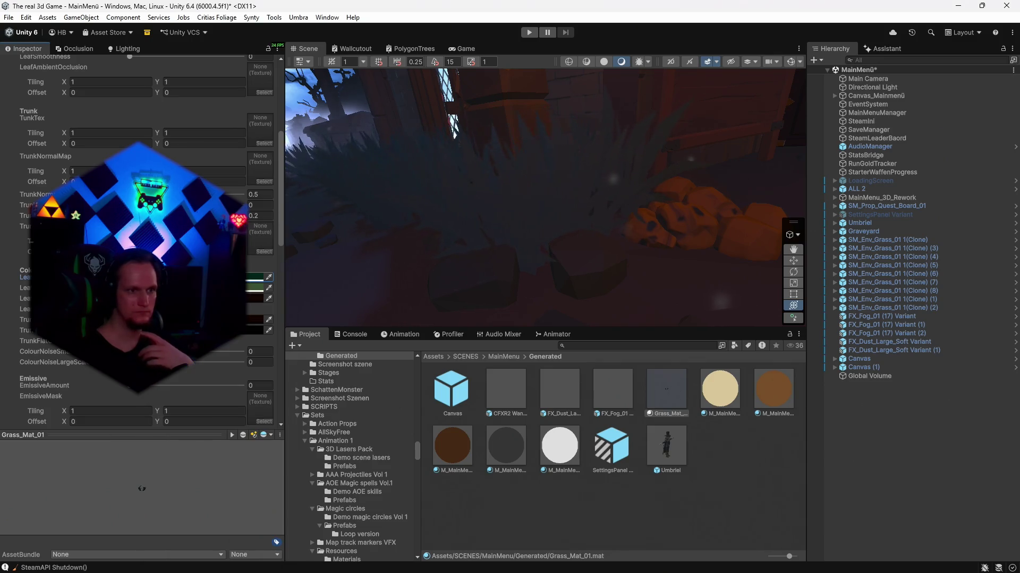
{"action": "left_click_drag", "start_coordinate": [247, 282], "coordinate": [223, 308]}
{"action": "left_click", "coordinate": [217, 489]}
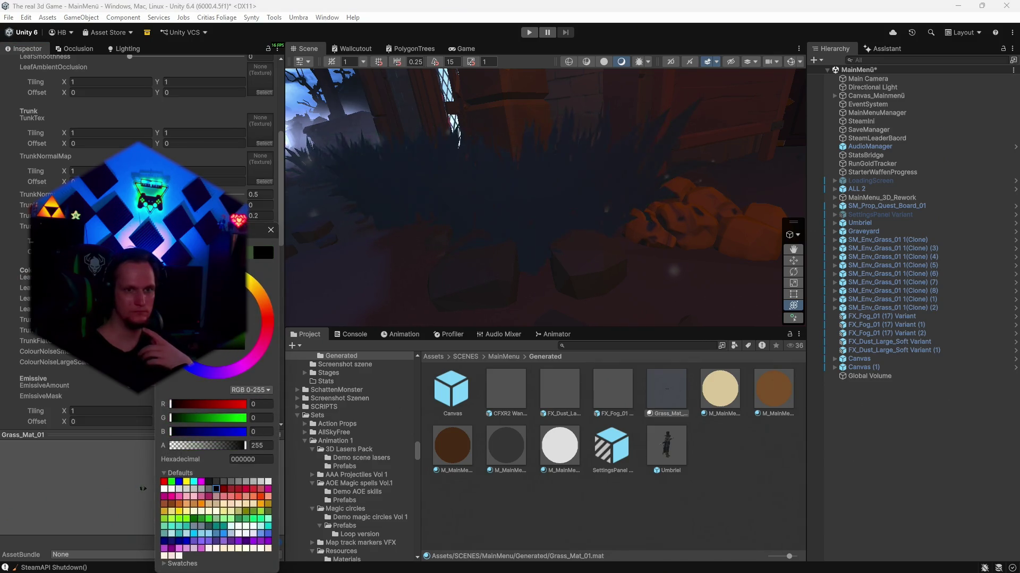
{"action": "left_click", "coordinate": [270, 230]}
{"action": "left_click", "coordinate": [260, 299]}
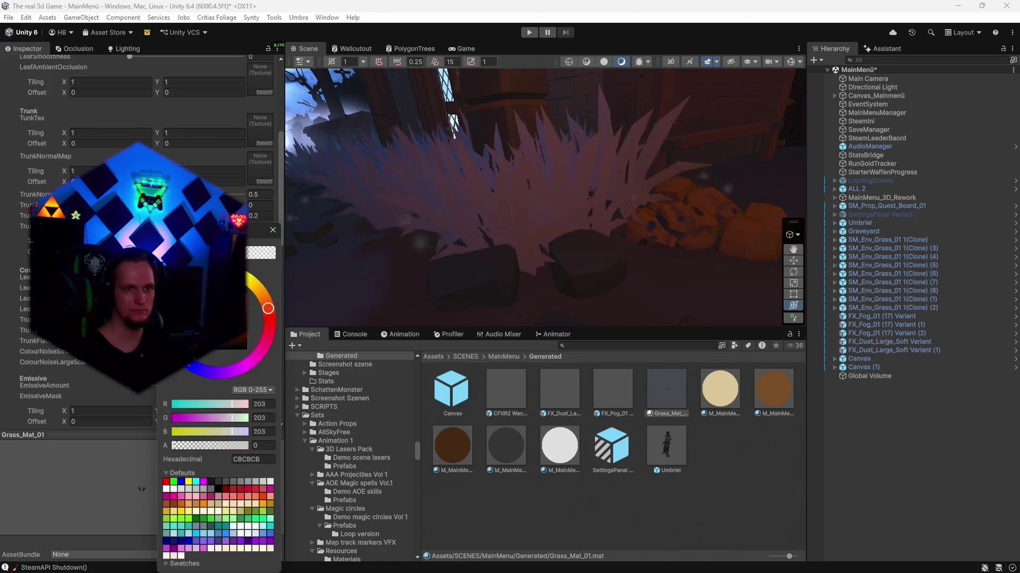
{"action": "key", "text": "Escape"}
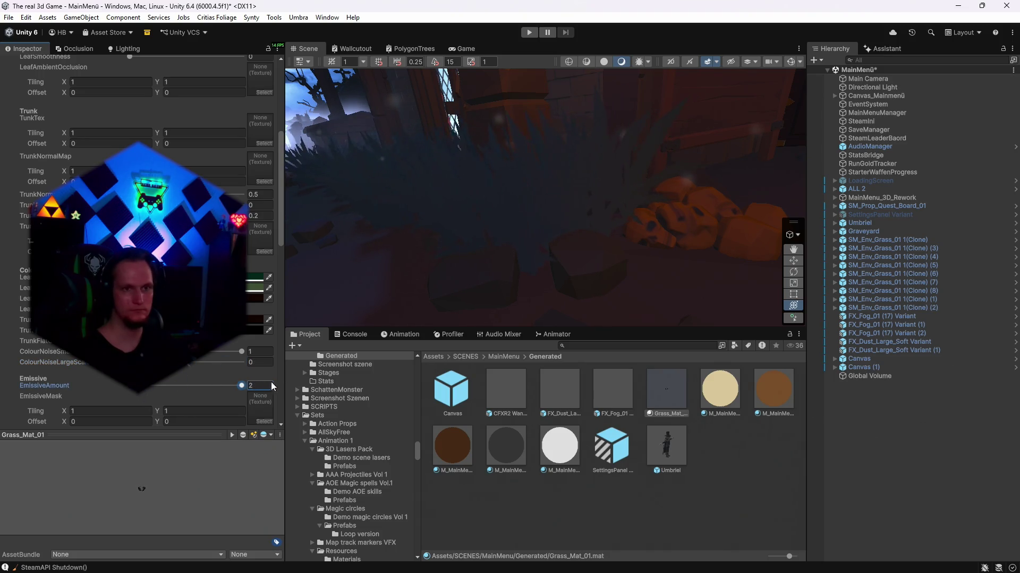
- Set the grass EmissiveAmount to 0, Jitter to 0.19, and zero the next Leaves value
{"action": "type", "text": "0"}
{"action": "scroll", "coordinate": [275, 386], "scroll_direction": "down", "scroll_amount": 6}
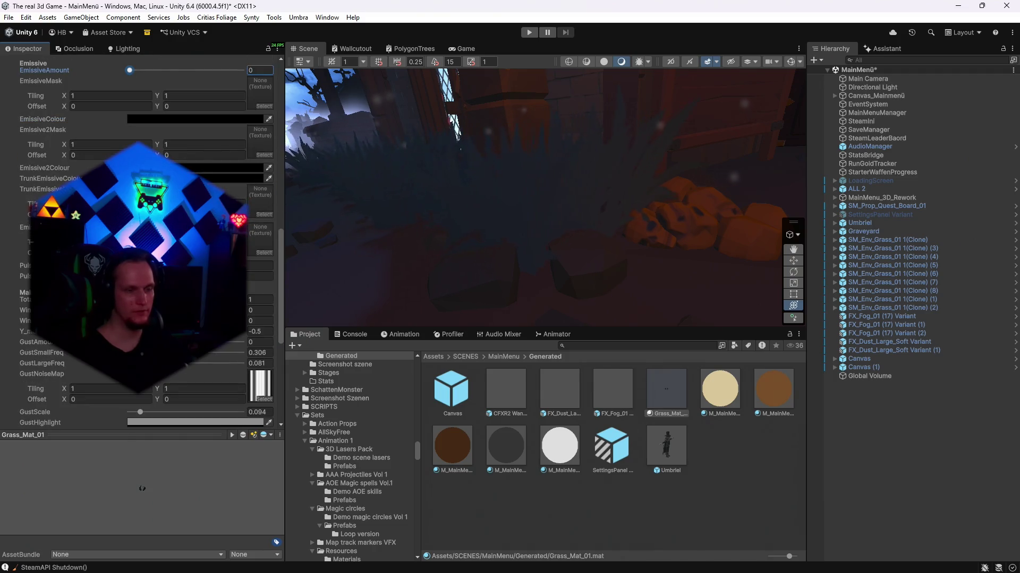
{"action": "scroll", "coordinate": [144, 239], "scroll_direction": "down", "scroll_amount": 3}
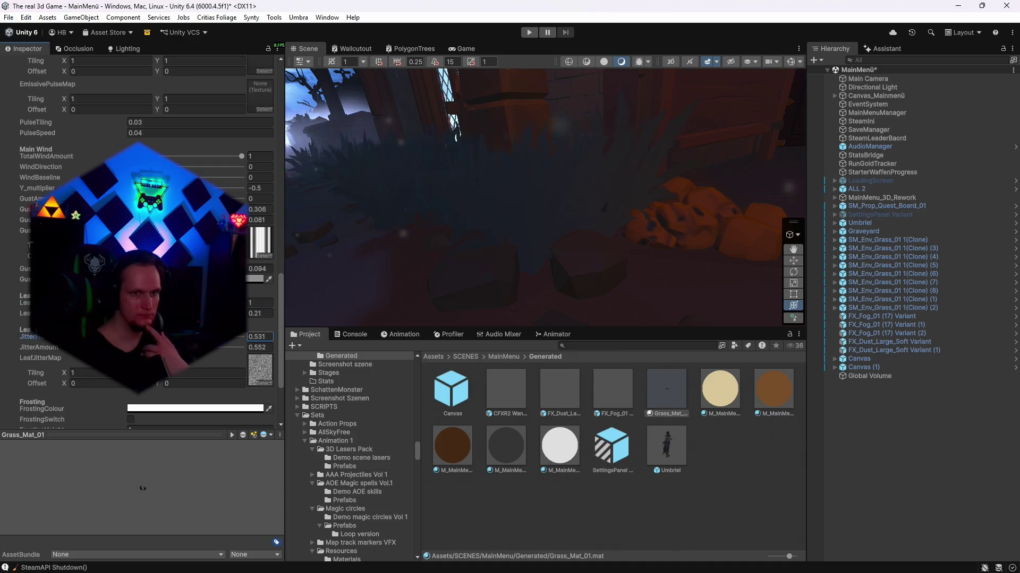
{"action": "type", "text": "0.74"}
{"action": "type", "text": "0.19"}
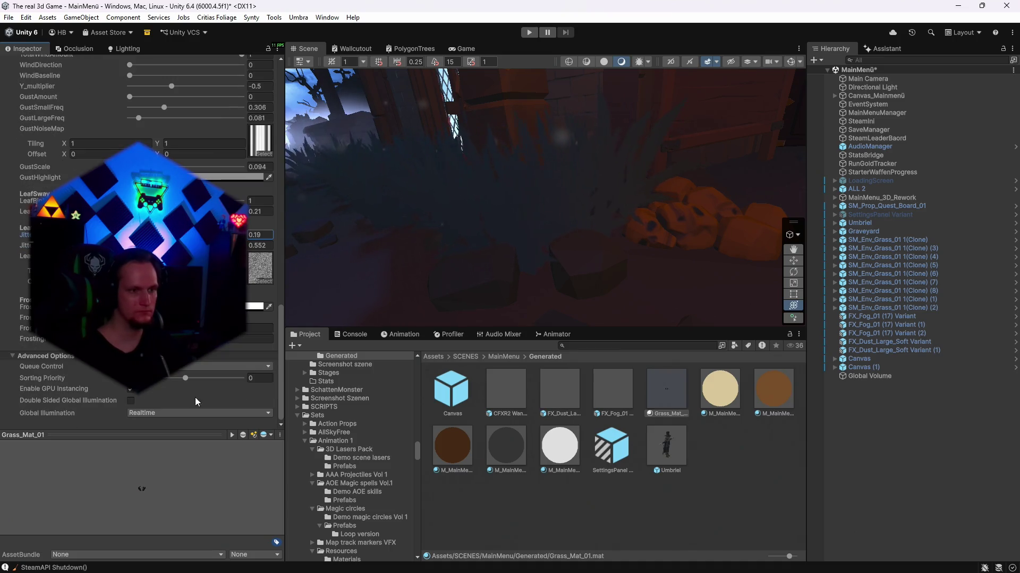
{"action": "scroll", "coordinate": [186, 397], "scroll_direction": "up", "scroll_amount": 2}
{"action": "scroll", "coordinate": [186, 394], "scroll_direction": "up", "scroll_amount": 10}
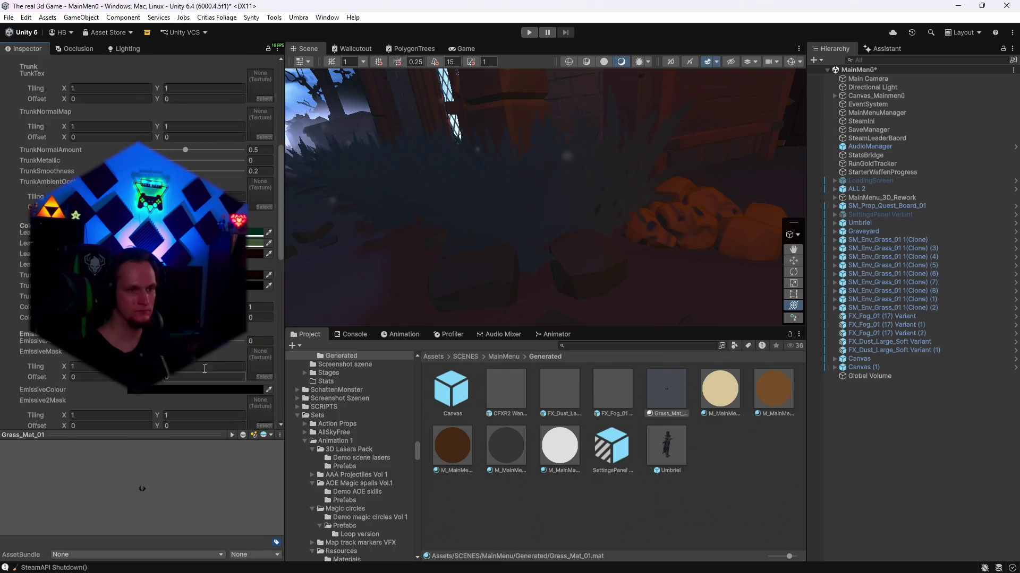
{"action": "scroll", "coordinate": [186, 394], "scroll_direction": "up", "scroll_amount": 3}
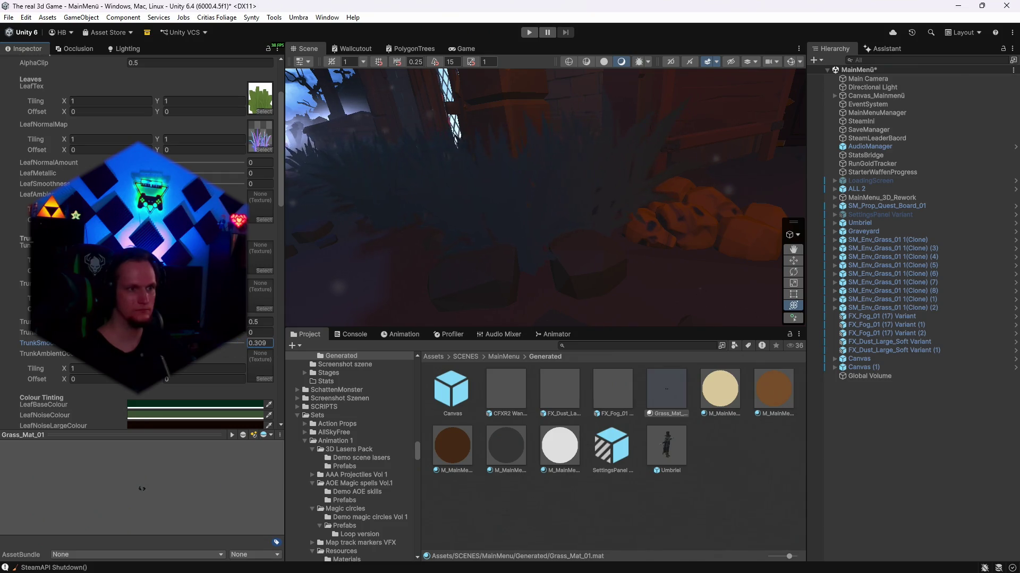
{"action": "scroll", "coordinate": [141, 489], "scroll_direction": "up", "scroll_amount": 4}
{"action": "type", "text": "1"}
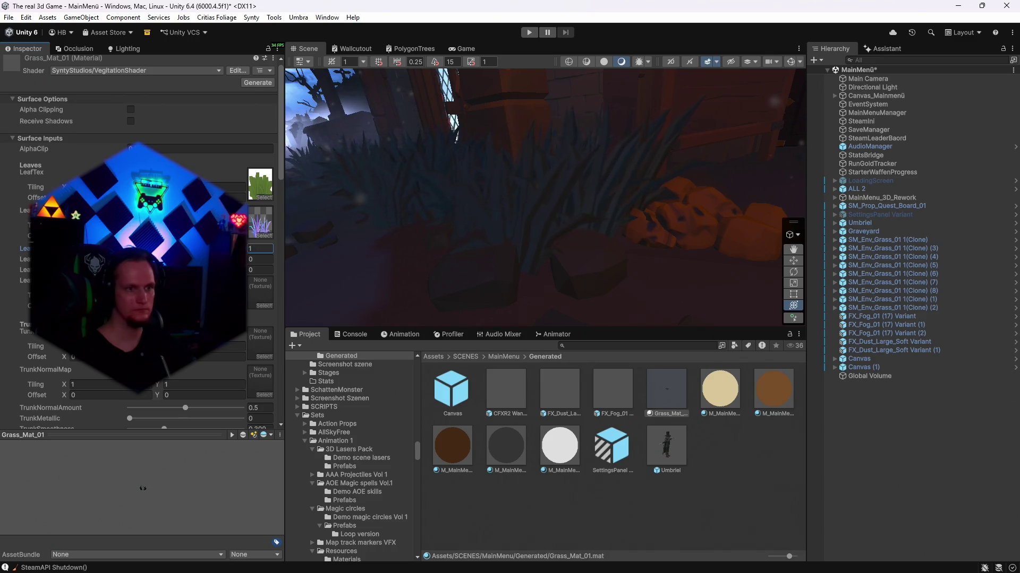
{"action": "key", "text": "Tab"}
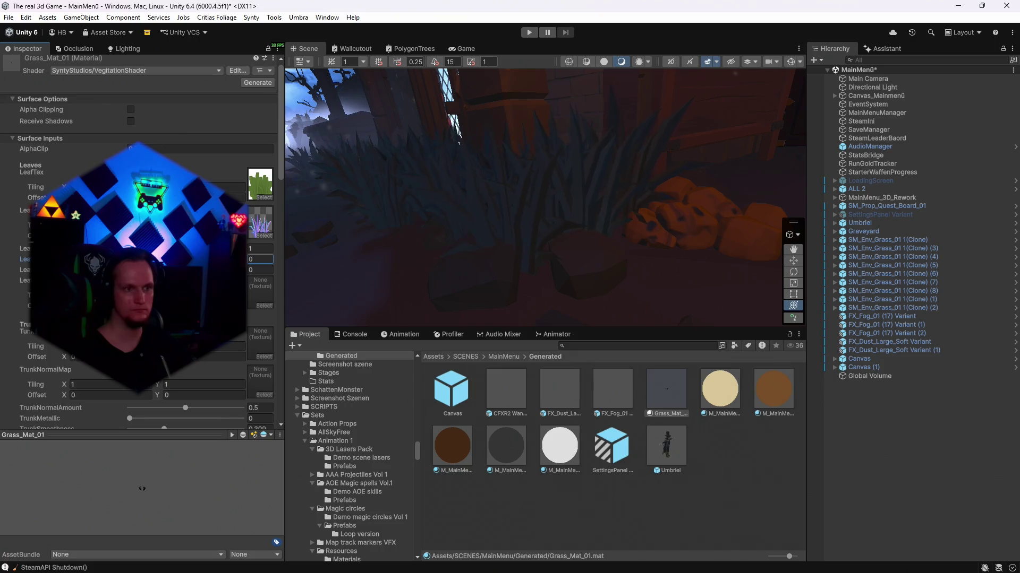
{"action": "type", "text": ".0050"}
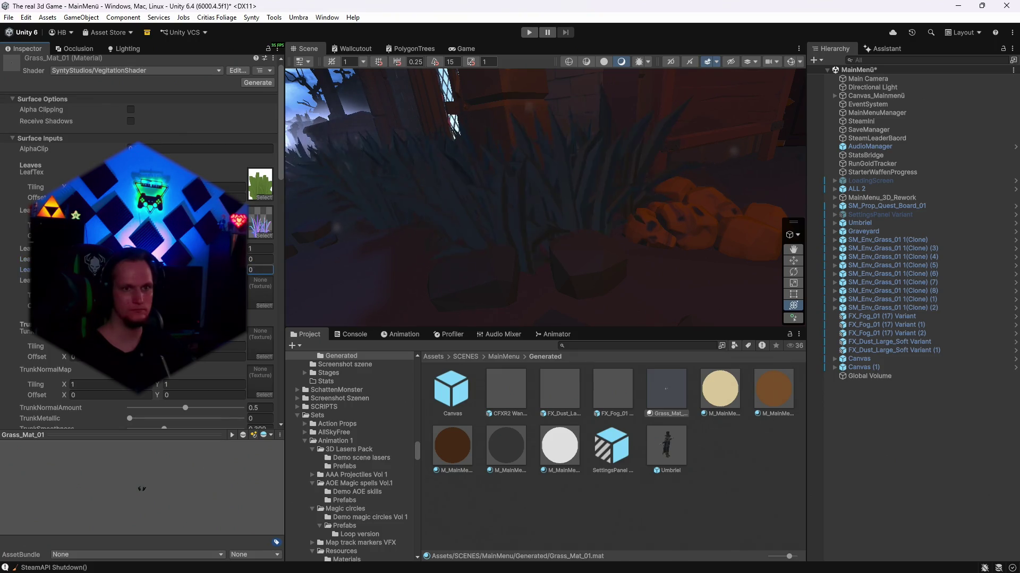
{"action": "left_click", "coordinate": [461, 48]}
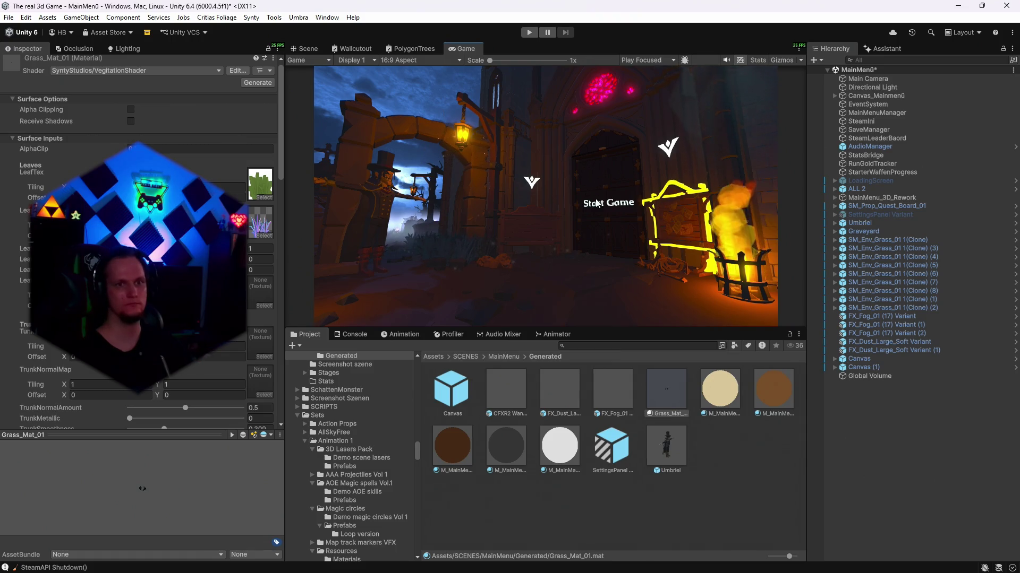
{"action": "left_click", "coordinate": [529, 32]}
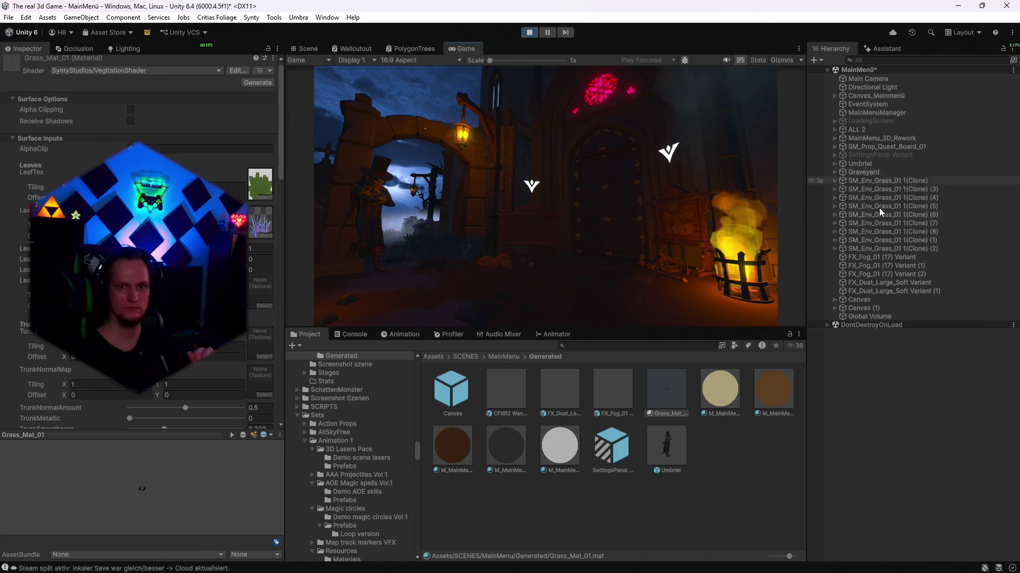
{"action": "left_click", "coordinate": [869, 317]}
{"action": "scroll", "coordinate": [257, 271], "scroll_direction": "down", "scroll_amount": 5}
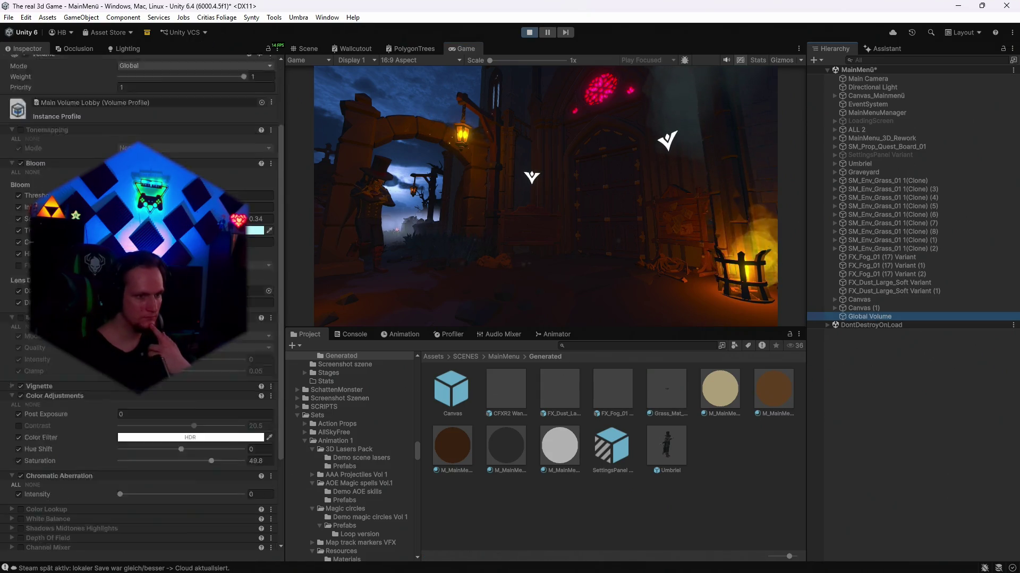
{"action": "left_click", "coordinate": [254, 357]}
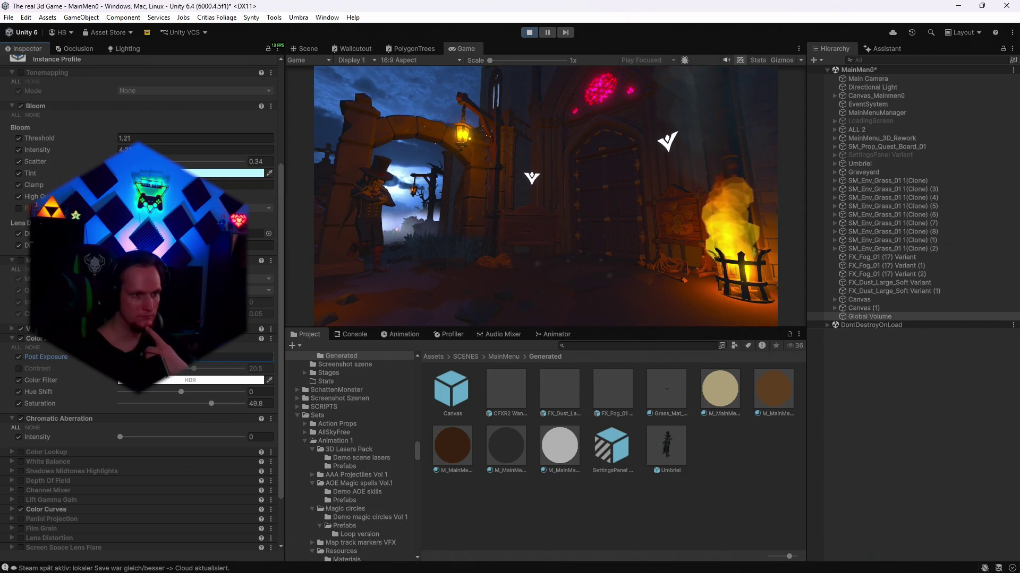
{"action": "mouse_move", "coordinate": [212, 404]}
{"action": "left_mouse_down"}
{"action": "mouse_move", "coordinate": [199, 406]}
{"action": "mouse_move", "coordinate": [210, 405]}
{"action": "left_mouse_up"}
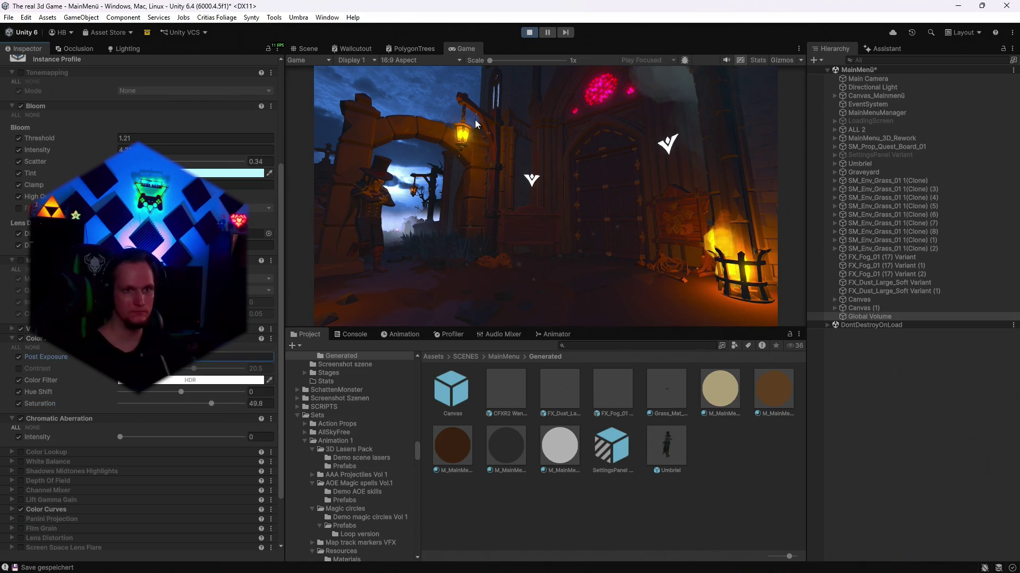
{"action": "left_click", "coordinate": [529, 32]}
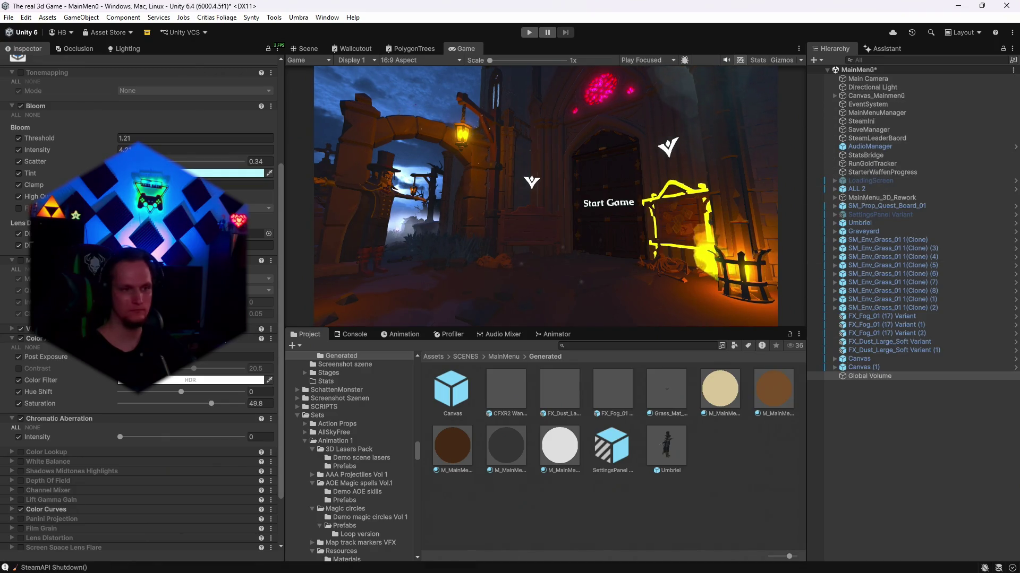
{"action": "left_click", "coordinate": [261, 357]}
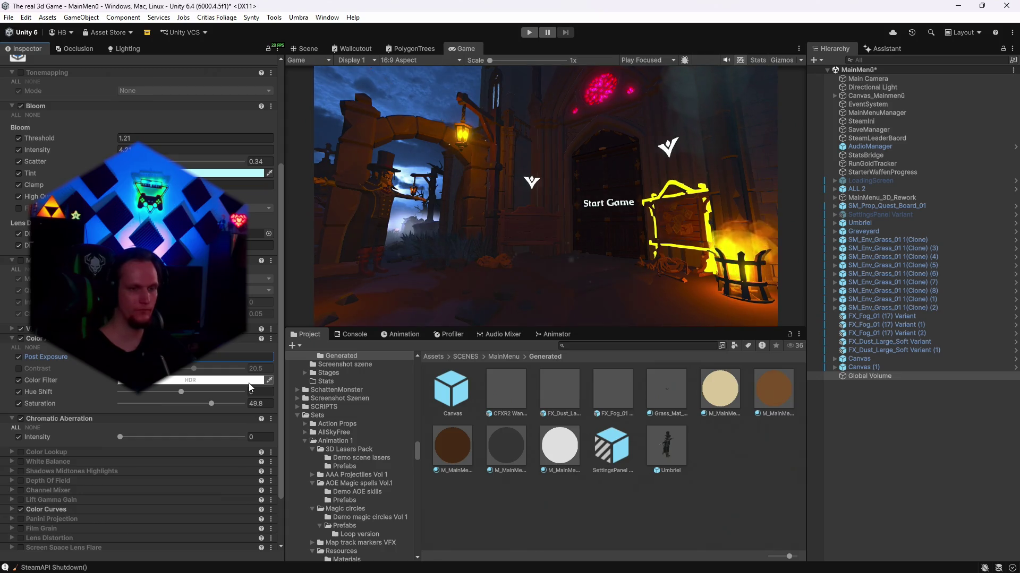
{"action": "left_click", "coordinate": [529, 33]}
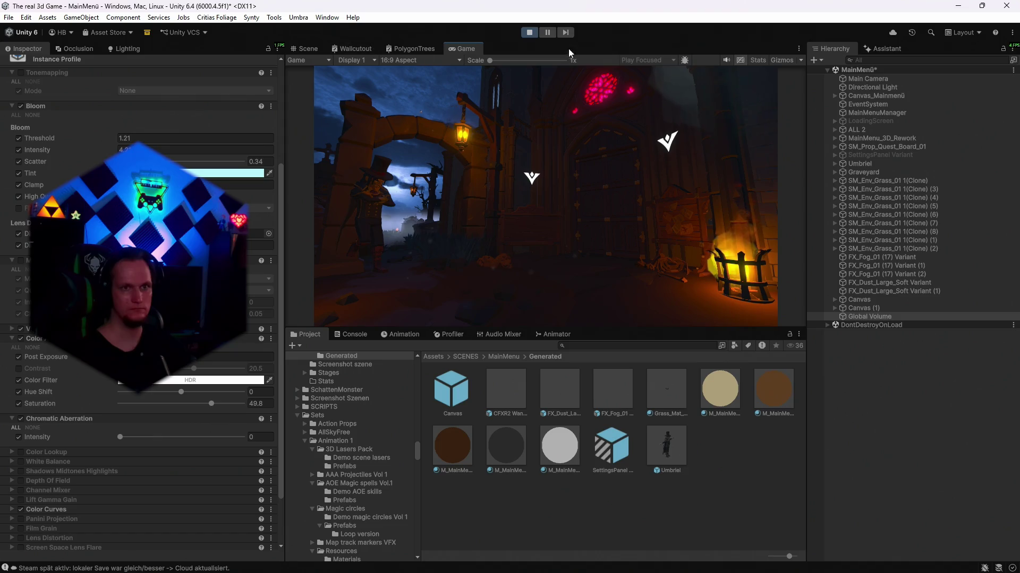
{"action": "key", "text": "ctrl+p"}
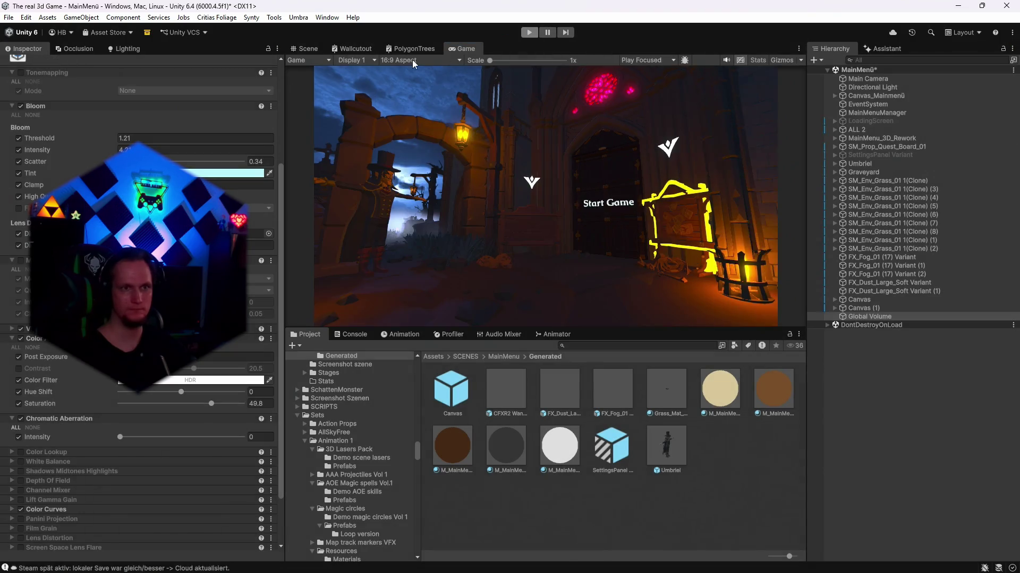
- Select the lit brazier and lower it by setting its Position Y to 0.12
{"action": "left_click", "coordinate": [307, 47]}
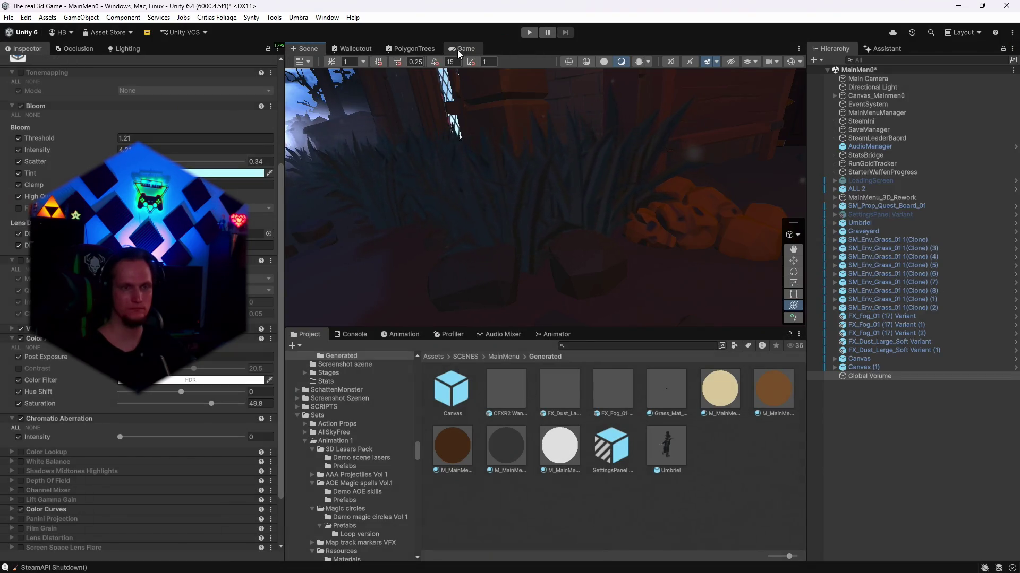
{"action": "mouse_move", "coordinate": [456, 139]}
{"action": "left_mouse_down"}
{"action": "mouse_move", "coordinate": [496, 207]}
{"action": "mouse_move", "coordinate": [560, 202]}
{"action": "left_mouse_up"}
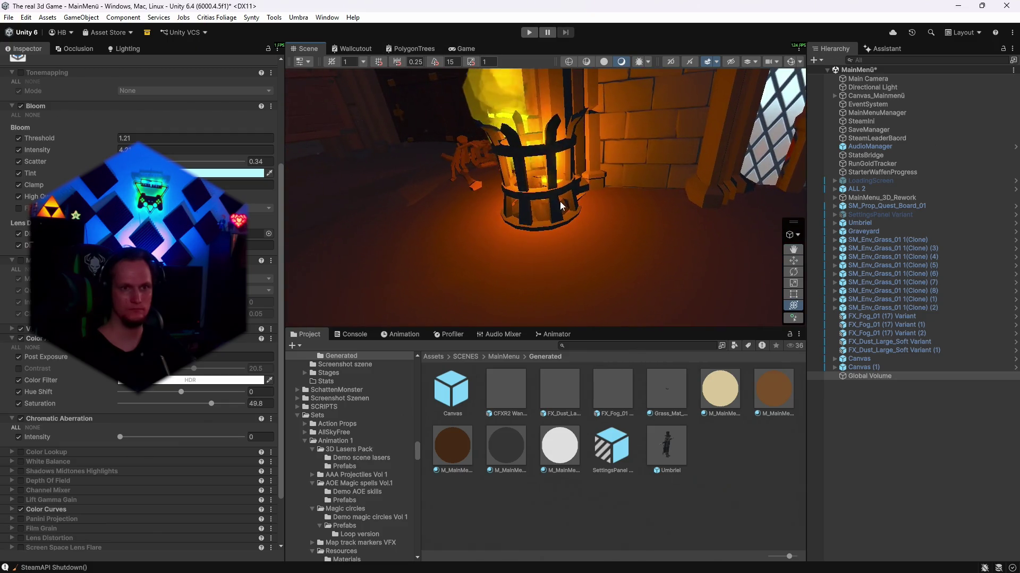
{"action": "left_click", "coordinate": [553, 195]}
{"action": "left_click", "coordinate": [461, 48]}
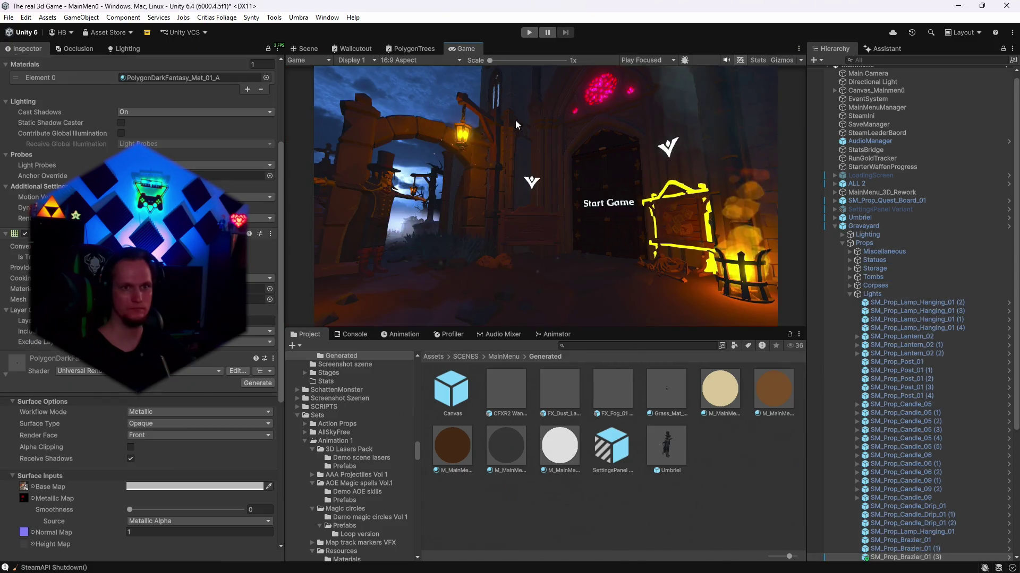
{"action": "scroll", "coordinate": [142, 109], "scroll_direction": "up", "scroll_amount": 5}
{"action": "left_click", "coordinate": [180, 133]}
{"action": "type", "text": "0.12"}
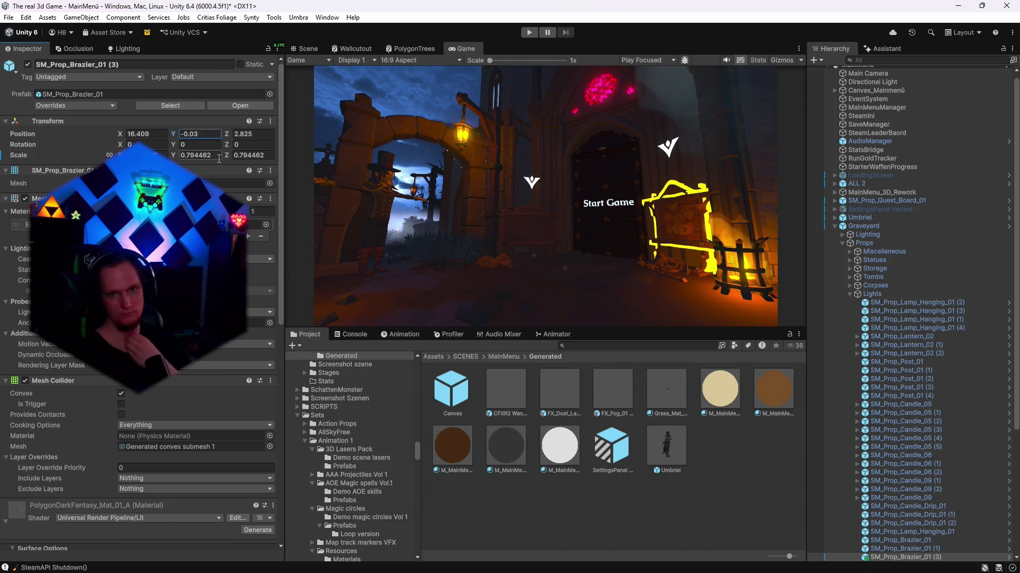
- Raise FX_Fire_01 (4) to Y 0.276 so the flames sit in the brazier, and check it in the Game view
{"action": "left_click", "coordinate": [305, 48]}
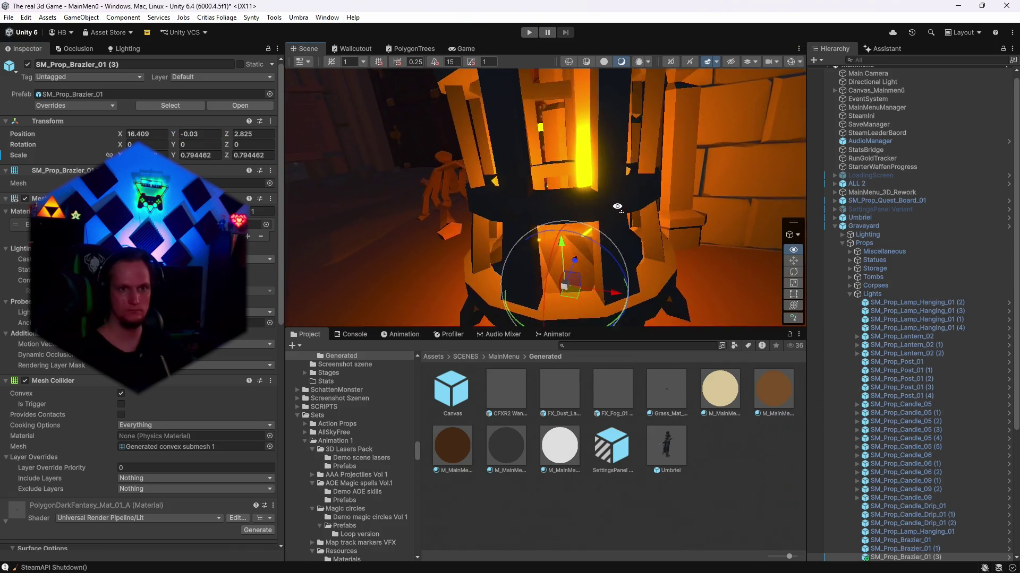
{"action": "left_click_drag", "start_coordinate": [625, 247], "coordinate": [623, 338]}
{"action": "key", "text": "f"}
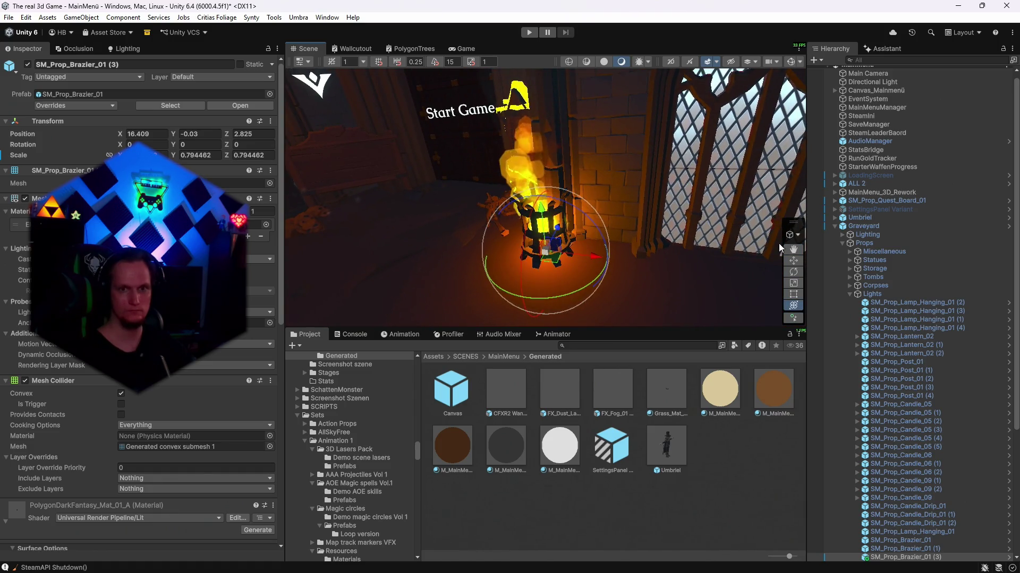
{"action": "left_click", "coordinate": [793, 260]}
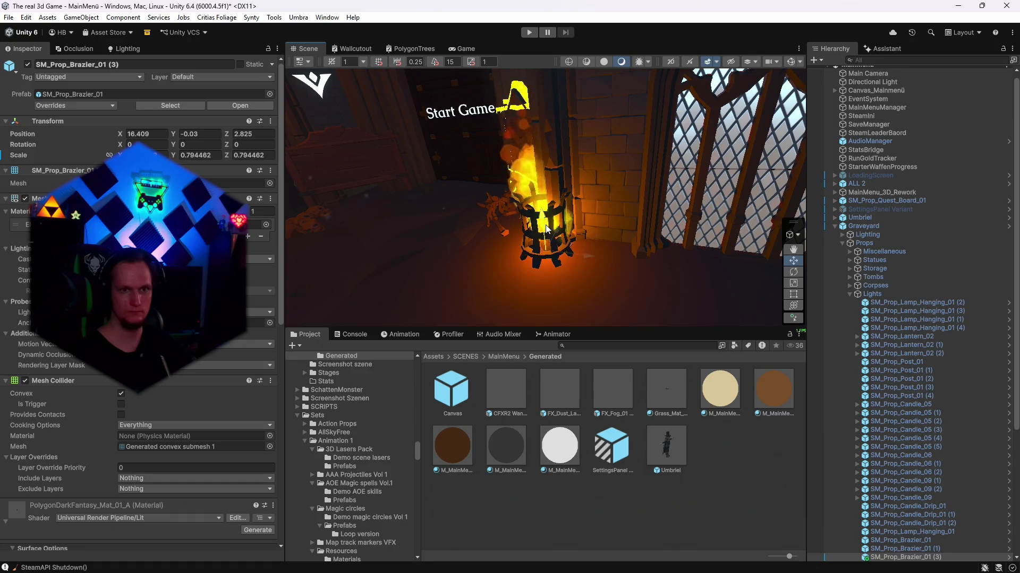
{"action": "left_click", "coordinate": [556, 222]}
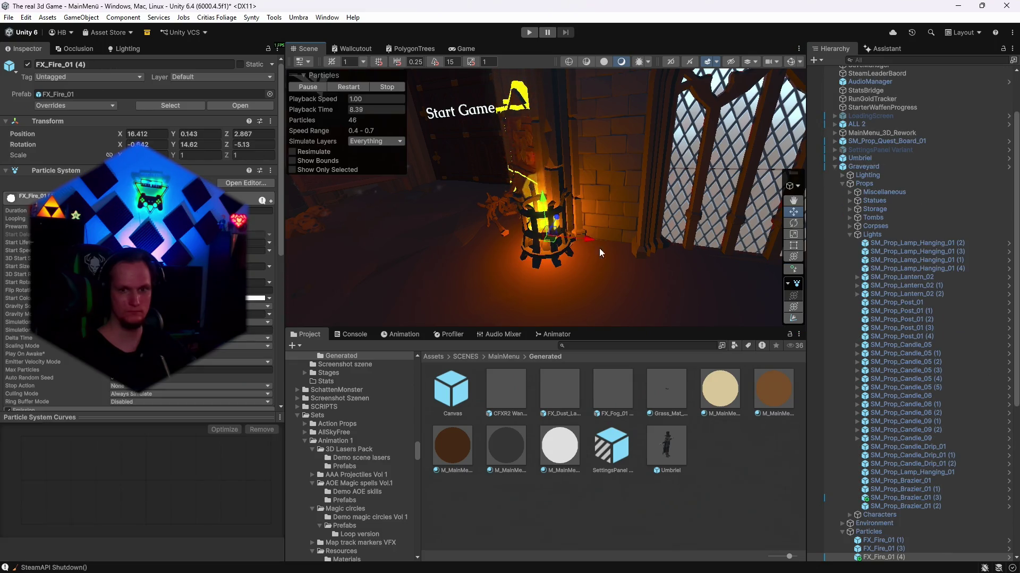
{"action": "left_click_drag", "start_coordinate": [542, 193], "coordinate": [543, 186]}
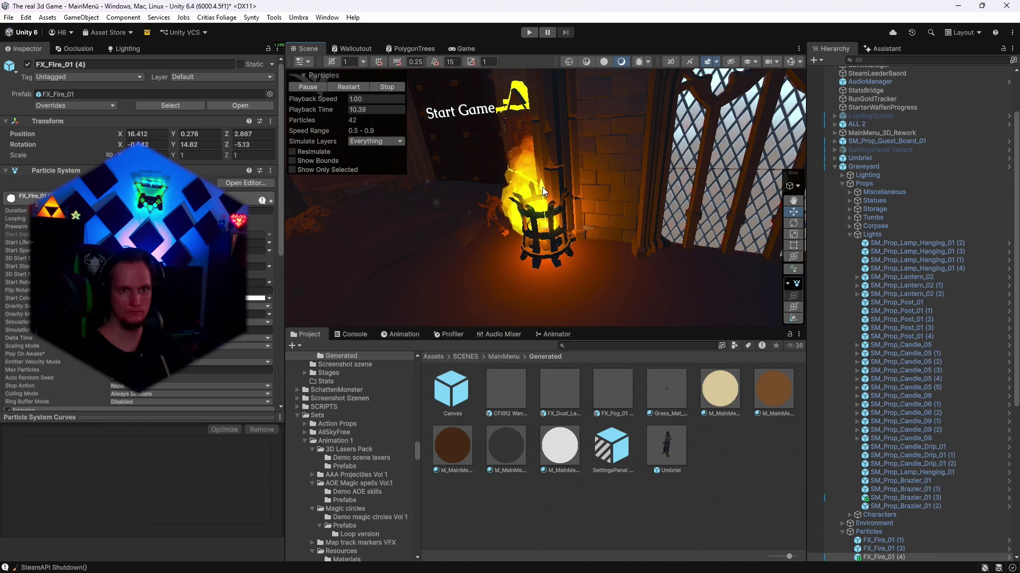
{"action": "left_click", "coordinate": [474, 50]}
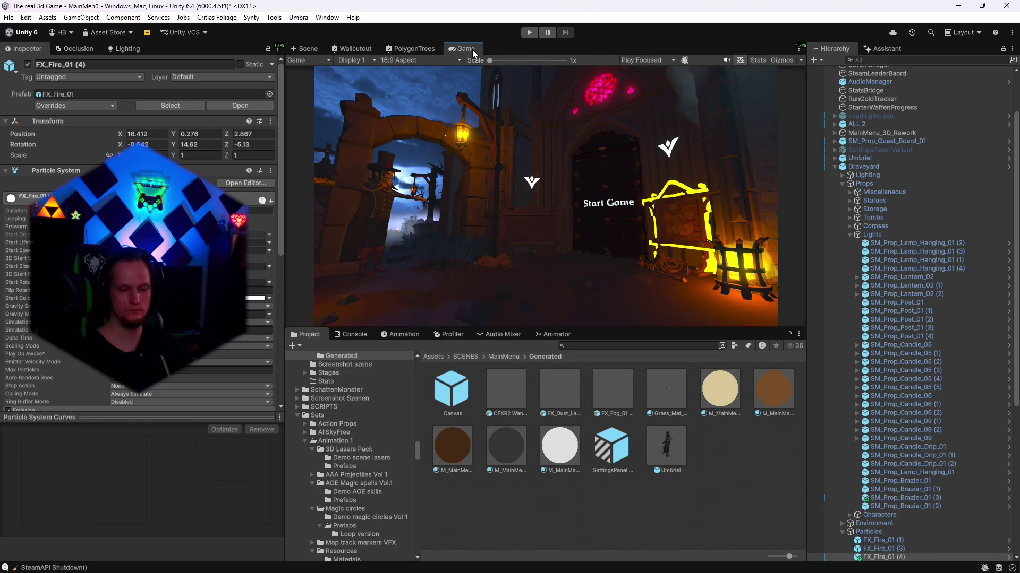
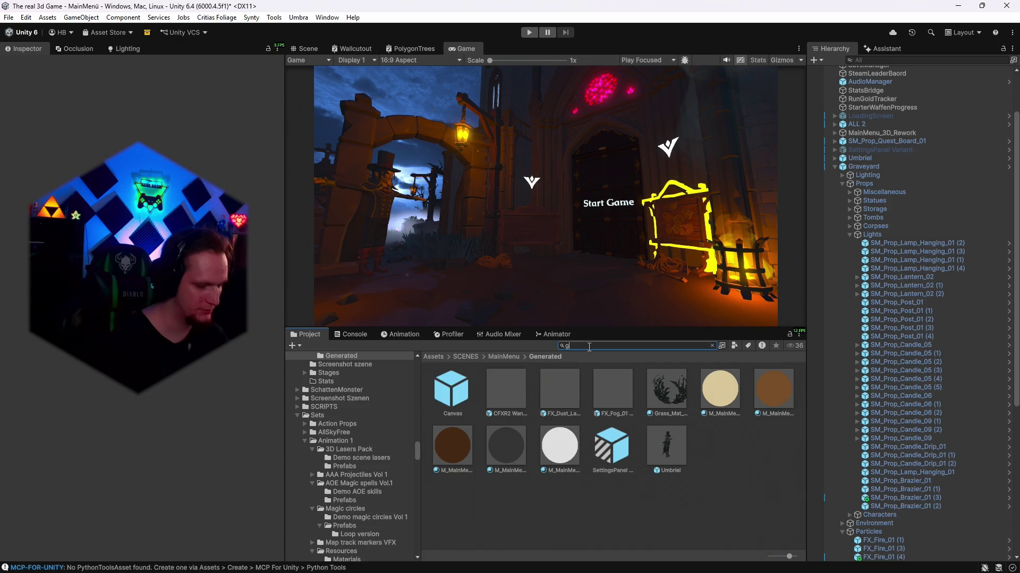
- Search the Project window for 'gothic' and open the Synty Gothic Prefabs/Props folder
{"action": "type", "text": "orthic"}
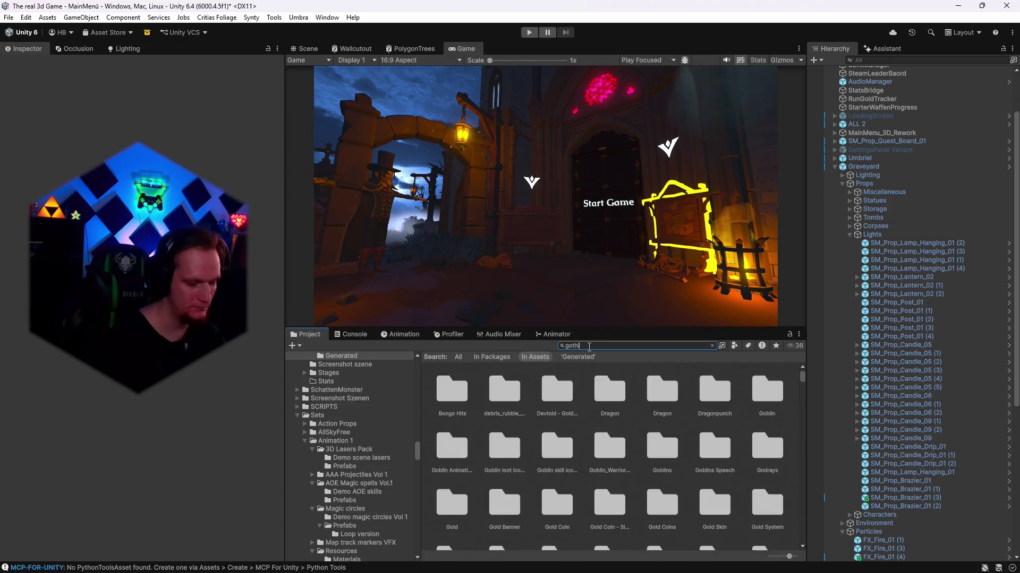
{"action": "double_click", "coordinate": [460, 389]}
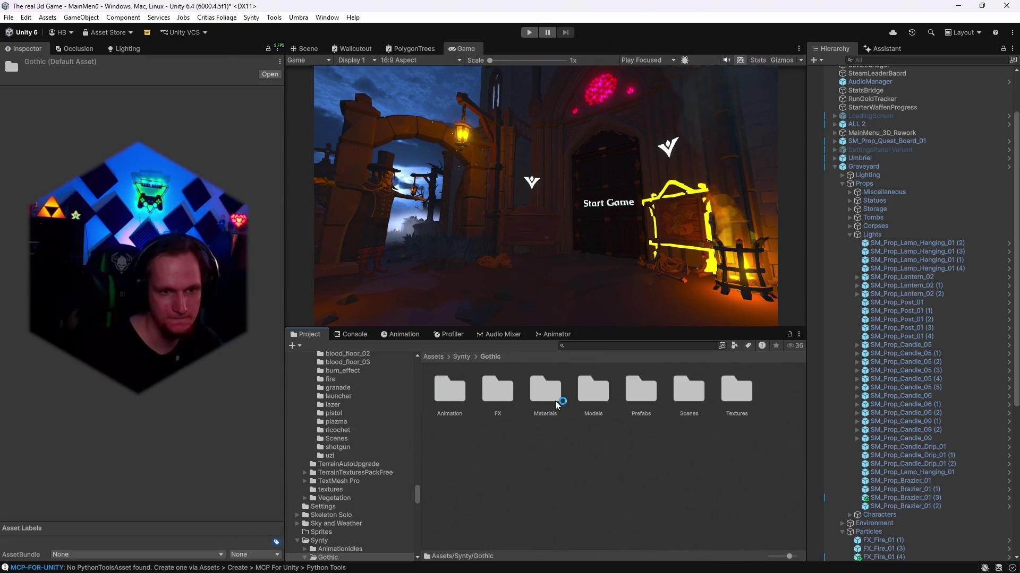
{"action": "double_click", "coordinate": [632, 393]}
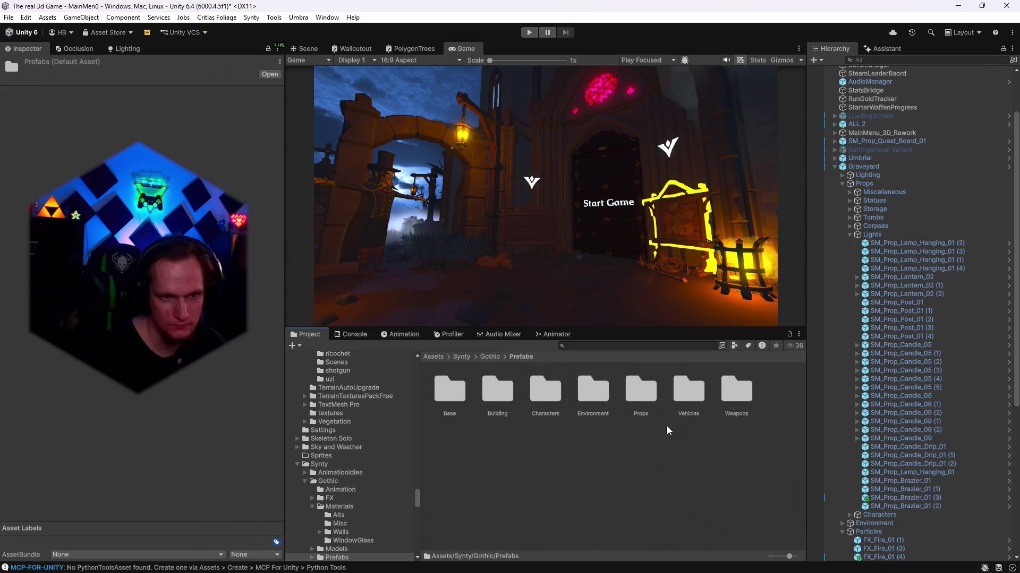
{"action": "double_click", "coordinate": [637, 401]}
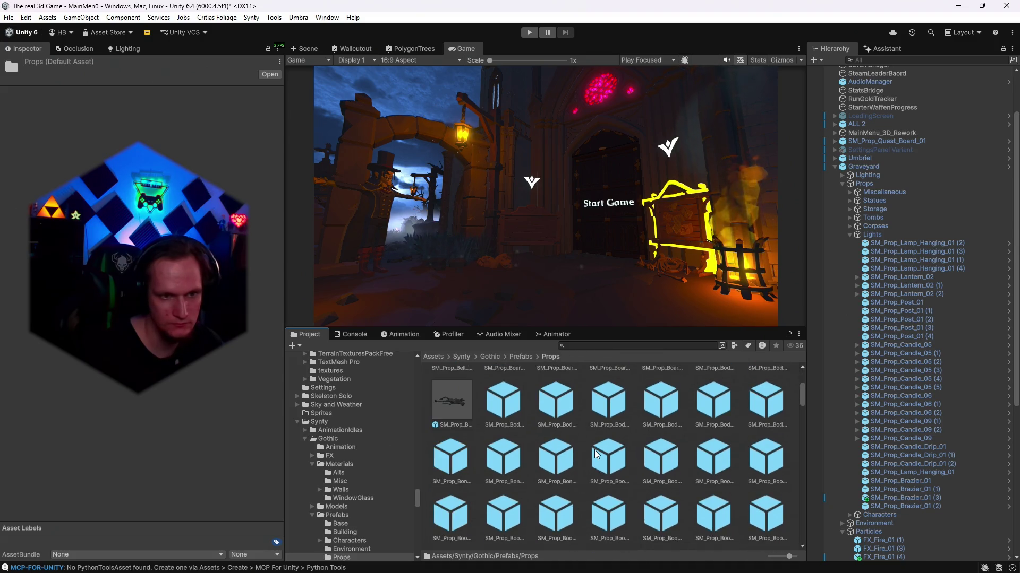
- Browse the Props grid and preview the SM_Prop_Rug_01 prefab
{"action": "scroll", "coordinate": [616, 450], "scroll_direction": "down", "scroll_amount": 3}
{"action": "scroll", "coordinate": [622, 448], "scroll_direction": "down", "scroll_amount": 5}
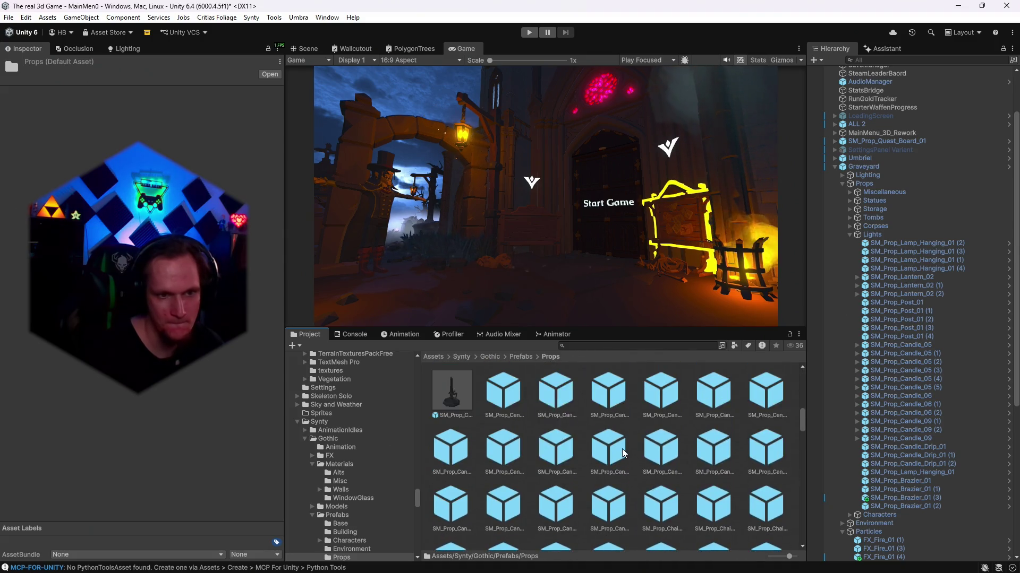
{"action": "scroll", "coordinate": [622, 449], "scroll_direction": "down", "scroll_amount": 2}
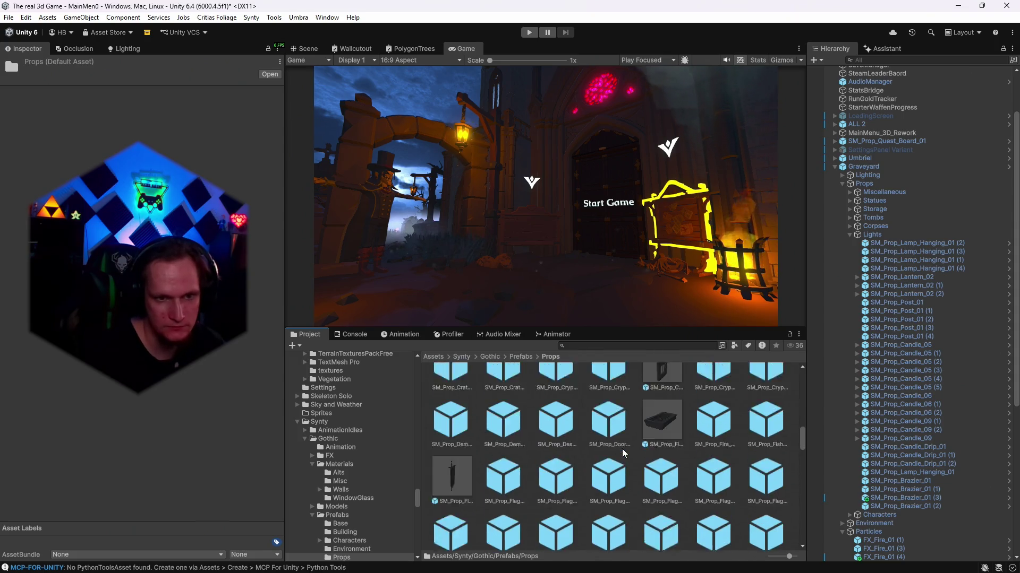
{"action": "scroll", "coordinate": [613, 461], "scroll_direction": "down", "scroll_amount": 5}
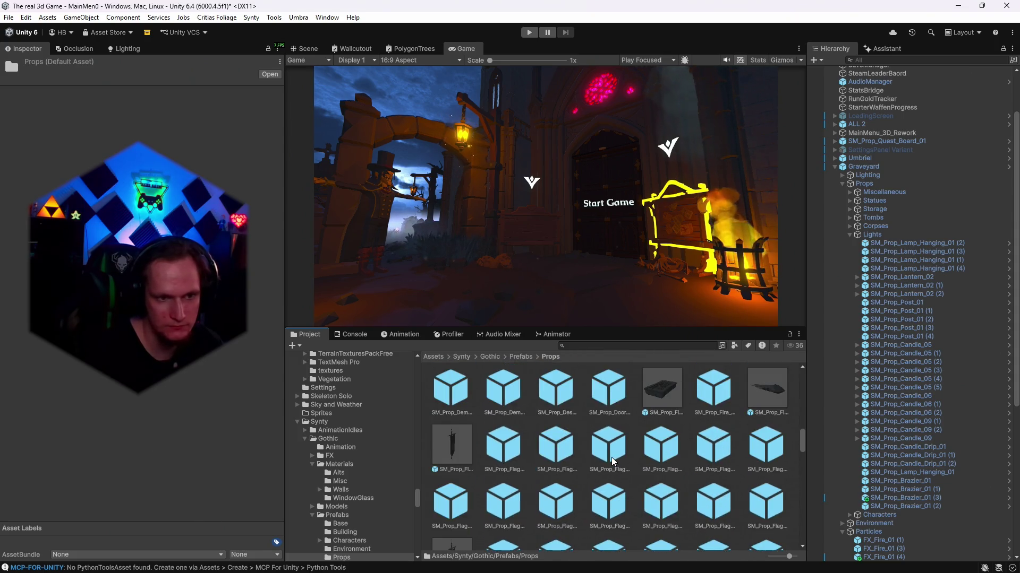
{"action": "scroll", "coordinate": [613, 461], "scroll_direction": "down", "scroll_amount": 5}
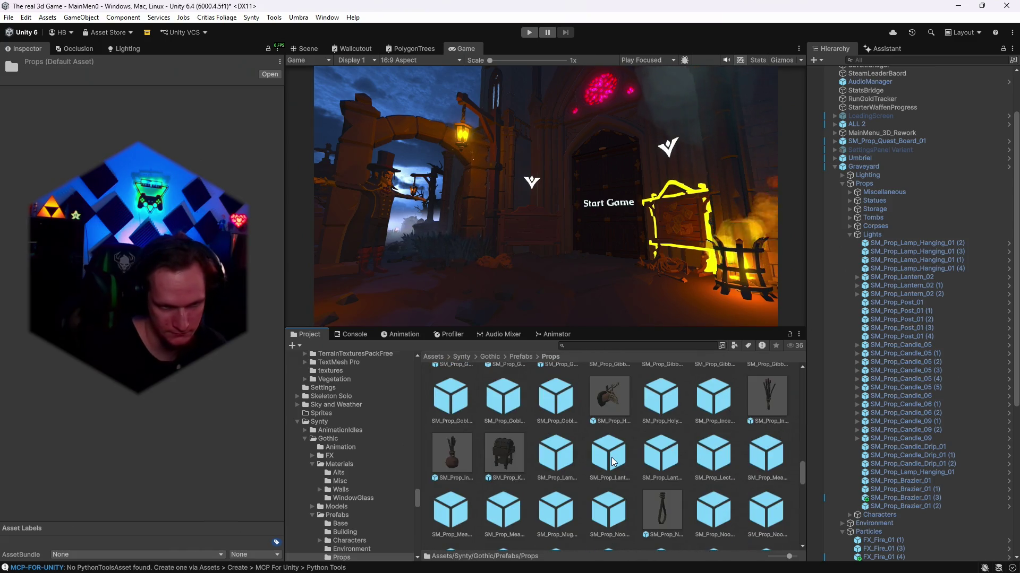
{"action": "scroll", "coordinate": [626, 450], "scroll_direction": "down", "scroll_amount": 5}
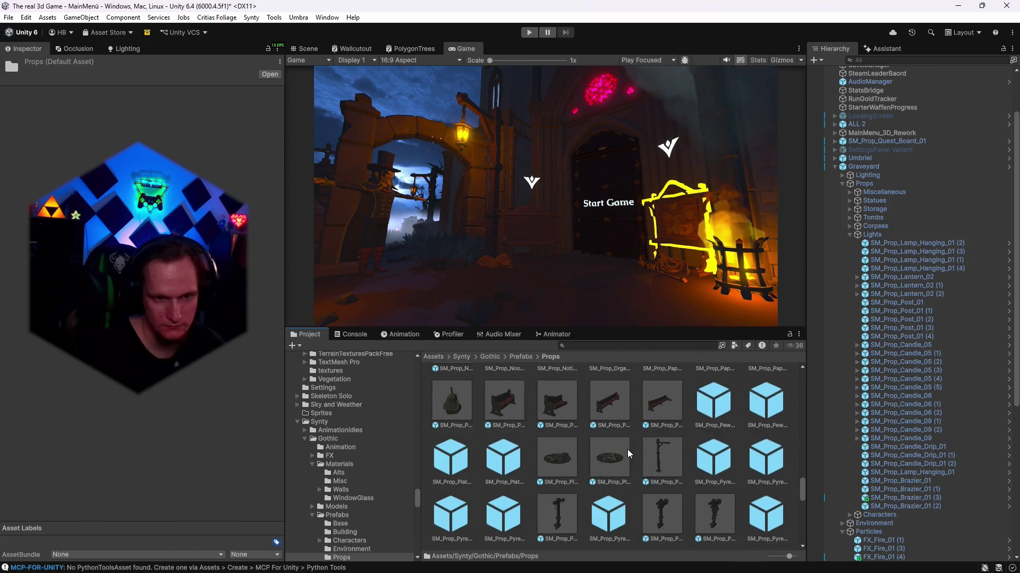
{"action": "scroll", "coordinate": [641, 450], "scroll_direction": "down", "scroll_amount": 5}
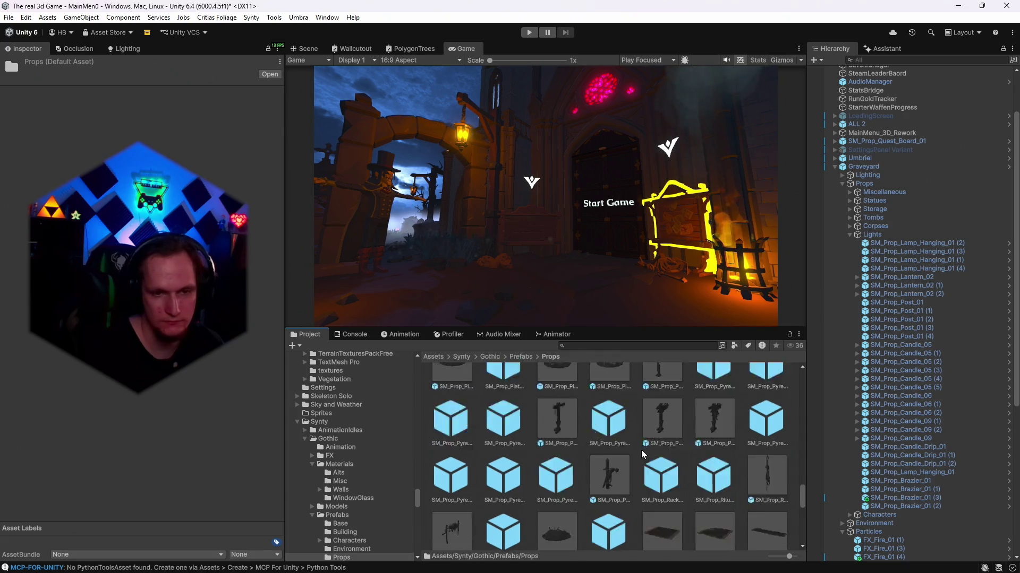
{"action": "scroll", "coordinate": [674, 462], "scroll_direction": "up", "scroll_amount": 1}
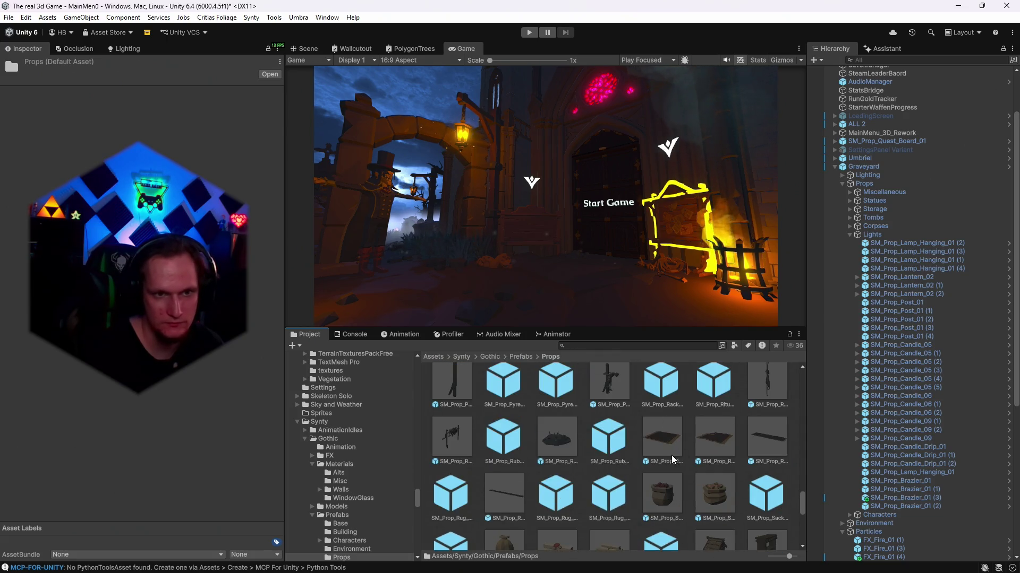
{"action": "left_click", "coordinate": [665, 449]}
{"action": "mouse_move", "coordinate": [202, 478]}
{"action": "left_mouse_down"}
{"action": "mouse_move", "coordinate": [160, 483]}
{"action": "mouse_move", "coordinate": [181, 478]}
{"action": "left_mouse_up"}
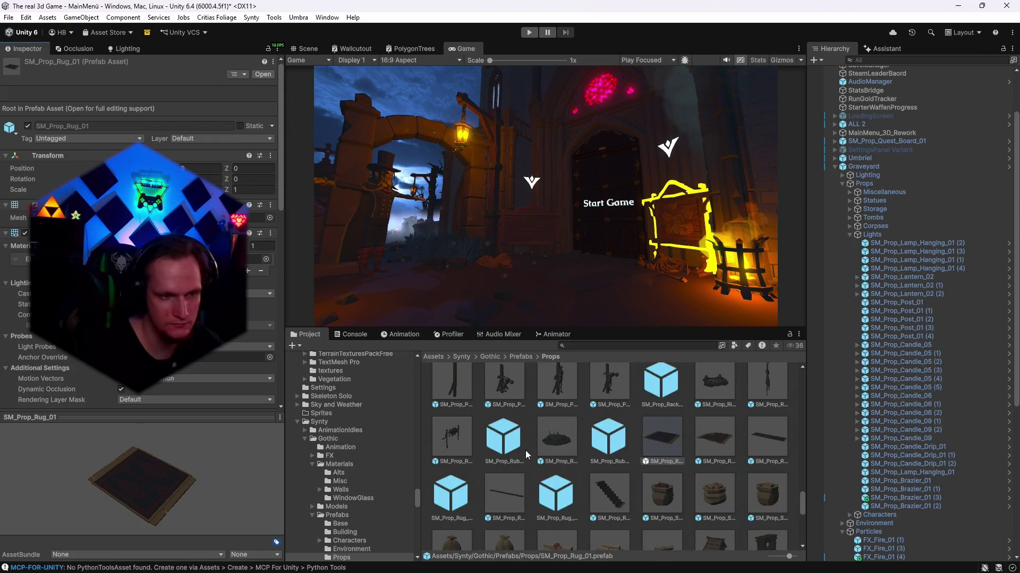
- Preview the SM_Prop_Rug_02_Alt_01 rug prefab as an alternative
{"action": "scroll", "coordinate": [644, 454], "scroll_direction": "down", "scroll_amount": 5}
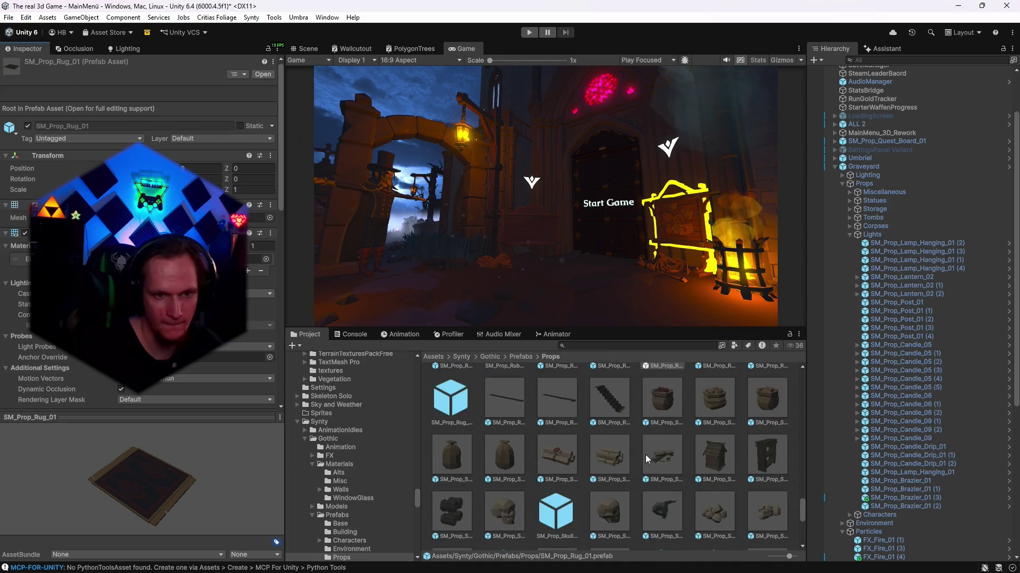
{"action": "scroll", "coordinate": [651, 457], "scroll_direction": "down", "scroll_amount": 2}
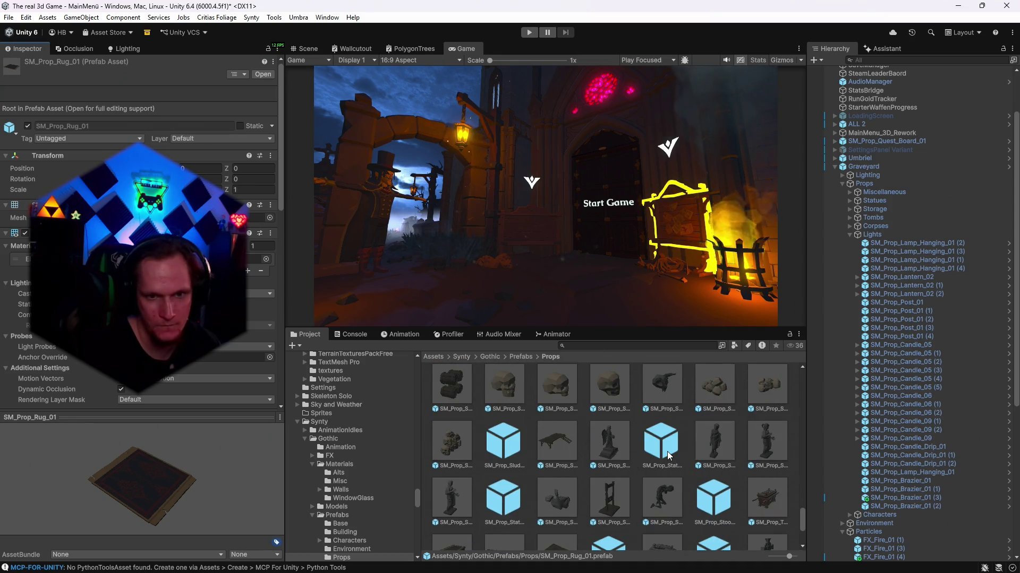
{"action": "scroll", "coordinate": [661, 456], "scroll_direction": "down", "scroll_amount": 5}
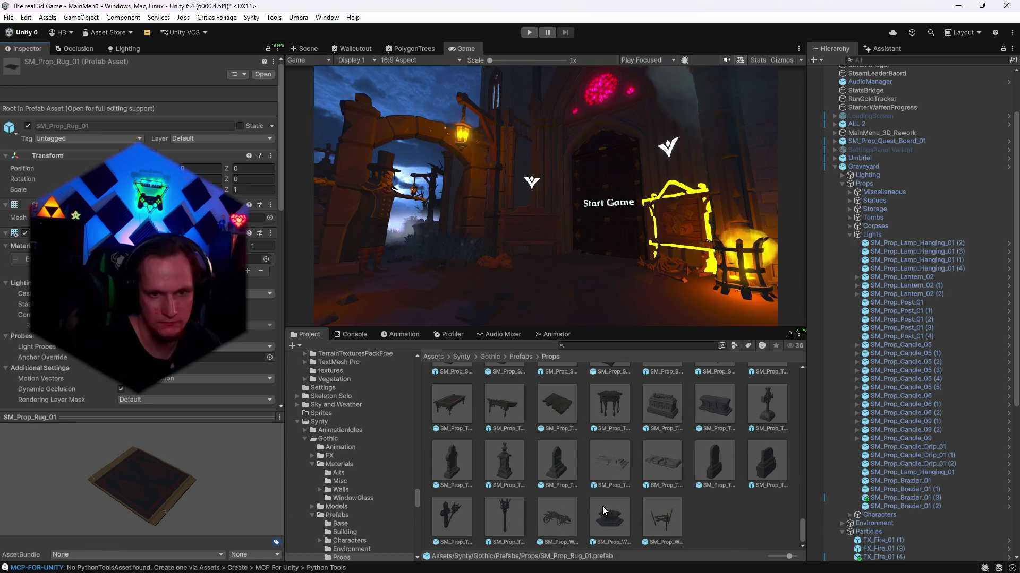
{"action": "scroll", "coordinate": [602, 507], "scroll_direction": "up", "scroll_amount": 2}
{"action": "scroll", "coordinate": [656, 498], "scroll_direction": "up", "scroll_amount": 5}
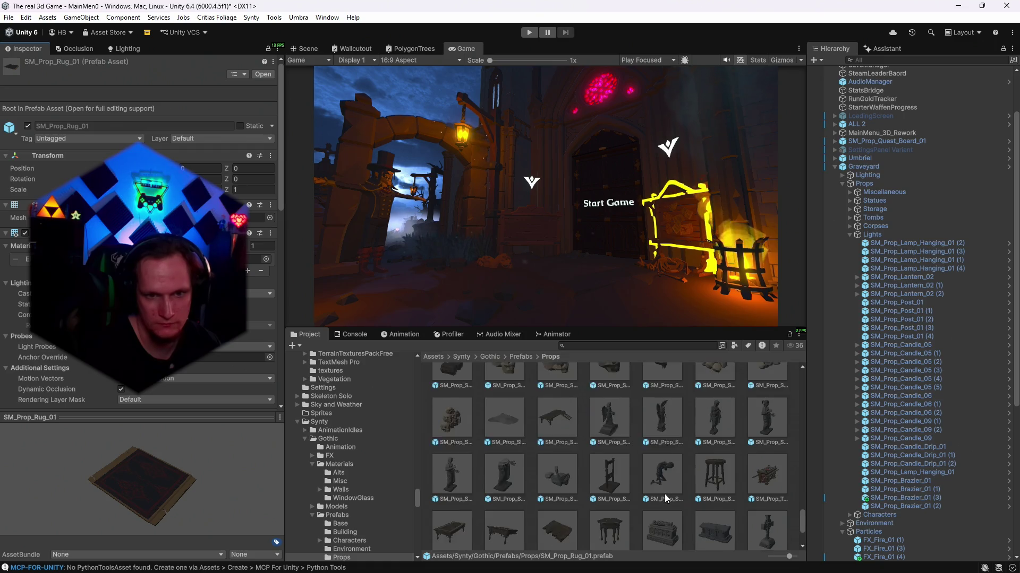
{"action": "scroll", "coordinate": [670, 493], "scroll_direction": "up", "scroll_amount": 3}
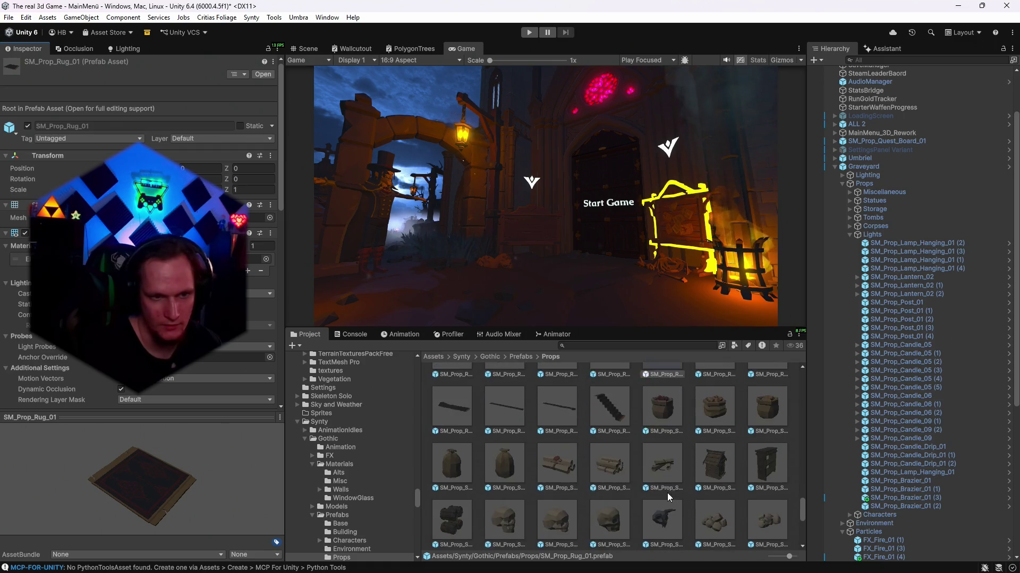
{"action": "left_click", "coordinate": [451, 502]}
{"action": "mouse_move", "coordinate": [183, 488]}
{"action": "left_mouse_down"}
{"action": "mouse_move", "coordinate": [159, 507]}
{"action": "mouse_move", "coordinate": [195, 473]}
{"action": "mouse_move", "coordinate": [167, 518]}
{"action": "mouse_move", "coordinate": [145, 505]}
{"action": "mouse_move", "coordinate": [199, 487]}
{"action": "left_mouse_up"}
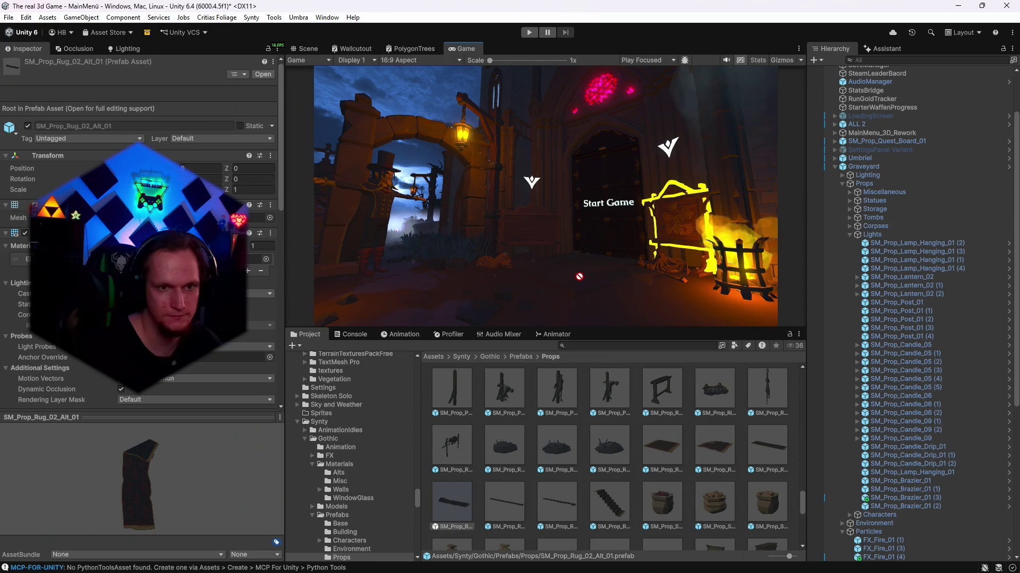
- Place SM_Prop_Rug_02 on the floor before the door and widen it with the Rect tool
{"action": "key", "text": "ctrl+1"}
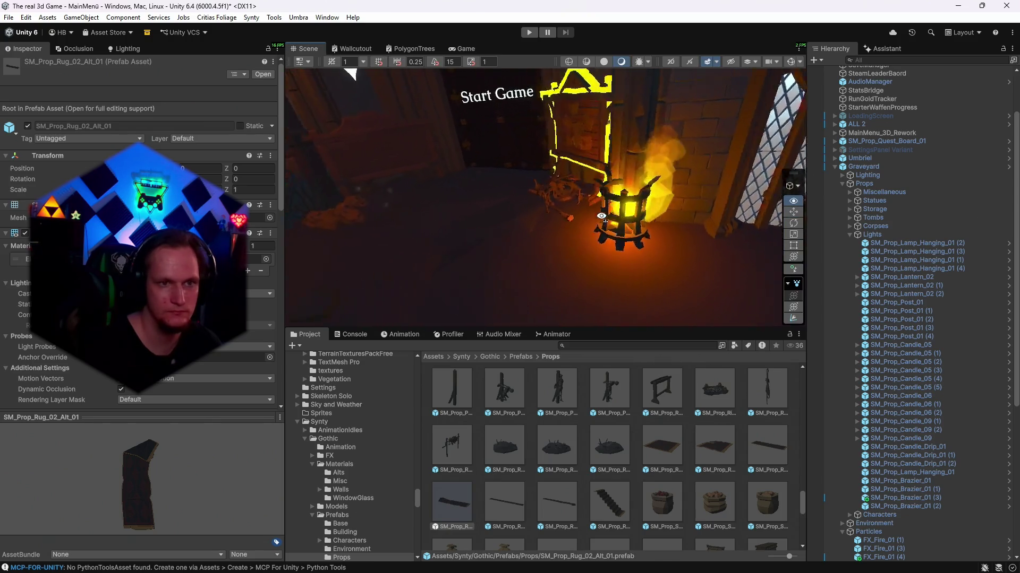
{"action": "left_click_drag", "start_coordinate": [606, 239], "coordinate": [587, 481]}
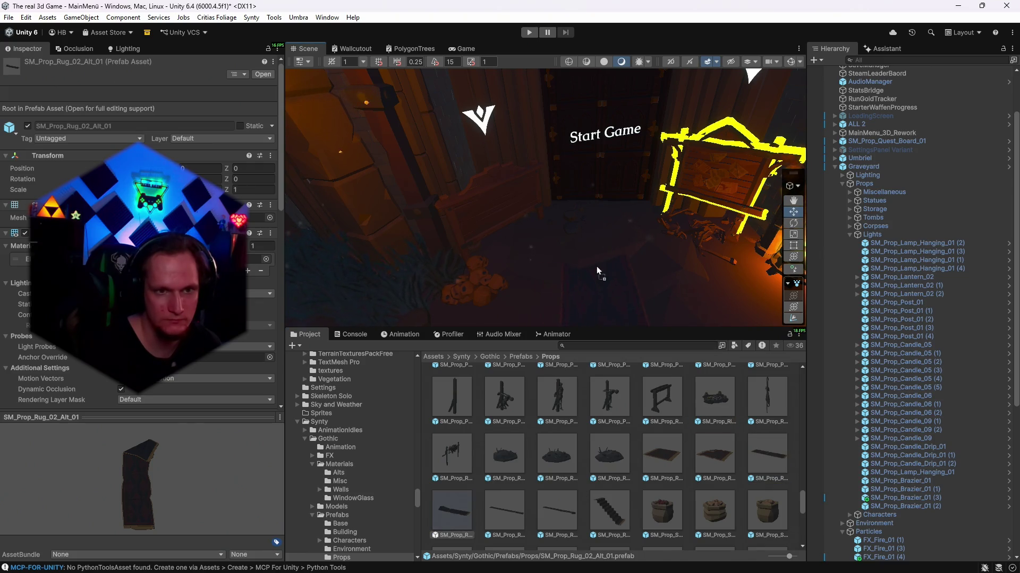
{"action": "left_click_drag", "start_coordinate": [607, 210], "coordinate": [601, 211]}
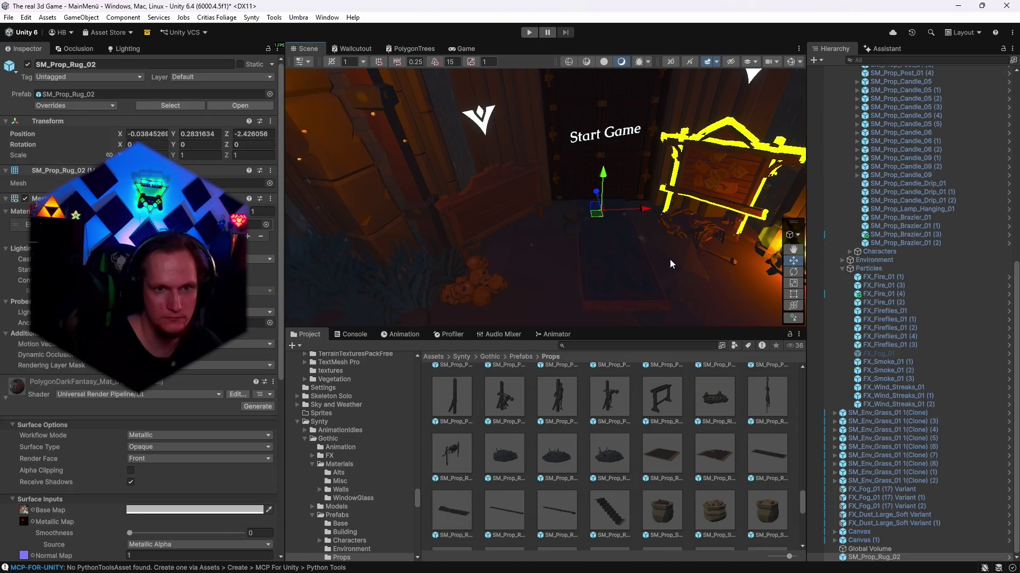
{"action": "left_click", "coordinate": [794, 294]}
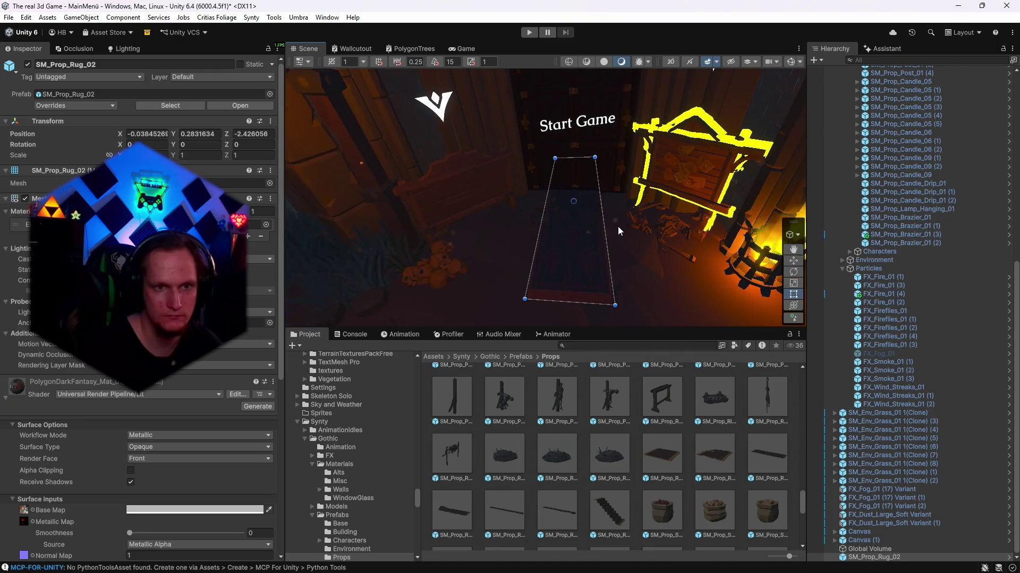
{"action": "left_click_drag", "start_coordinate": [603, 220], "coordinate": [633, 220]}
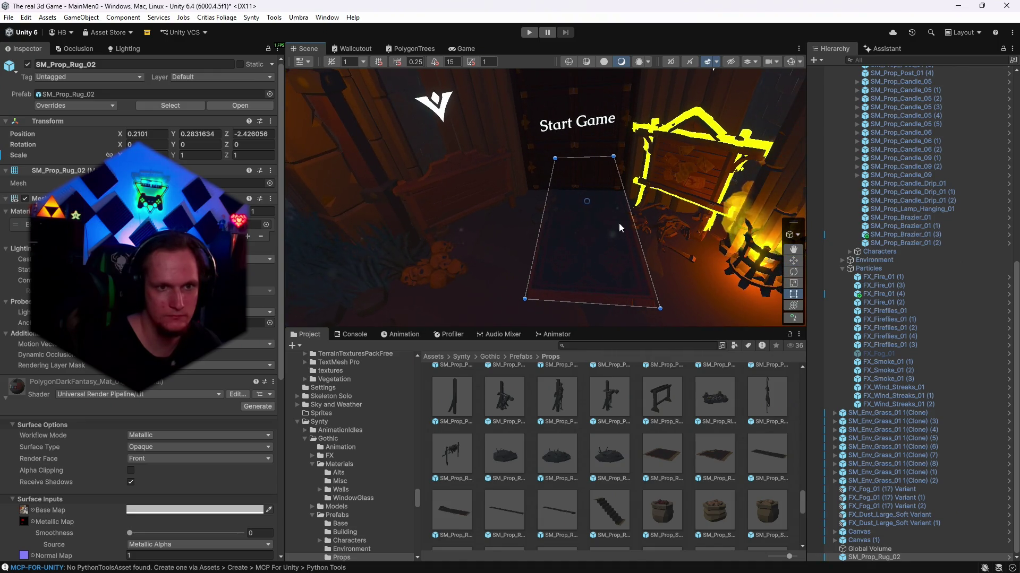
{"action": "left_click_drag", "start_coordinate": [541, 231], "coordinate": [502, 232]}
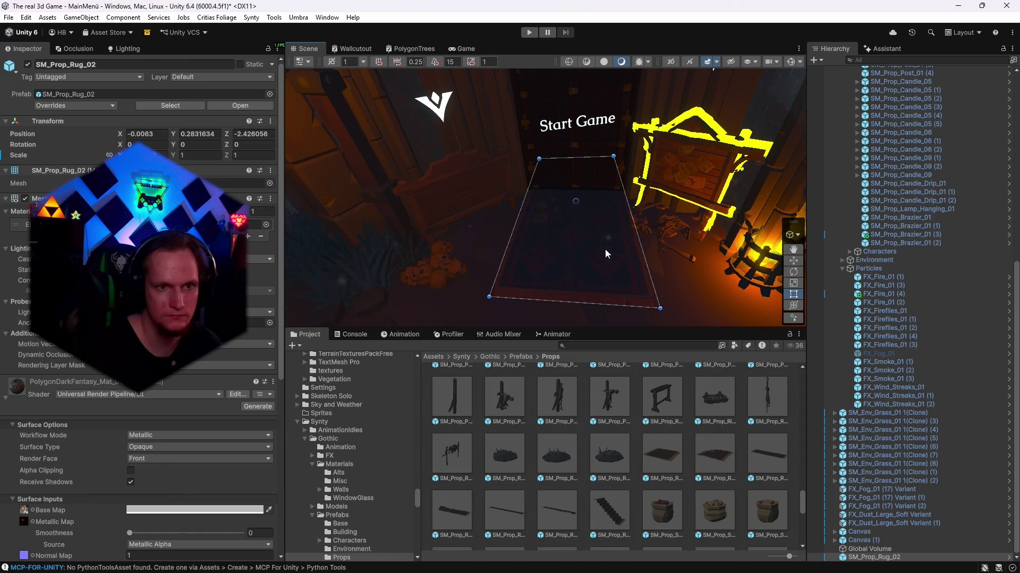
- Check the rug from the game camera, then delete it from the scene
{"action": "left_click", "coordinate": [462, 48]}
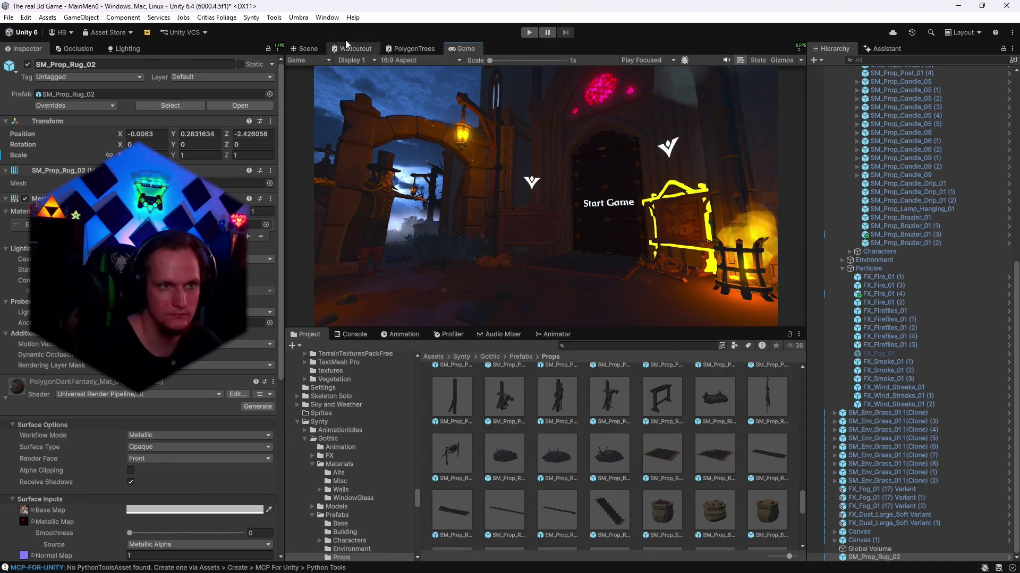
{"action": "left_click", "coordinate": [311, 50]}
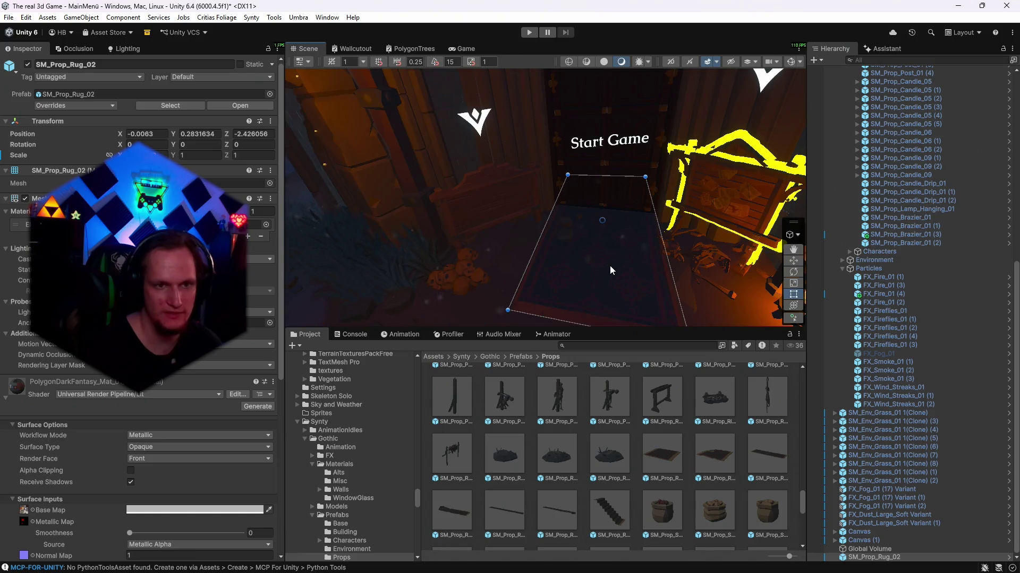
{"action": "key", "text": "Delete"}
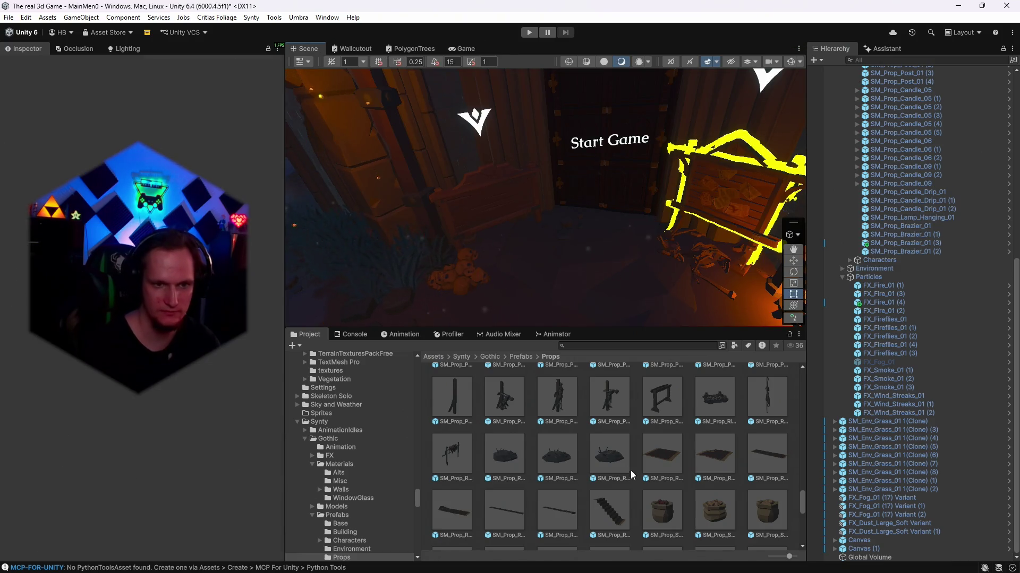
- Select the SM_Prop_Skull_04 prop and set its Y rotation to 180
{"action": "scroll", "coordinate": [631, 471], "scroll_direction": "down", "scroll_amount": 3}
{"action": "mouse_move", "coordinate": [611, 223]}
{"action": "left_mouse_down"}
{"action": "mouse_move", "coordinate": [609, 156]}
{"action": "mouse_move", "coordinate": [191, 194]}
{"action": "left_mouse_up"}
{"action": "scroll", "coordinate": [684, 530], "scroll_direction": "down", "scroll_amount": 1}
{"action": "left_click", "coordinate": [585, 152]}
{"action": "left_click", "coordinate": [793, 305]}
{"action": "double_click", "coordinate": [199, 145]}
{"action": "type", "text": "180"}
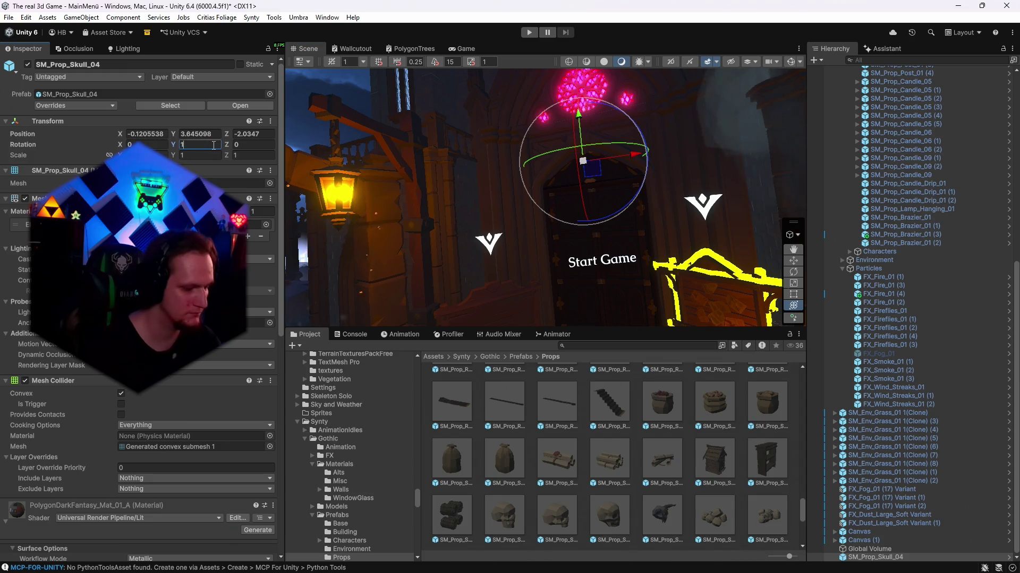
{"action": "key", "text": "Return"}
- Nudge the skull to -0.037, 3.594, -2.379 and check it from the game camera
{"action": "scroll", "coordinate": [632, 194], "scroll_direction": "up", "scroll_amount": 5}
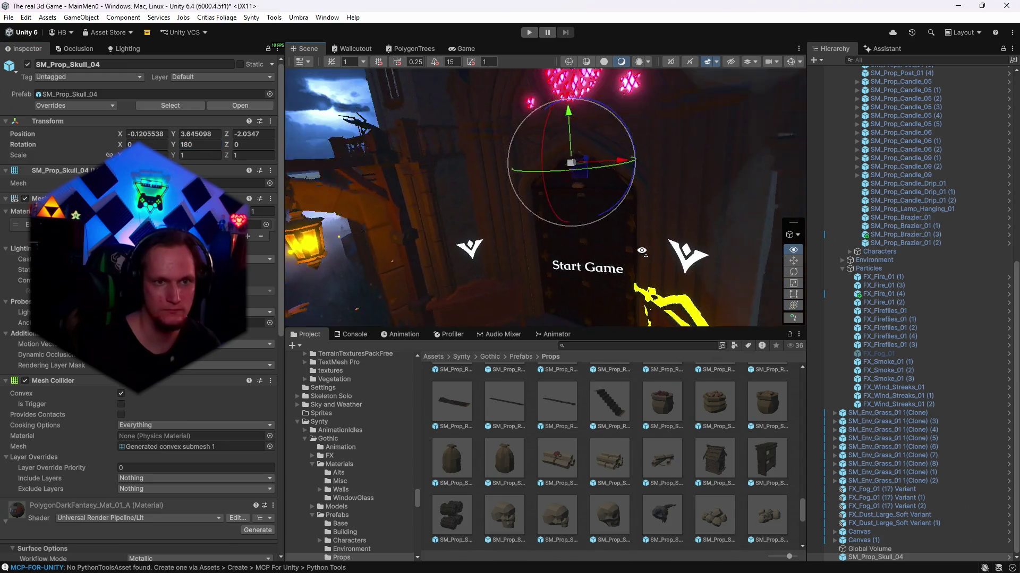
{"action": "mouse_move", "coordinate": [563, 185]}
{"action": "left_mouse_down"}
{"action": "mouse_move", "coordinate": [560, 204]}
{"action": "mouse_move", "coordinate": [578, 207]}
{"action": "left_mouse_up"}
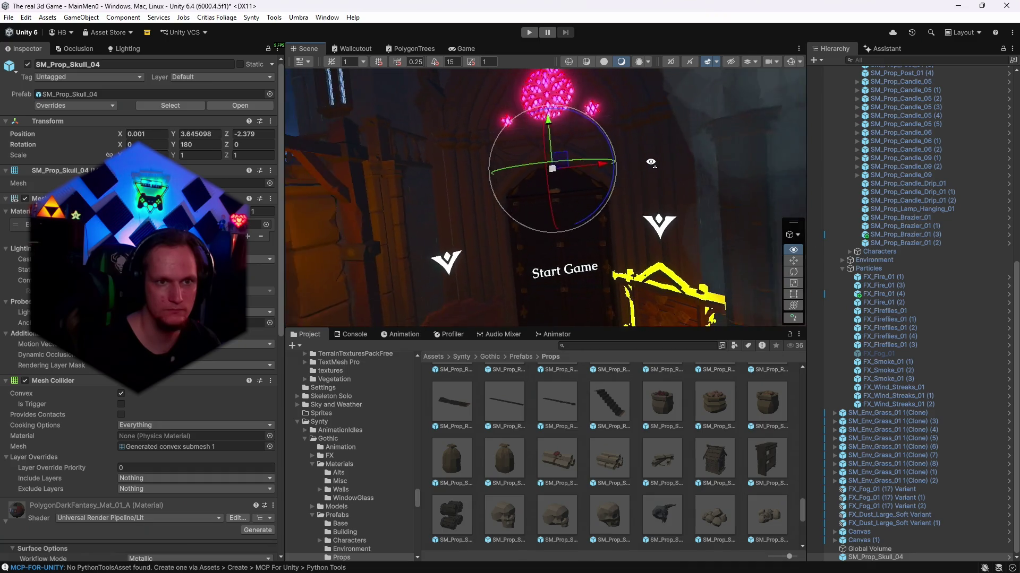
{"action": "left_click_drag", "start_coordinate": [557, 121], "coordinate": [558, 131]}
{"action": "left_click_drag", "start_coordinate": [615, 168], "coordinate": [613, 171]}
{"action": "left_click", "coordinate": [461, 49]}
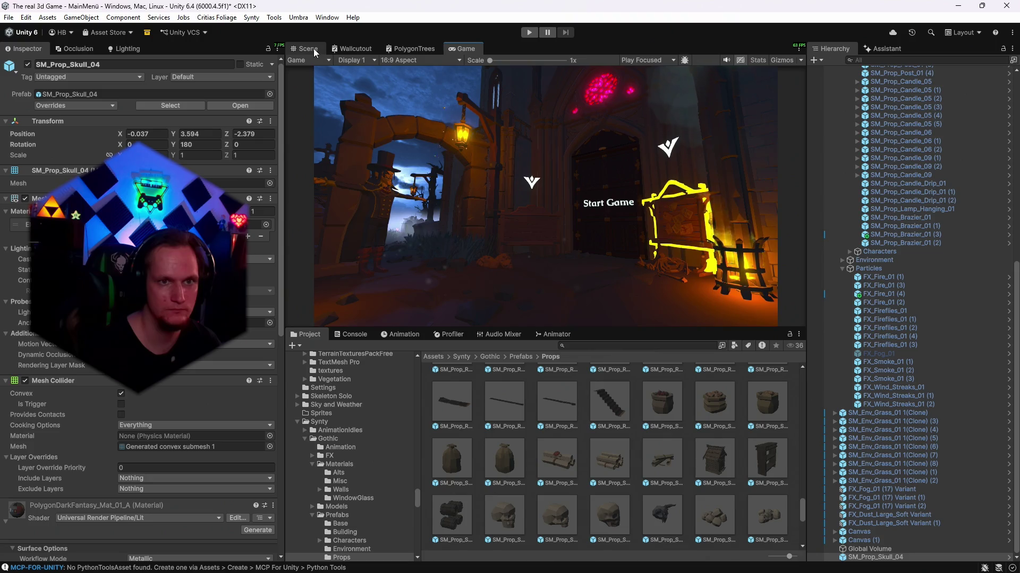
{"action": "key", "text": "ctrl+1"}
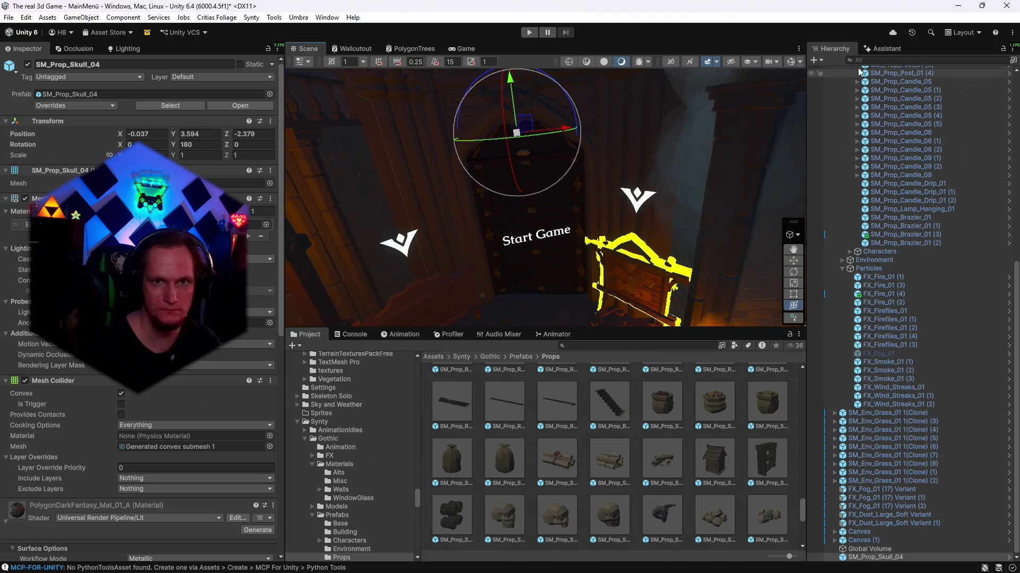
- Create a Spot Light and align it with the current scene viewpoint
{"action": "left_click", "coordinate": [821, 61]}
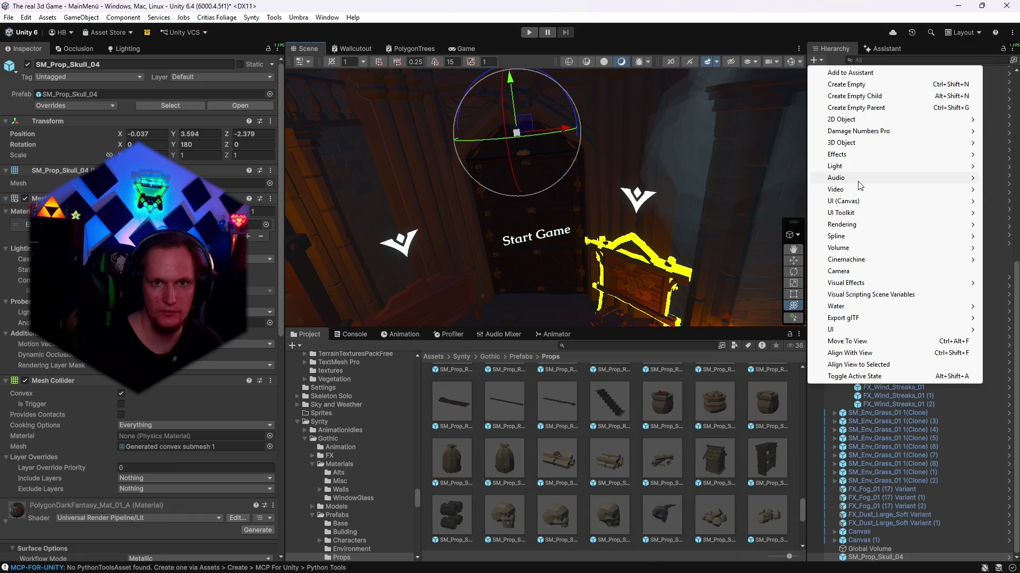
{"action": "mouse_move", "coordinate": [849, 168]}
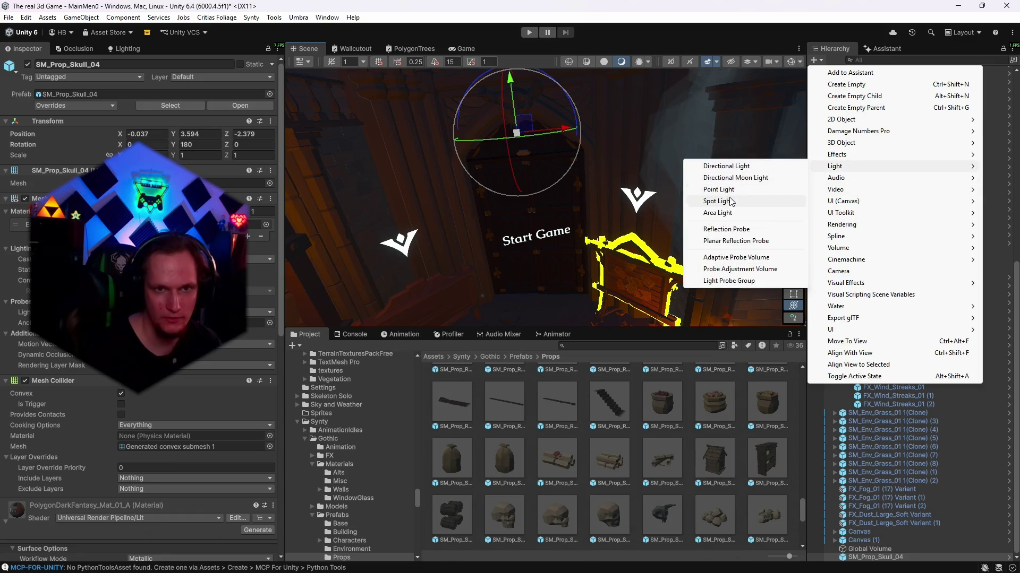
{"action": "left_click", "coordinate": [733, 201]}
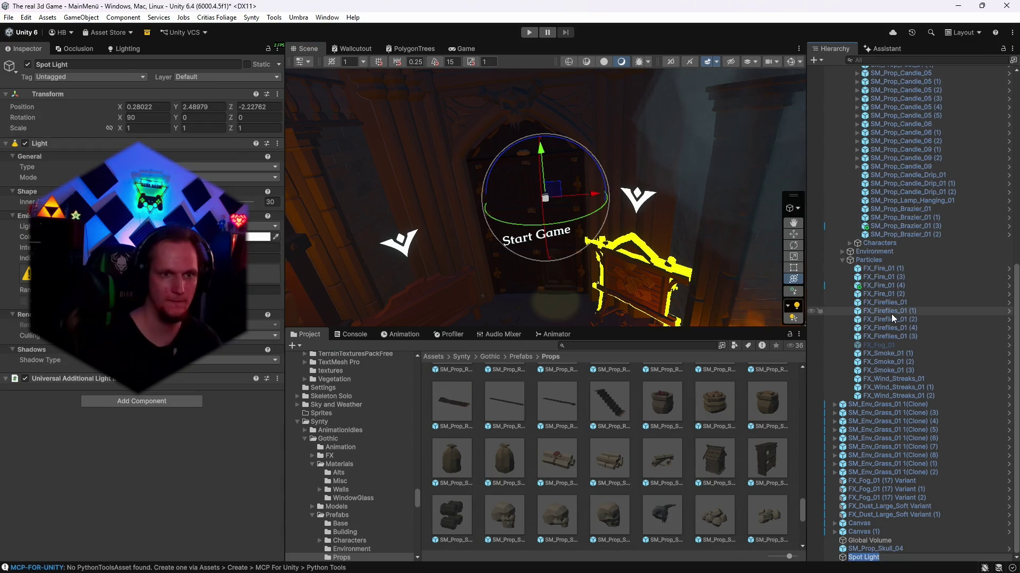
{"action": "key", "text": "Return"}
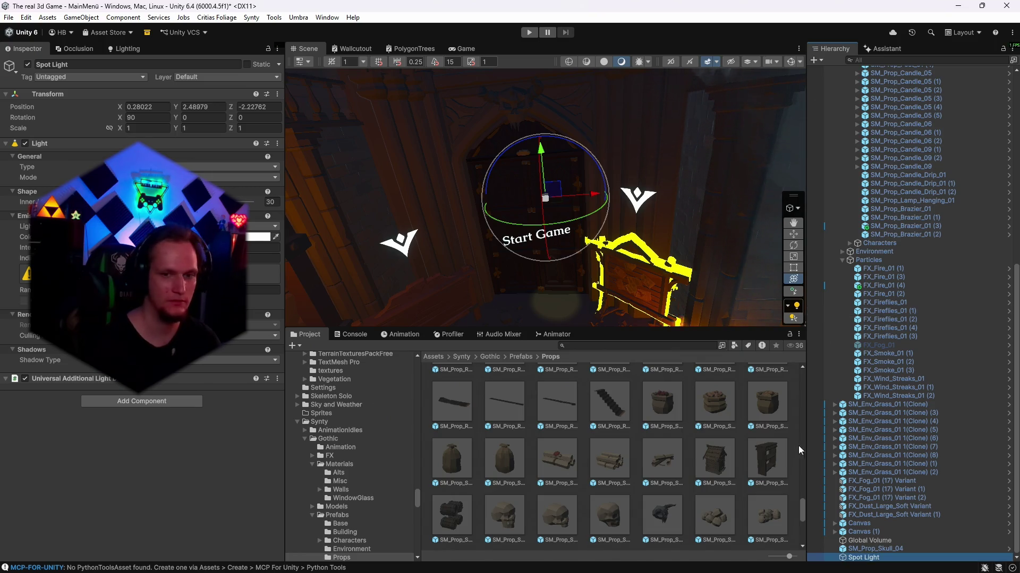
{"action": "left_click", "coordinate": [860, 558]}
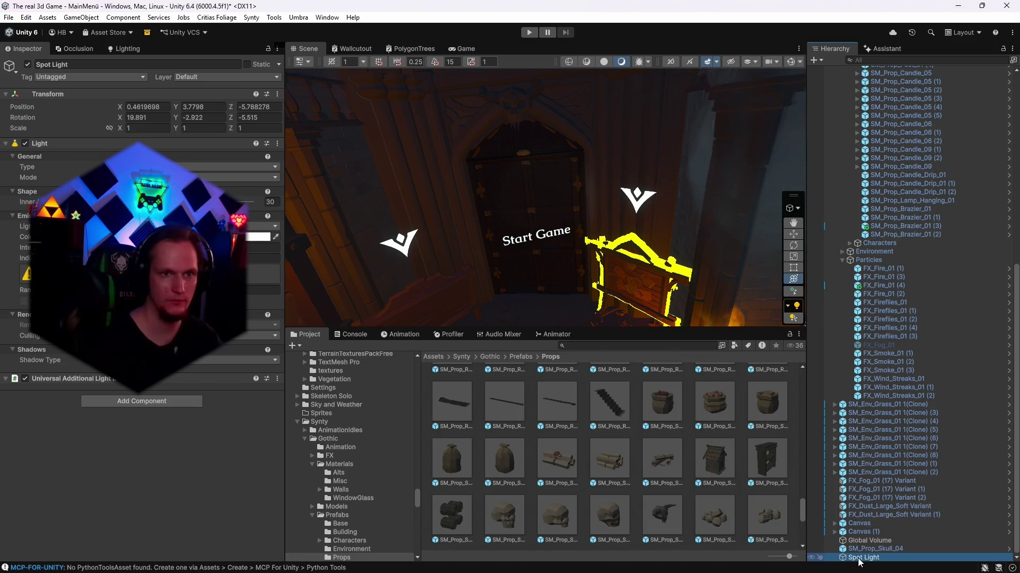
{"action": "key", "text": "ctrl+shift+f"}
{"action": "key", "text": "f"}
- Tilt the Spot Light down toward the Start Game door
{"action": "left_click_drag", "start_coordinate": [749, 75], "coordinate": [675, 260]}
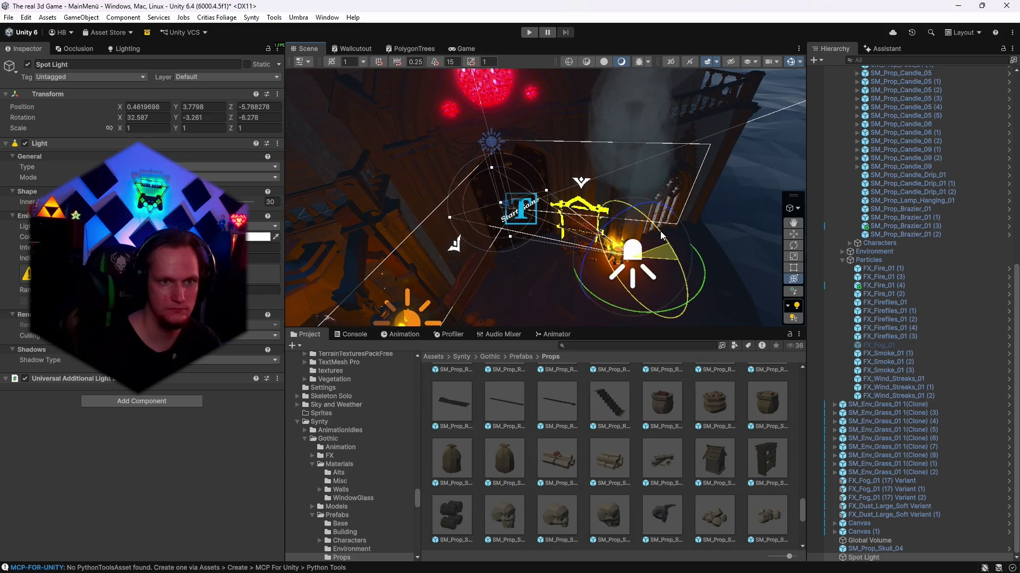
{"action": "mouse_move", "coordinate": [632, 313]}
{"action": "left_mouse_down"}
{"action": "mouse_move", "coordinate": [621, 315]}
{"action": "mouse_move", "coordinate": [783, 105]}
{"action": "left_mouse_up"}
{"action": "left_click_drag", "start_coordinate": [787, 68], "coordinate": [278, 276]}
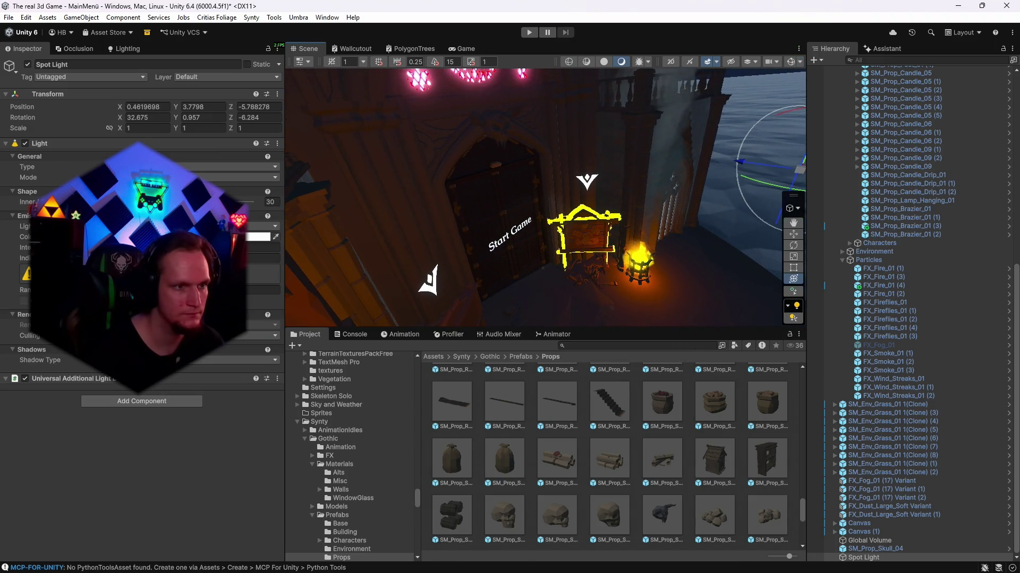
{"action": "mouse_move", "coordinate": [531, 239]}
{"action": "left_mouse_down"}
{"action": "mouse_move", "coordinate": [551, 232]}
{"action": "mouse_move", "coordinate": [554, 215]}
{"action": "mouse_move", "coordinate": [573, 234]}
{"action": "left_mouse_up"}
{"action": "mouse_move", "coordinate": [531, 181]}
{"action": "left_mouse_down"}
{"action": "mouse_move", "coordinate": [474, 173]}
{"action": "mouse_move", "coordinate": [469, 147]}
{"action": "mouse_move", "coordinate": [474, 178]}
{"action": "left_mouse_up"}
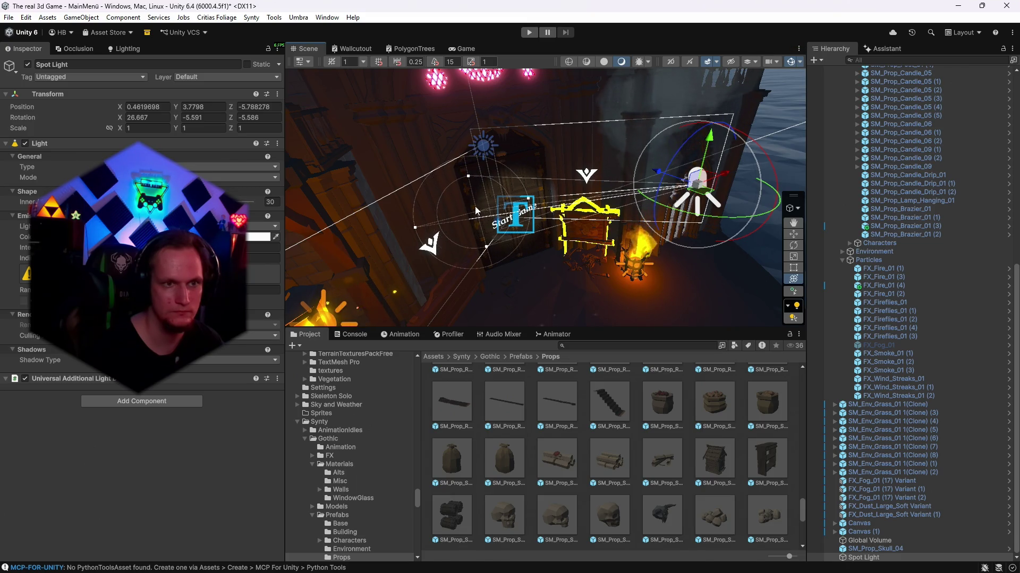
- Widen the inner spot angle to 44.15, set Y scale to 1, and preview in Game view
{"action": "left_click_drag", "start_coordinate": [160, 202], "coordinate": [186, 202]}
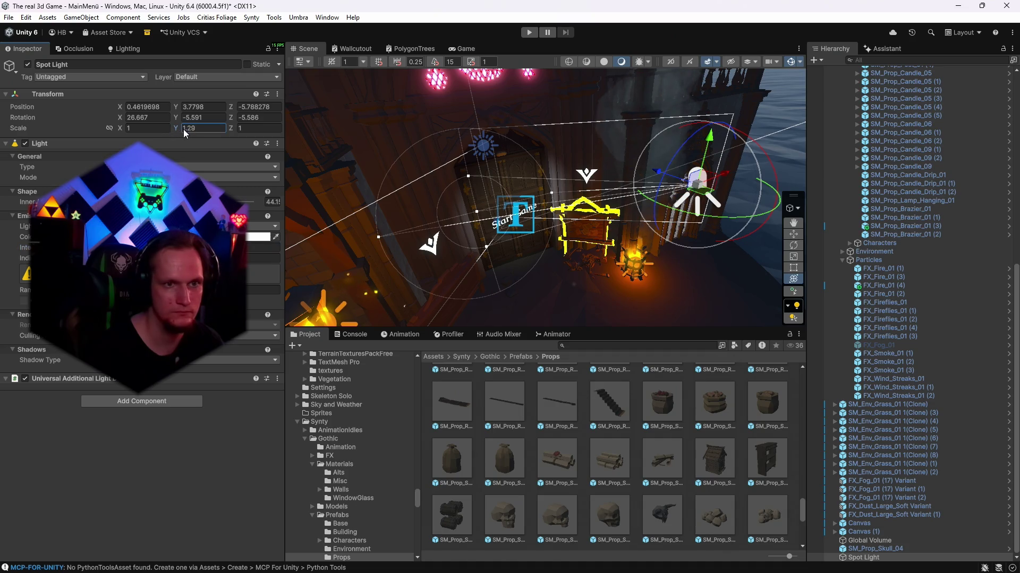
{"action": "left_click_drag", "start_coordinate": [176, 132], "coordinate": [165, 132]}
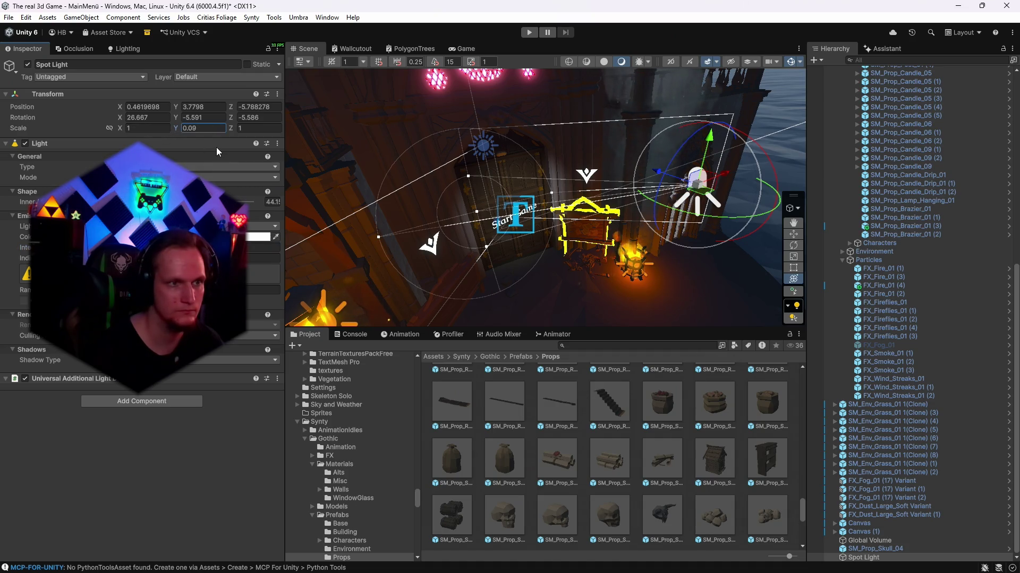
{"action": "type", "text": "1"}
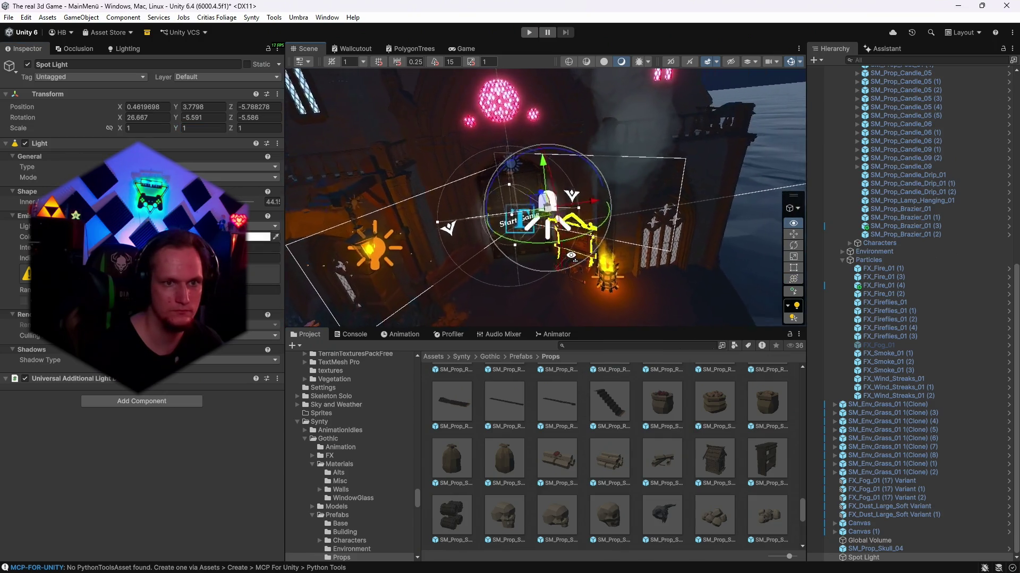
{"action": "left_click", "coordinate": [466, 48]}
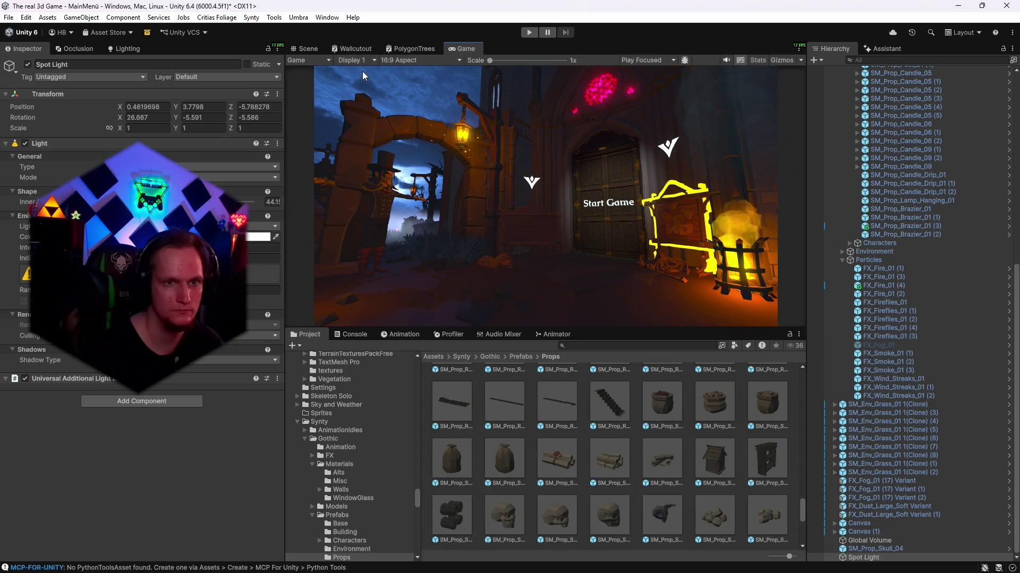
- Change the Spot Light colour to red FF1800, after trying pale yellow and the lantern's yellow
{"action": "left_click", "coordinate": [308, 49]}
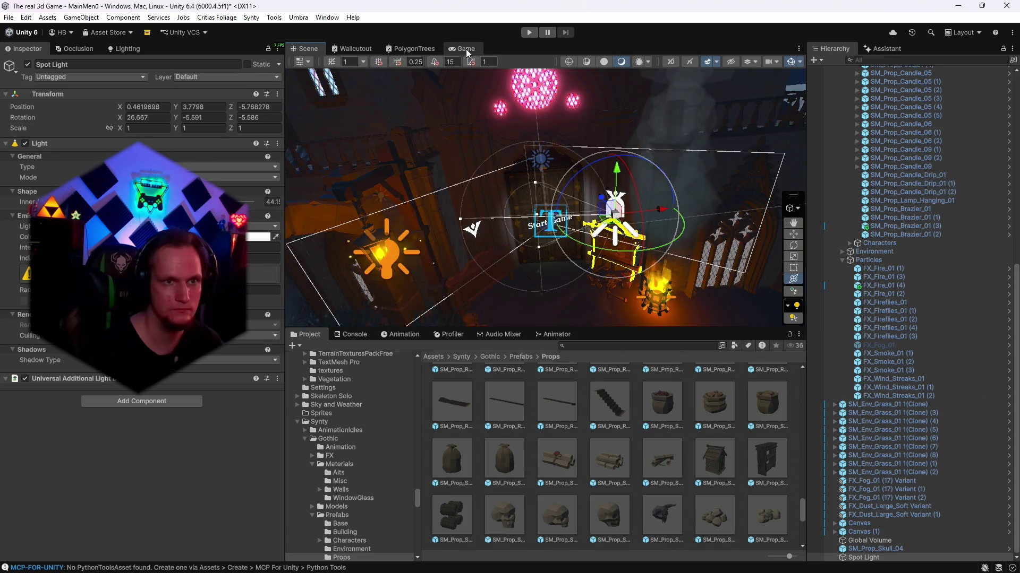
{"action": "left_click", "coordinate": [466, 49]}
{"action": "left_click", "coordinate": [258, 237]}
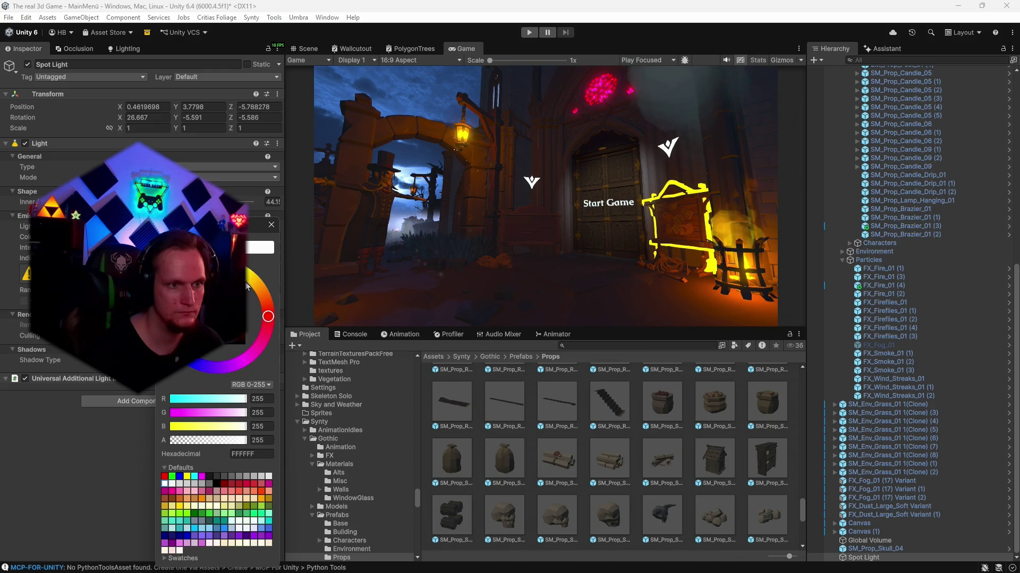
{"action": "left_click_drag", "start_coordinate": [248, 279], "coordinate": [197, 287]}
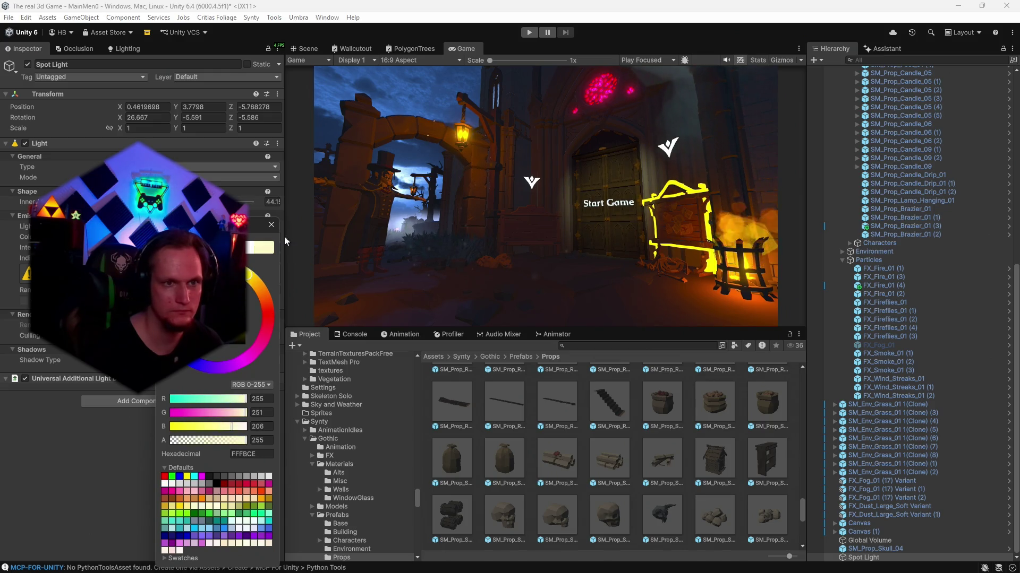
{"action": "left_click", "coordinate": [463, 138]}
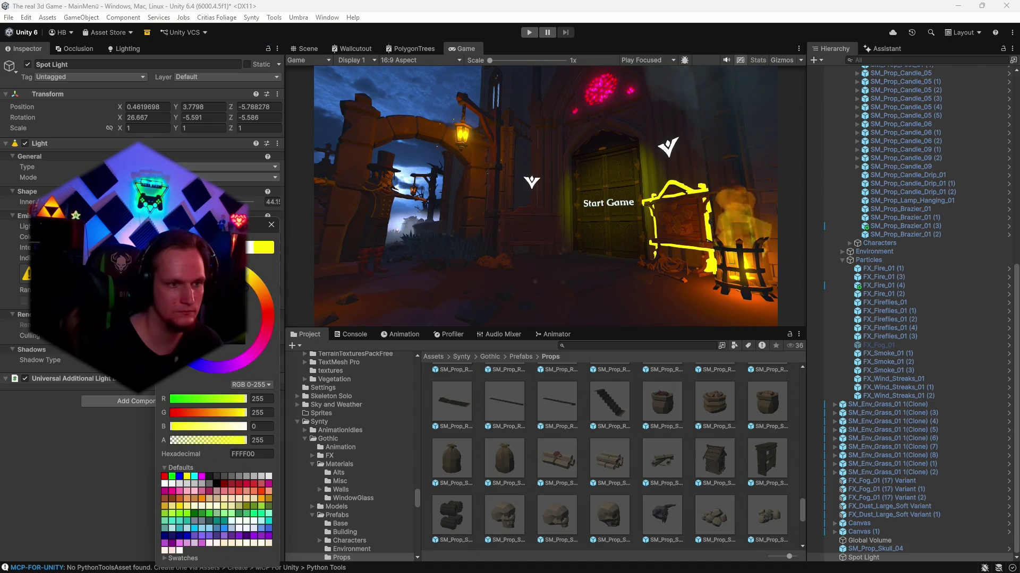
{"action": "left_click_drag", "start_coordinate": [234, 224], "coordinate": [212, 230]}
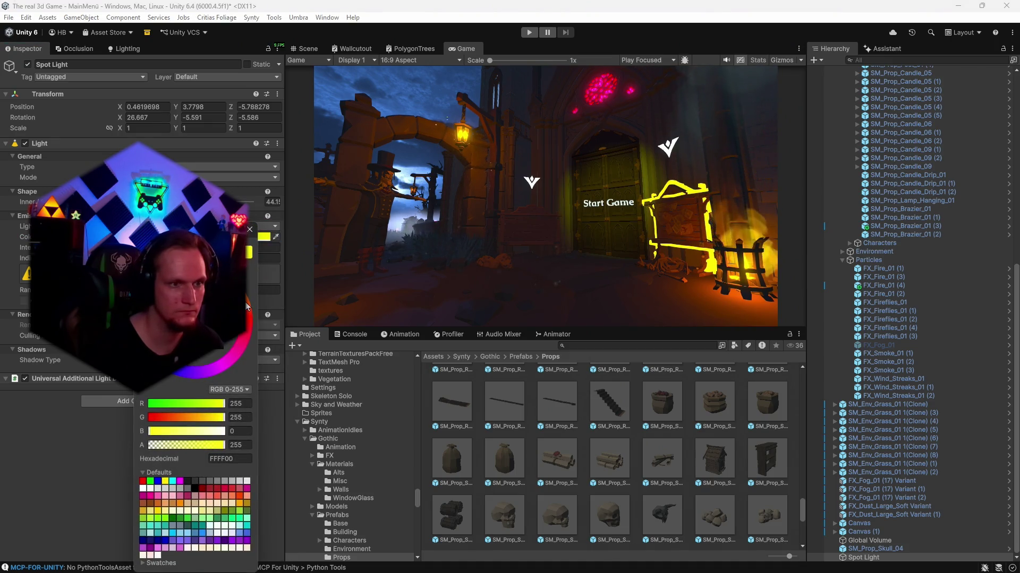
{"action": "left_click", "coordinate": [250, 314]}
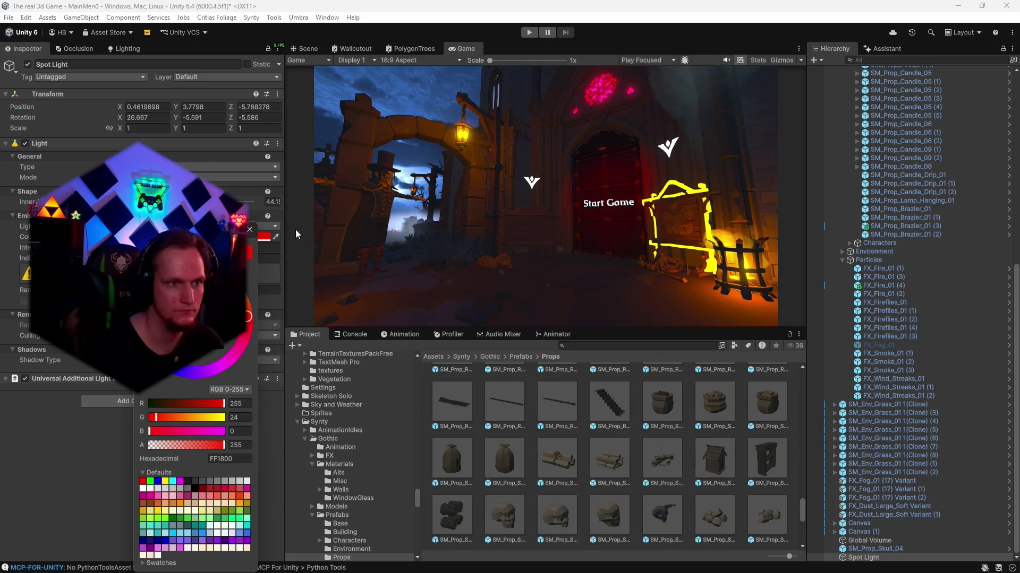
{"action": "left_click", "coordinate": [556, 245]}
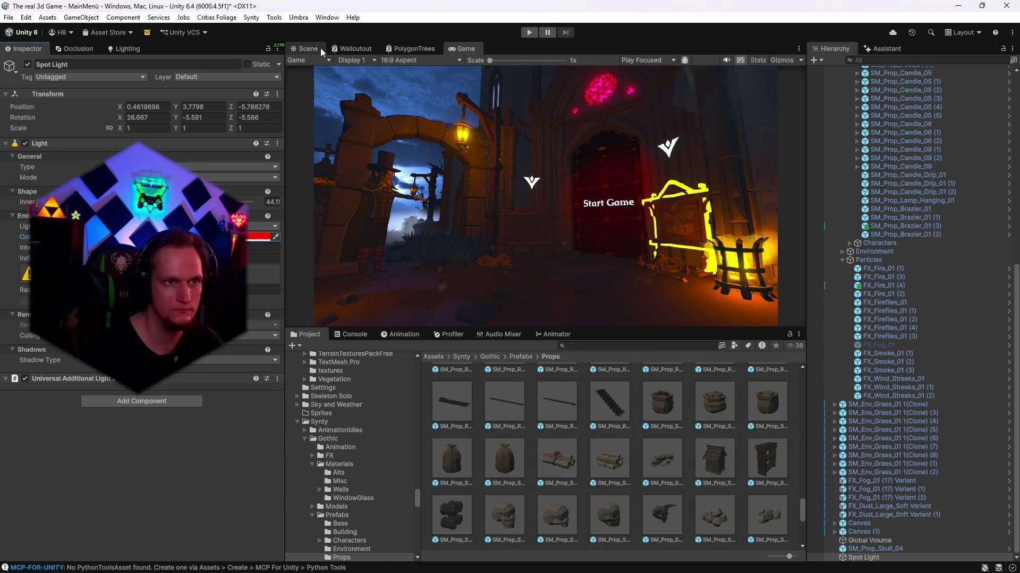
{"action": "left_click", "coordinate": [308, 49]}
{"action": "mouse_move", "coordinate": [477, 186]}
{"action": "left_mouse_down"}
{"action": "mouse_move", "coordinate": [660, 242]}
{"action": "mouse_move", "coordinate": [689, 152]}
{"action": "mouse_move", "coordinate": [598, 143]}
{"action": "mouse_move", "coordinate": [642, 195]}
{"action": "mouse_move", "coordinate": [616, 191]}
{"action": "mouse_move", "coordinate": [690, 191]}
{"action": "left_mouse_up"}
- Nudge the spot light's rotation and compare it in the Scene and Game views
{"action": "key", "text": "e"}
{"action": "left_click", "coordinate": [465, 48]}
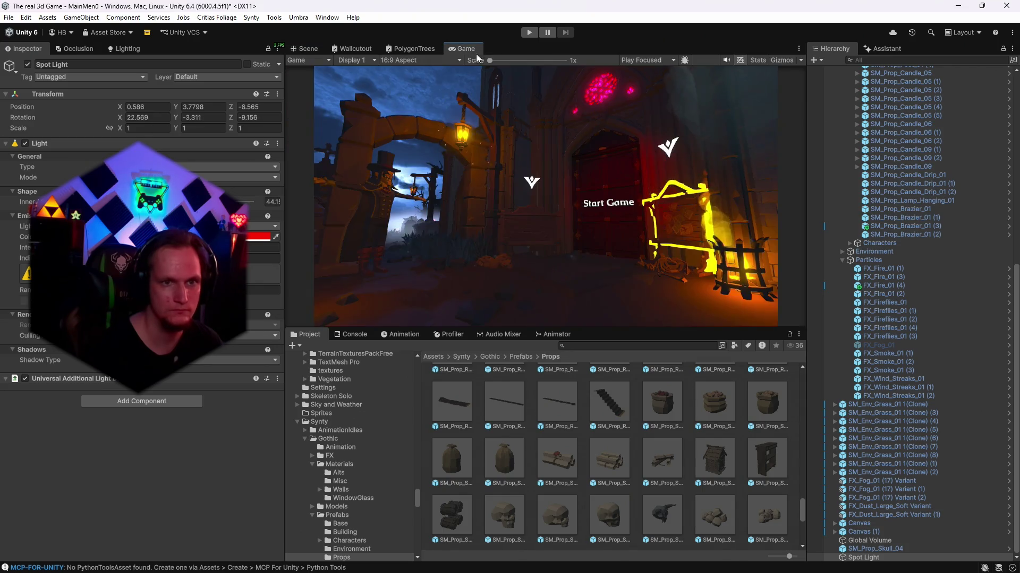
{"action": "left_click", "coordinate": [317, 49]}
{"action": "key", "text": "ctrl+z"}
{"action": "left_click_drag", "start_coordinate": [688, 197], "coordinate": [677, 185]}
{"action": "left_click_drag", "start_coordinate": [578, 188], "coordinate": [584, 196]}
{"action": "left_click", "coordinate": [462, 48]}
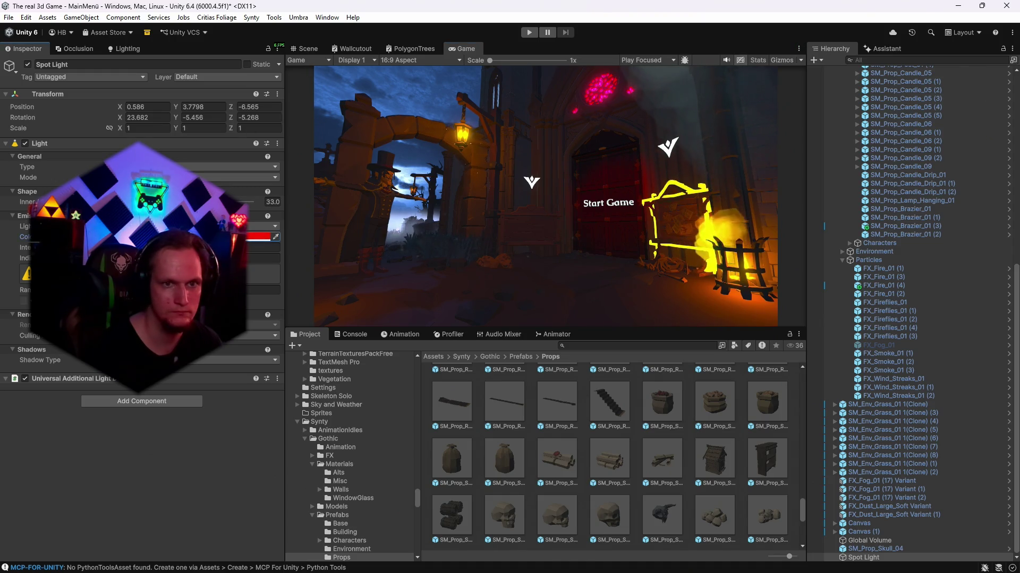
- Edit the light's Y rotation value and switch its shadows to soft, then off
{"action": "left_click", "coordinate": [183, 117]}
{"action": "key", "text": "BackSpace"}
{"action": "key", "text": "BackSpace"}
{"action": "key", "text": "BackSpace"}
{"action": "key", "text": "BackSpace"}
{"action": "key", "text": "BackSpace"}
{"action": "type", "text": "6.39"}
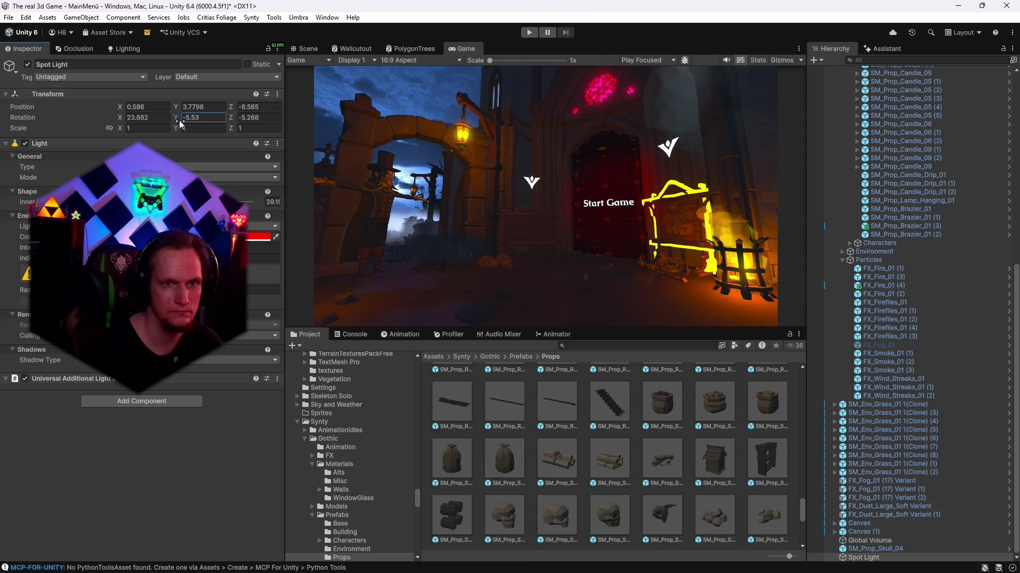
{"action": "key", "text": "BackSpace"}
{"action": "key", "text": "BackSpace"}
{"action": "type", "text": "54"}
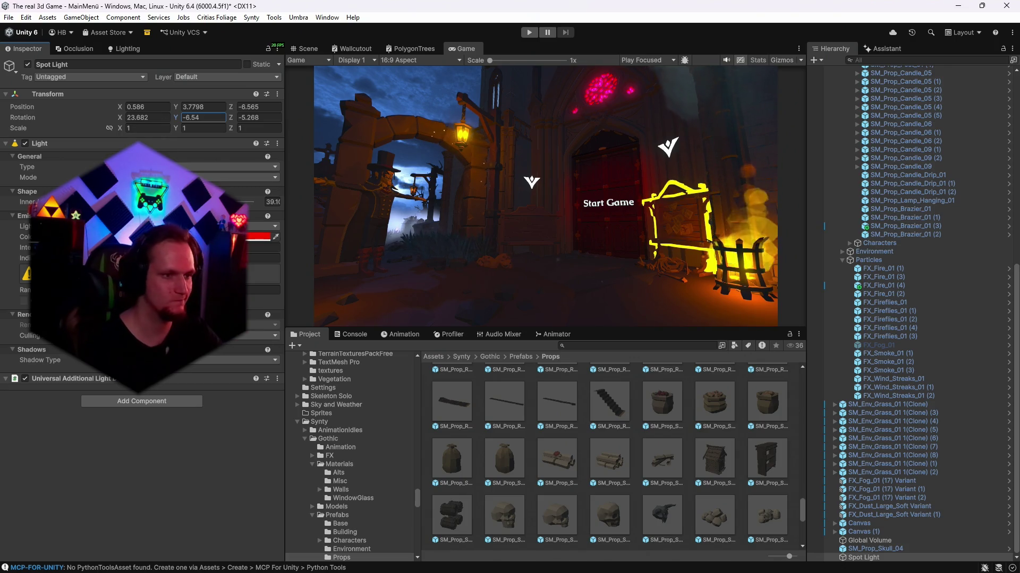
{"action": "left_click", "coordinate": [154, 360]}
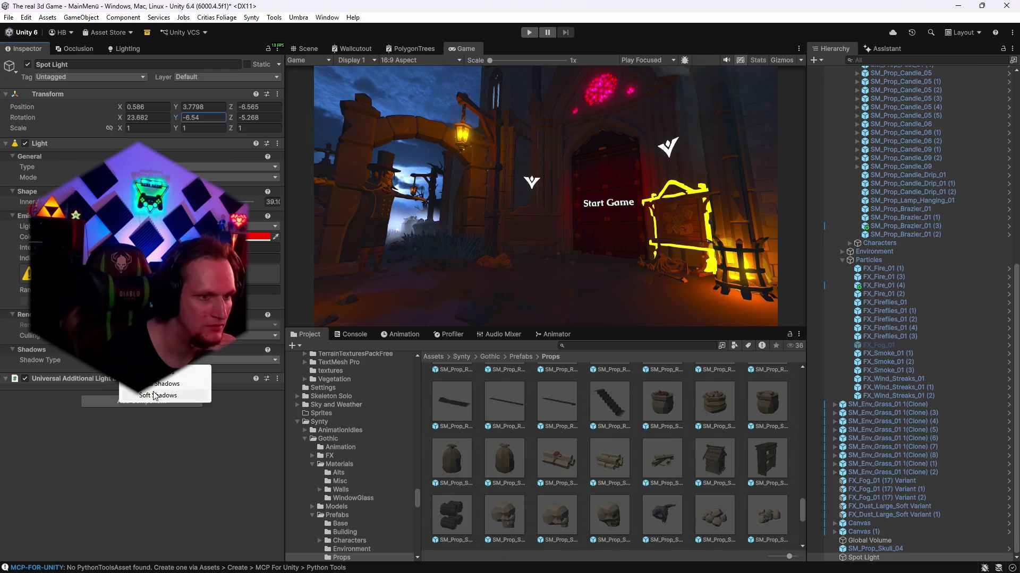
{"action": "left_click", "coordinate": [153, 395]}
{"action": "left_click", "coordinate": [154, 360]}
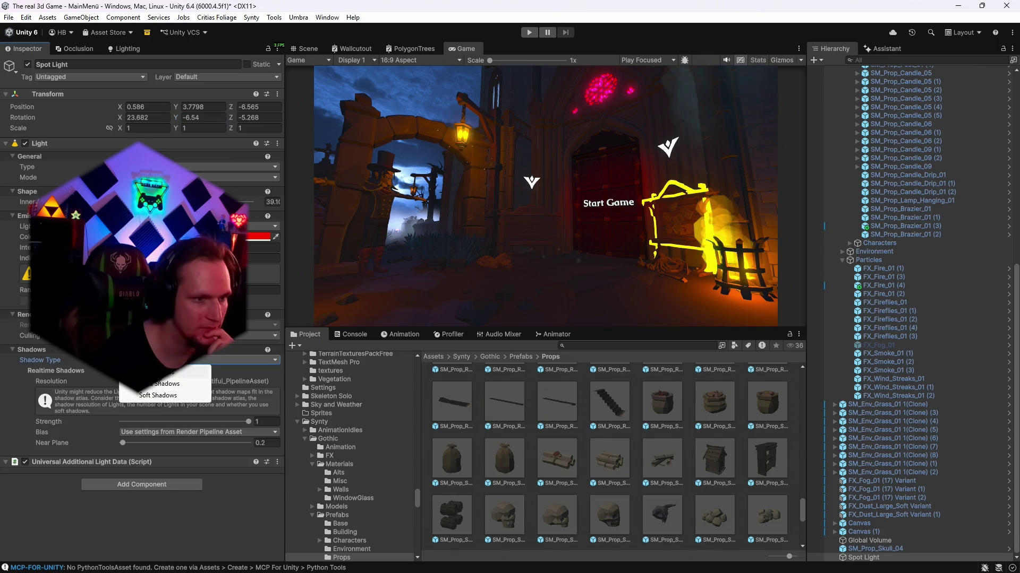
{"action": "left_click", "coordinate": [154, 378]}
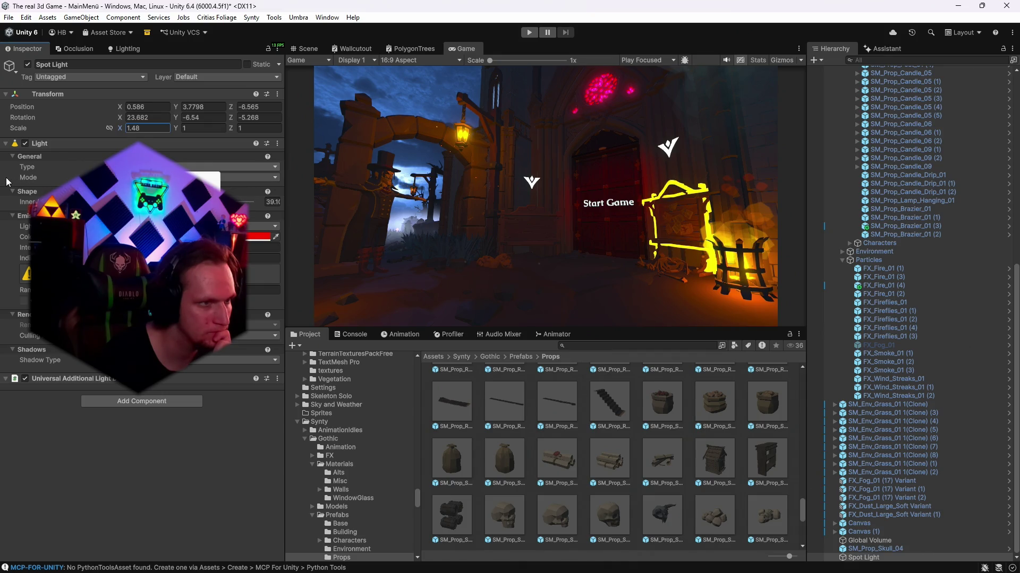
- Tilt the light down to about 33.2° X, check Game view, and duplicate it
{"action": "left_click", "coordinate": [24, 167]}
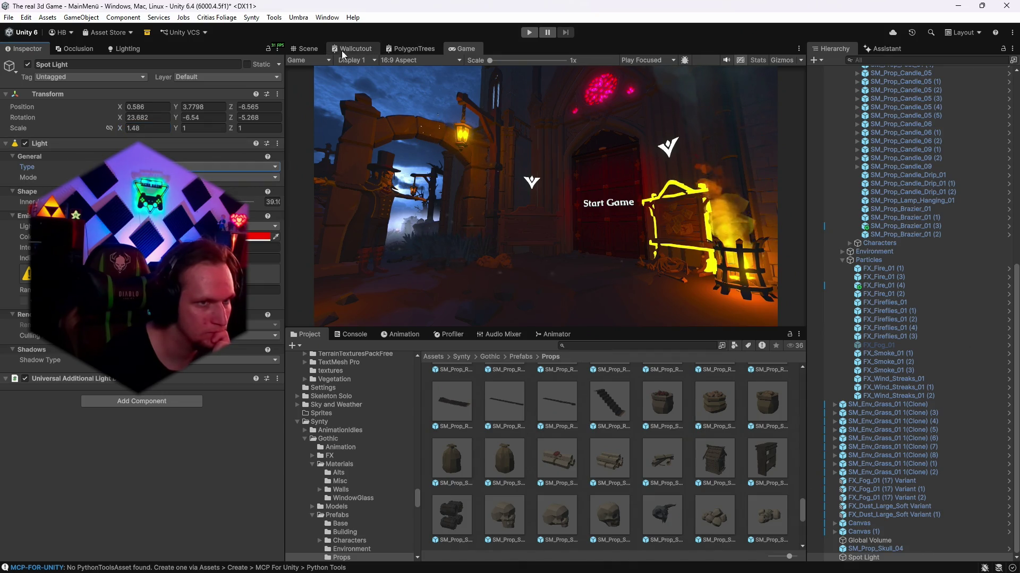
{"action": "left_click", "coordinate": [311, 48]}
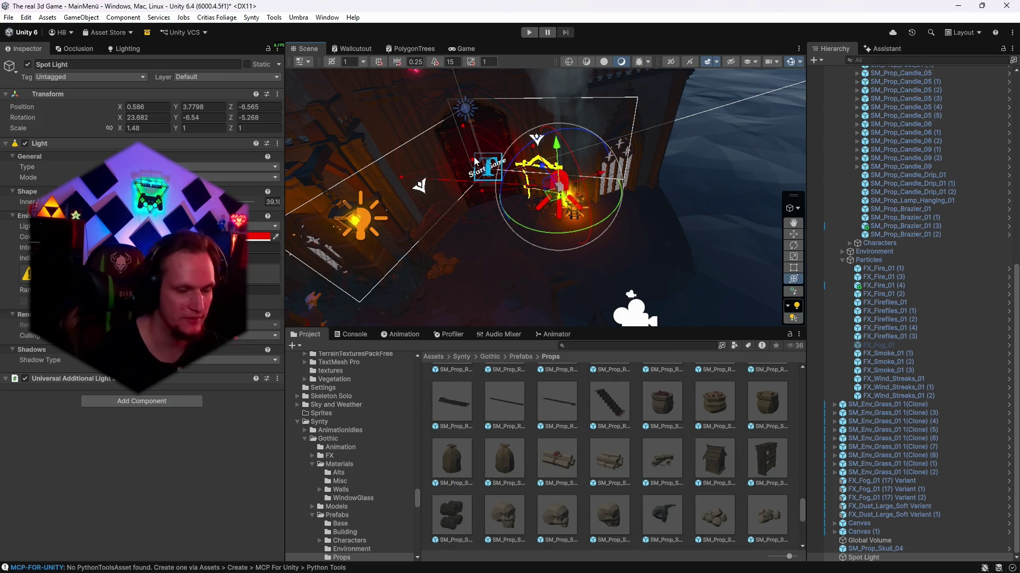
{"action": "left_click", "coordinate": [455, 50]}
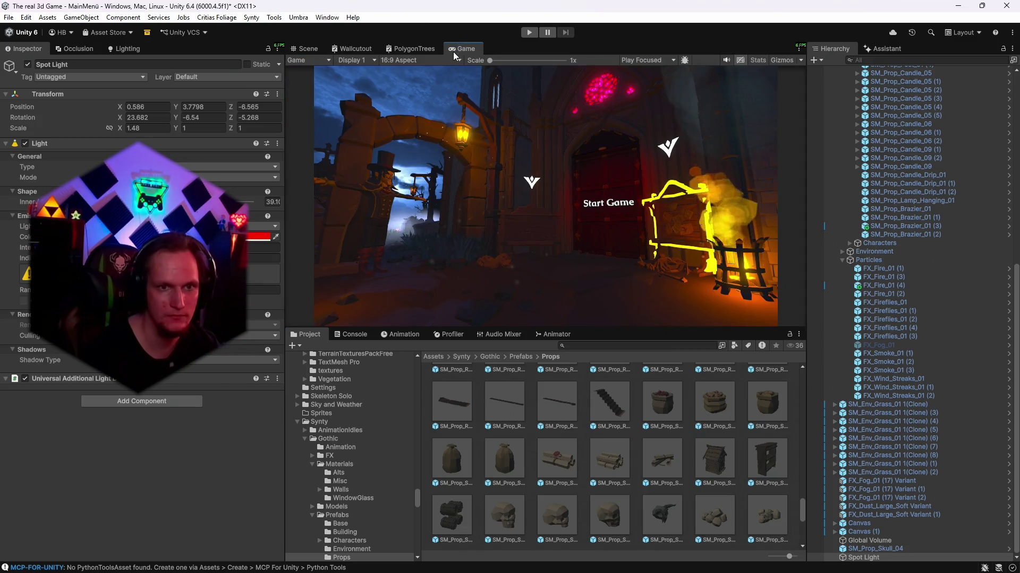
{"action": "left_click", "coordinate": [307, 48]}
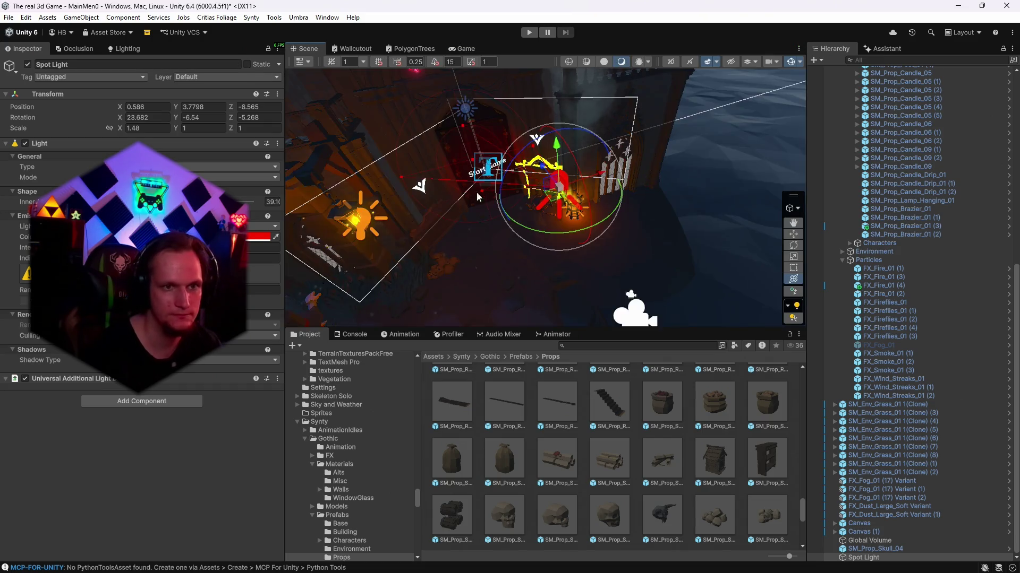
{"action": "left_click_drag", "start_coordinate": [574, 183], "coordinate": [563, 171]}
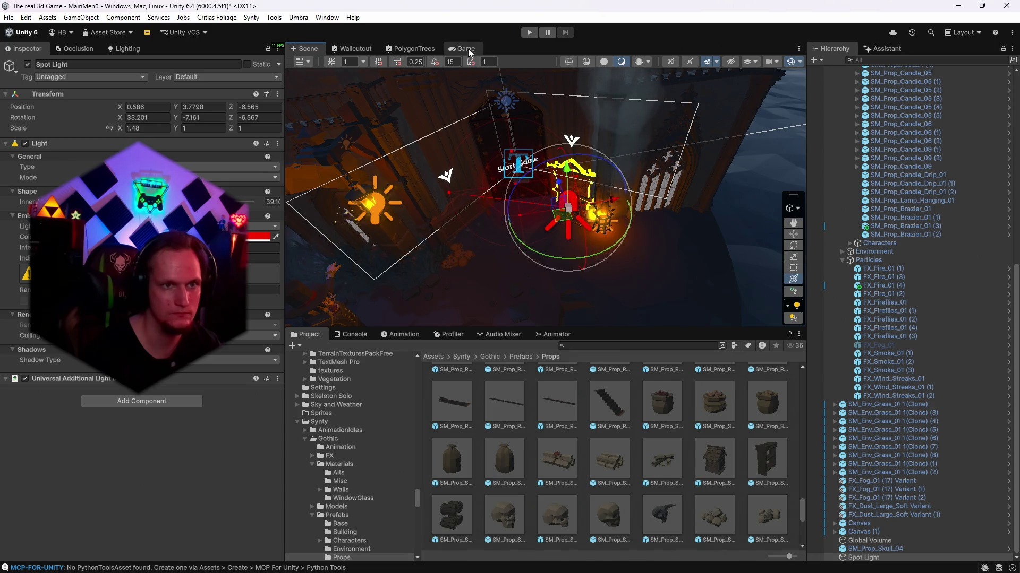
{"action": "left_click", "coordinate": [462, 49]}
{"action": "left_click", "coordinate": [307, 48]}
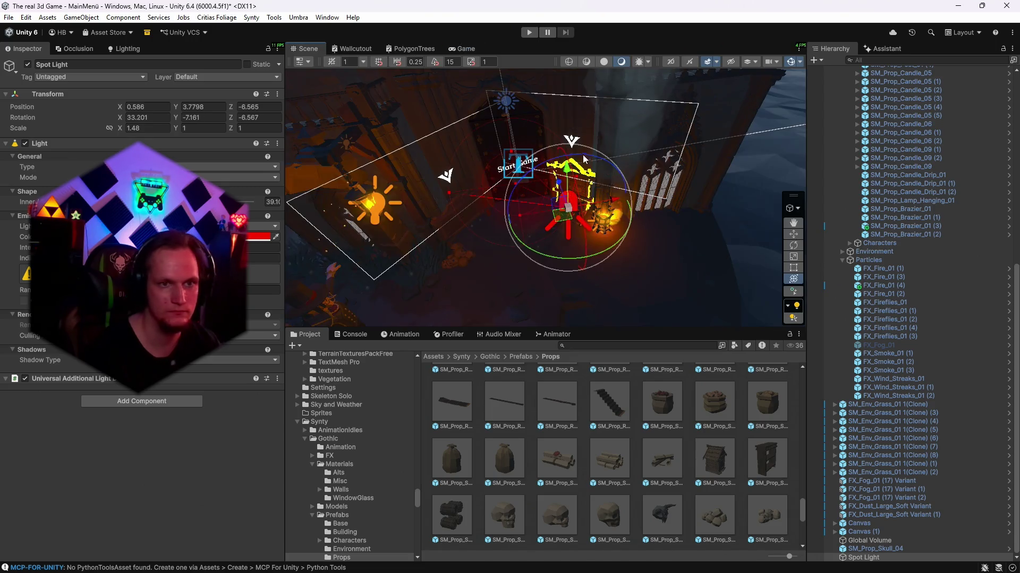
{"action": "key", "text": "ctrl+d"}
- Tilt Spot Light (1) to a shallower angle, raise it slightly and turn it on Y
{"action": "mouse_move", "coordinate": [579, 193]}
{"action": "left_mouse_down"}
{"action": "mouse_move", "coordinate": [576, 106]}
{"action": "mouse_move", "coordinate": [563, 85]}
{"action": "mouse_move", "coordinate": [470, 94]}
{"action": "left_mouse_up"}
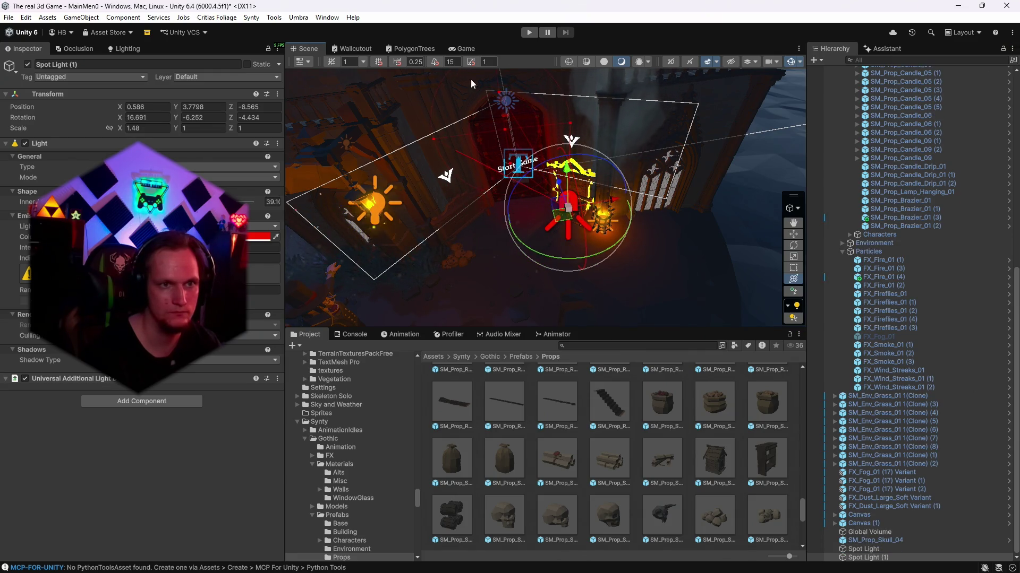
{"action": "left_click", "coordinate": [466, 49]}
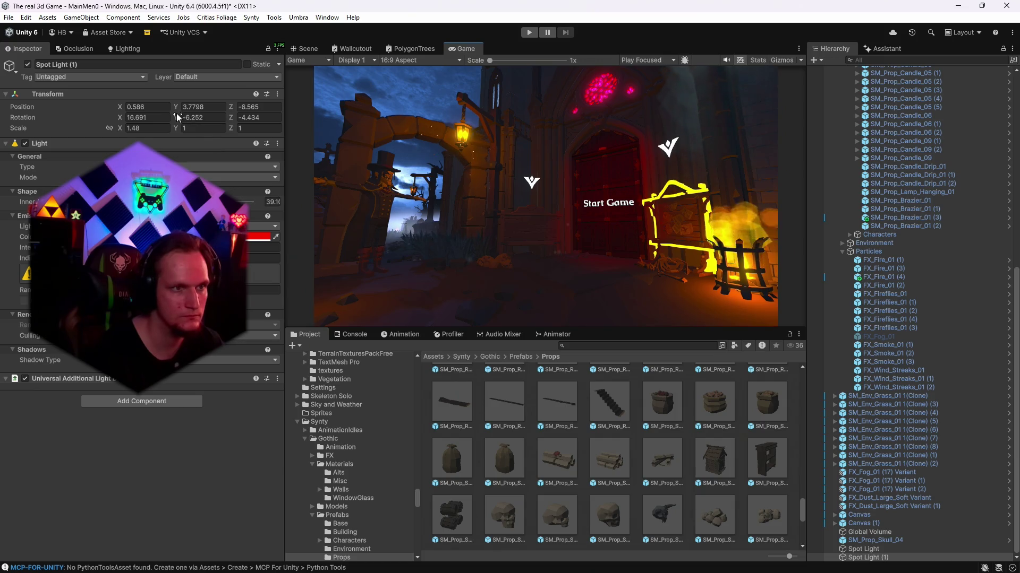
{"action": "left_click_drag", "start_coordinate": [175, 120], "coordinate": [187, 120]}
{"action": "type", "text": "-6.37"}
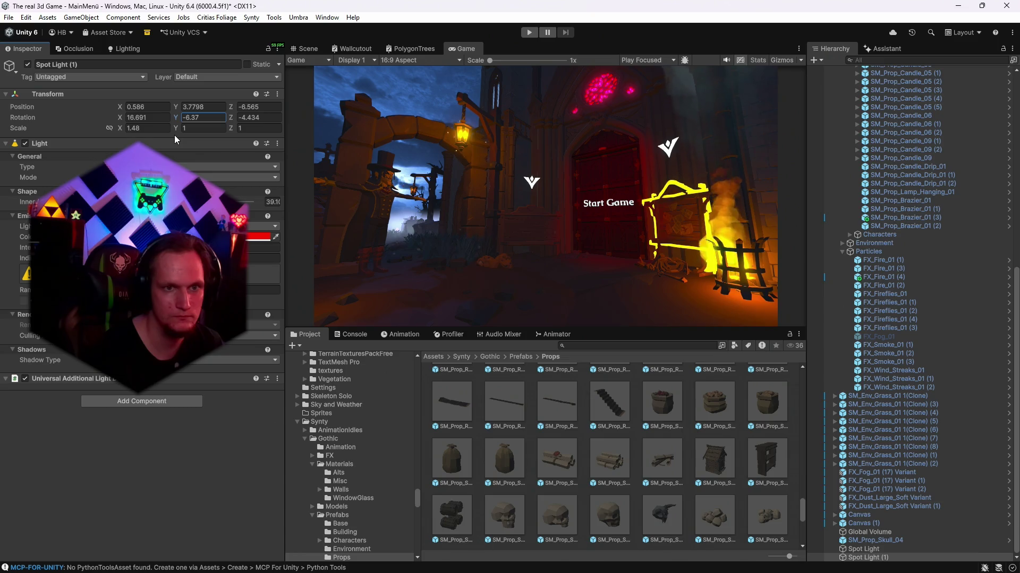
{"action": "left_click", "coordinate": [177, 105]}
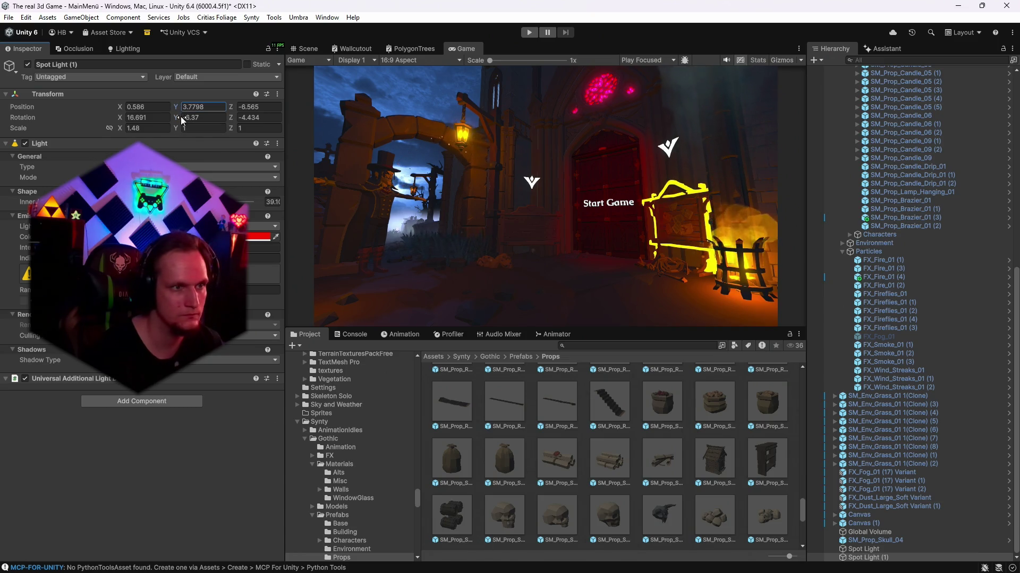
{"action": "type", "text": "4.45"}
{"action": "left_click_drag", "start_coordinate": [179, 107], "coordinate": [180, 109]}
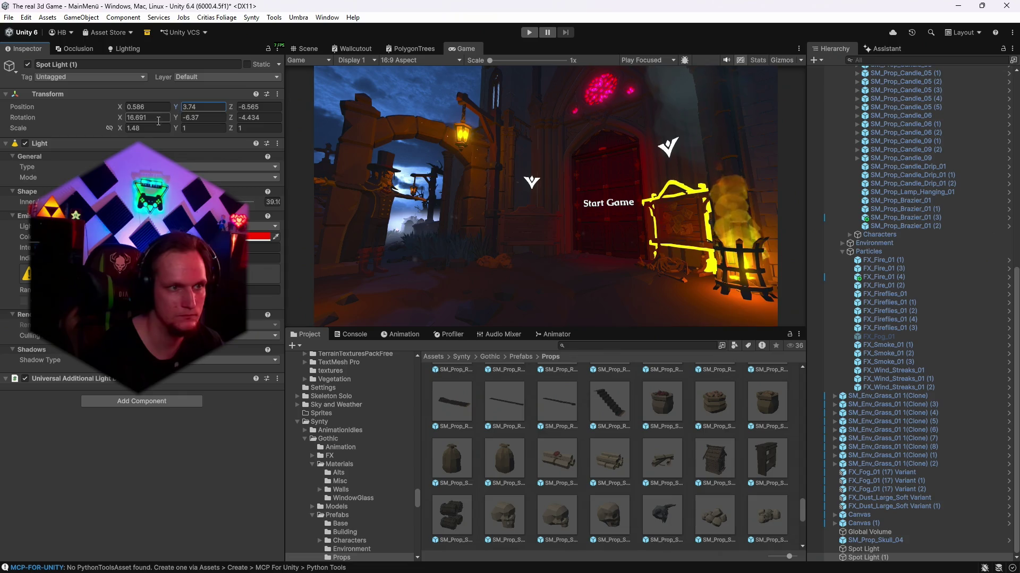
{"action": "left_click_drag", "start_coordinate": [177, 119], "coordinate": [181, 121]}
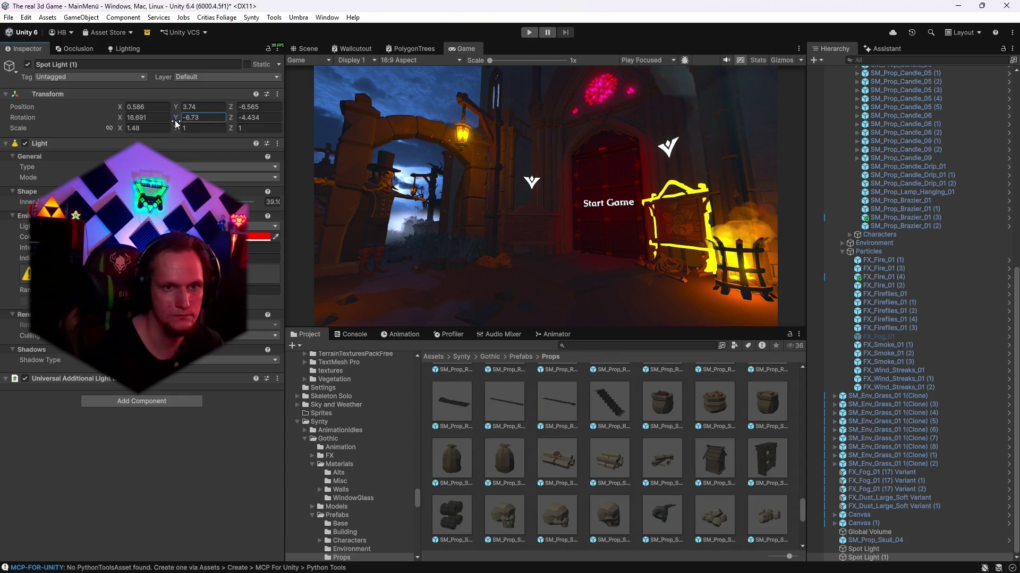
- Turn the original Spot Light slightly on Y, keeping its X rotation at 33.201
{"action": "left_click", "coordinate": [863, 549]}
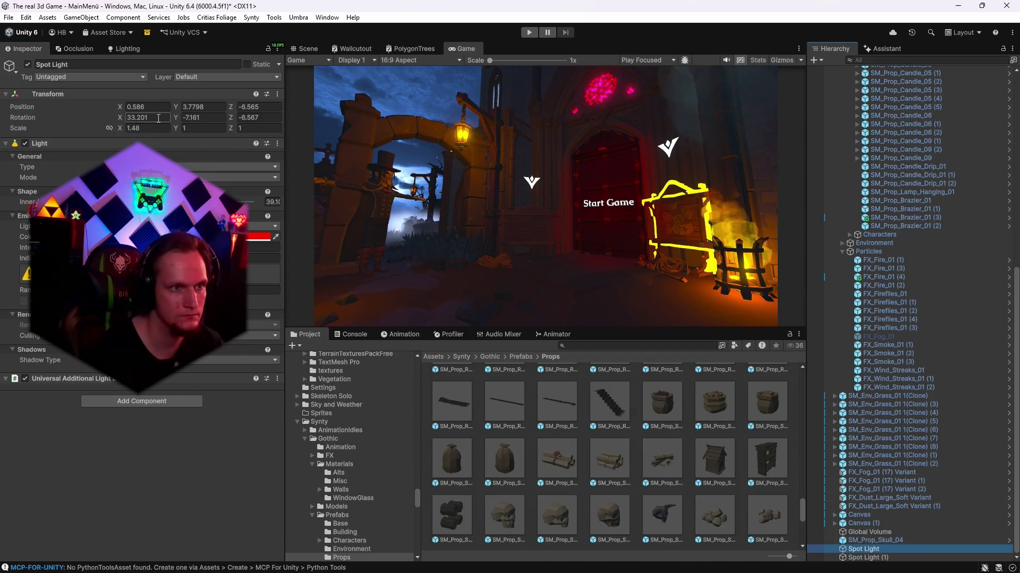
{"action": "left_click", "coordinate": [120, 121]}
{"action": "left_click_drag", "start_coordinate": [108, 120], "coordinate": [76, 123]}
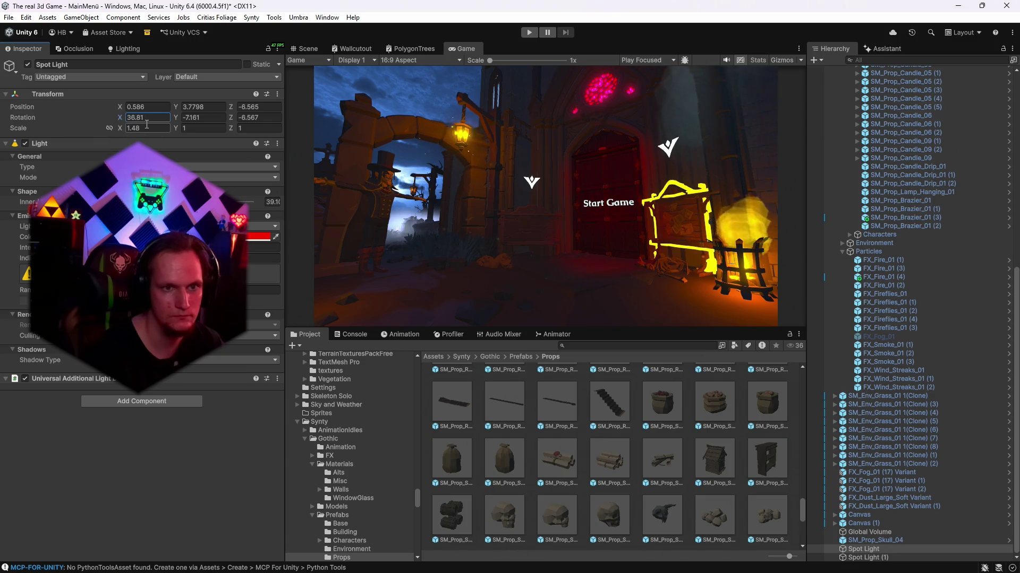
{"action": "key", "text": "ctrl+z"}
{"action": "left_click_drag", "start_coordinate": [178, 120], "coordinate": [171, 121]}
{"action": "type", "text": "-6.7"}
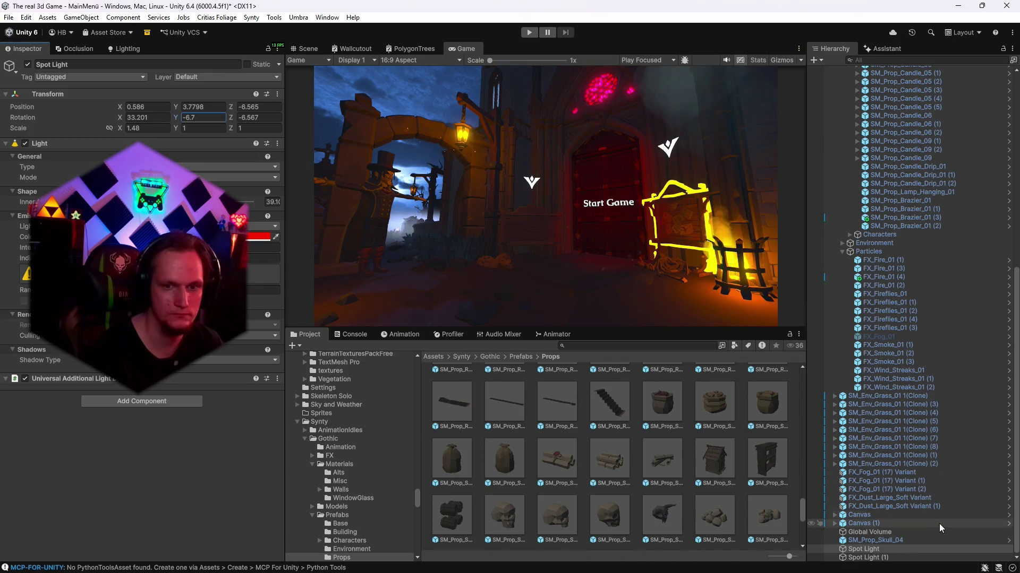
- Set Spot Light (1)'s X rotation to 15.02 and narrow its outer cone to 34.2
{"action": "left_click", "coordinate": [876, 557]}
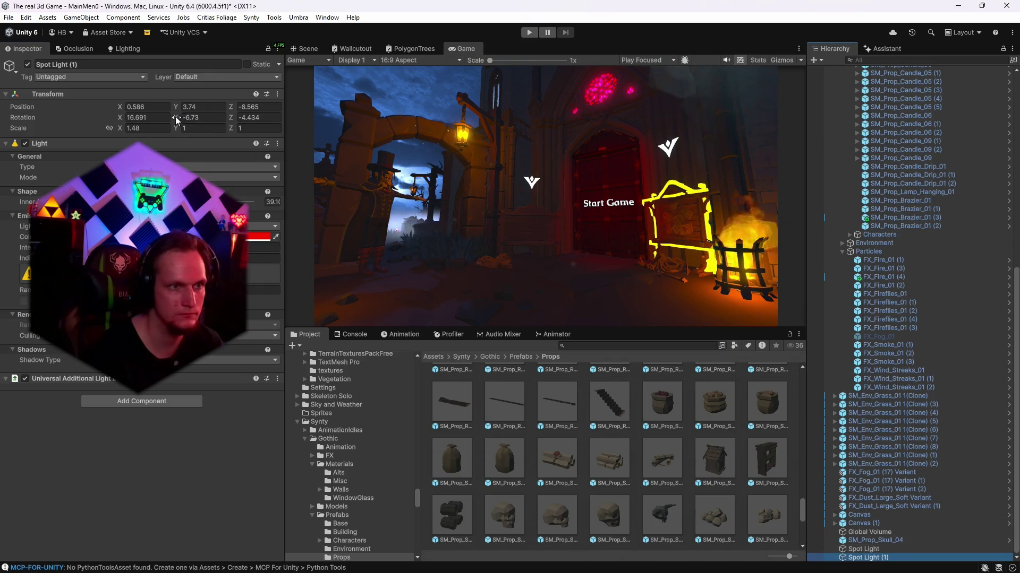
{"action": "left_click", "coordinate": [126, 118]}
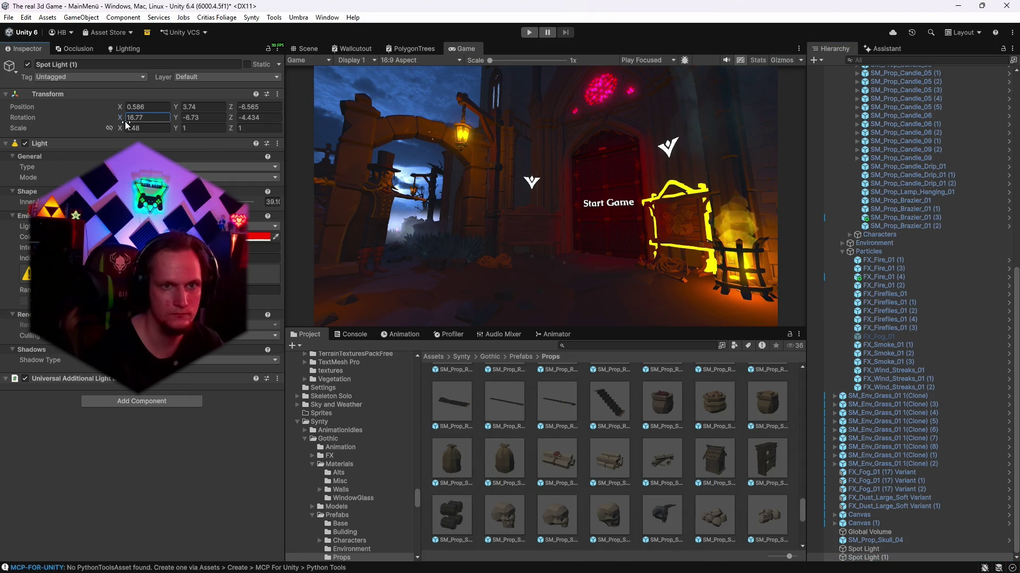
{"action": "key", "text": "BackSpace"}
{"action": "key", "text": "BackSpace"}
{"action": "type", "text": "02"}
{"action": "key", "text": "Tab"}
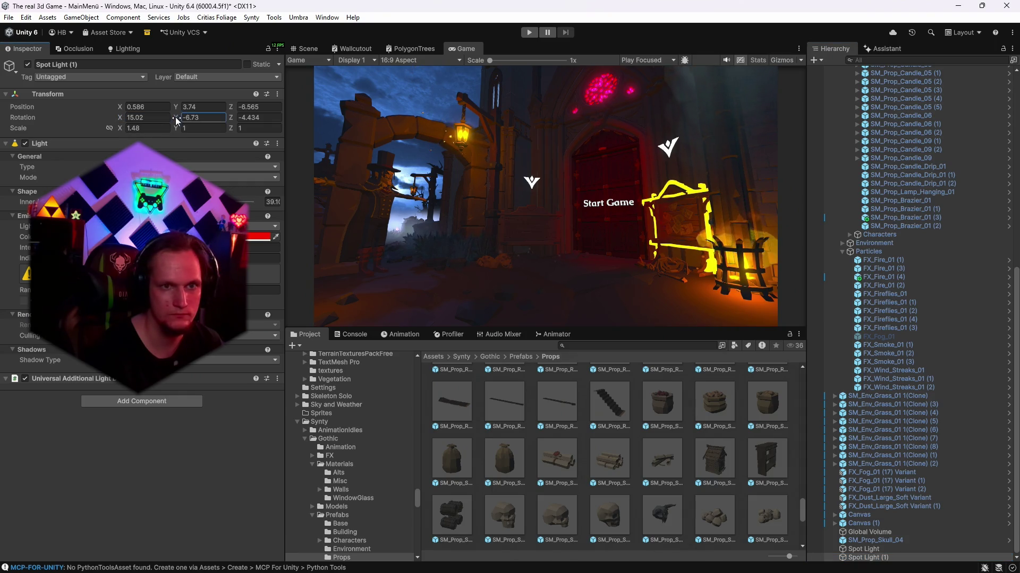
{"action": "type", "text": "-8.4"}
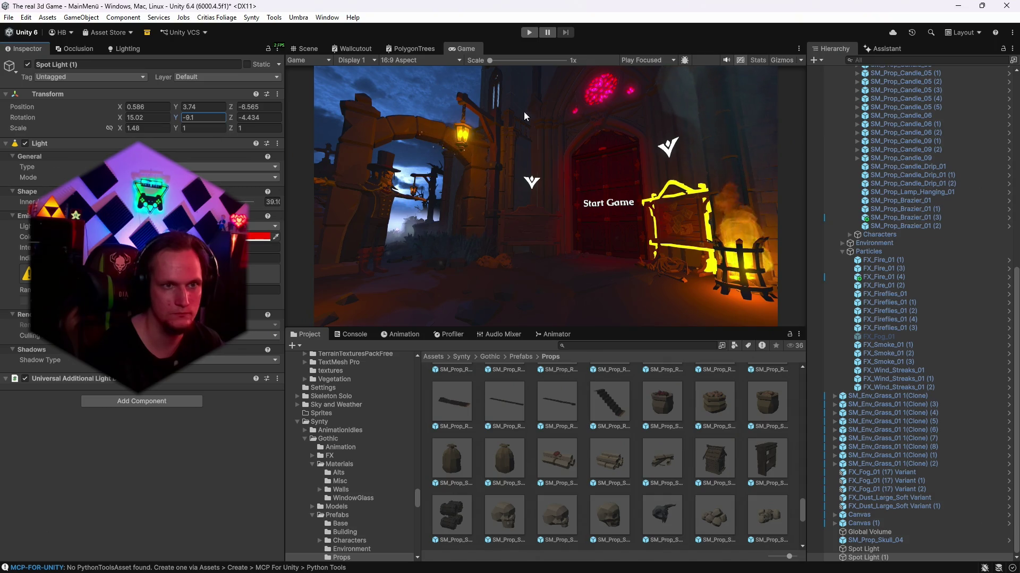
{"action": "key", "text": "ctrl+1"}
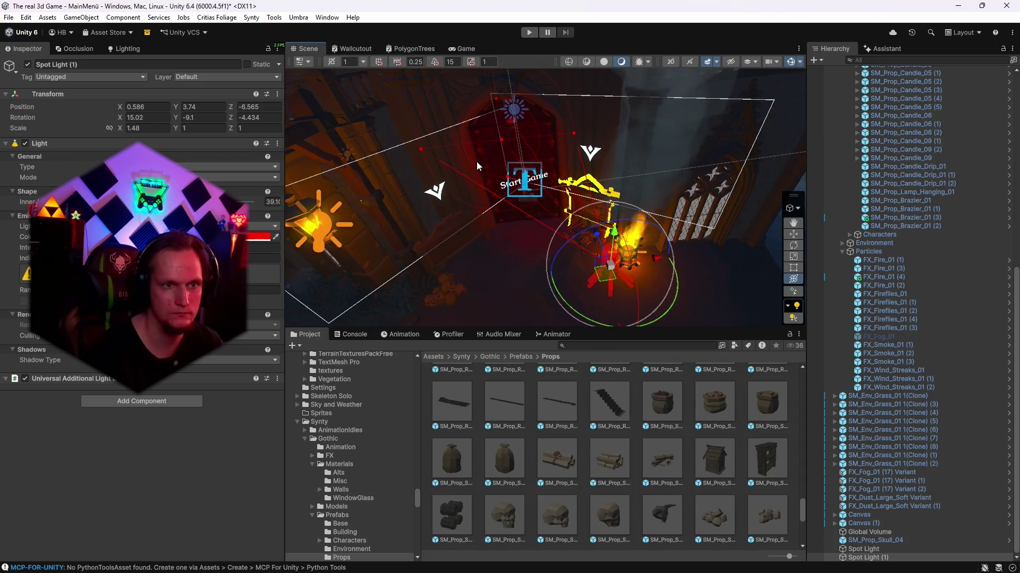
{"action": "left_click_drag", "start_coordinate": [420, 148], "coordinate": [432, 148]}
- Narrow the original Spot Light's inner cone and set its Y rotation to 8.38
{"action": "left_click", "coordinate": [863, 549]}
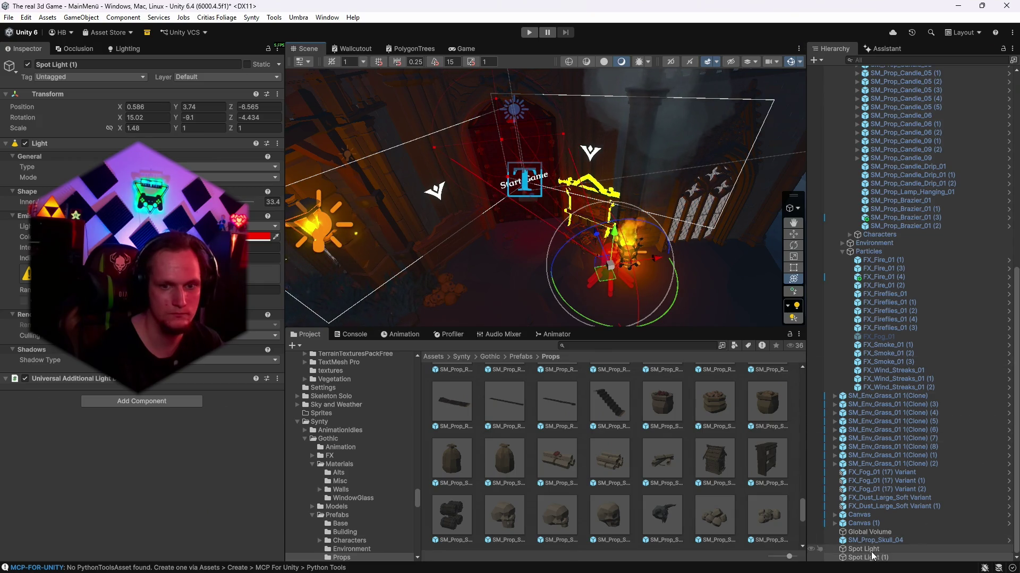
{"action": "left_click_drag", "start_coordinate": [450, 208], "coordinate": [455, 207]}
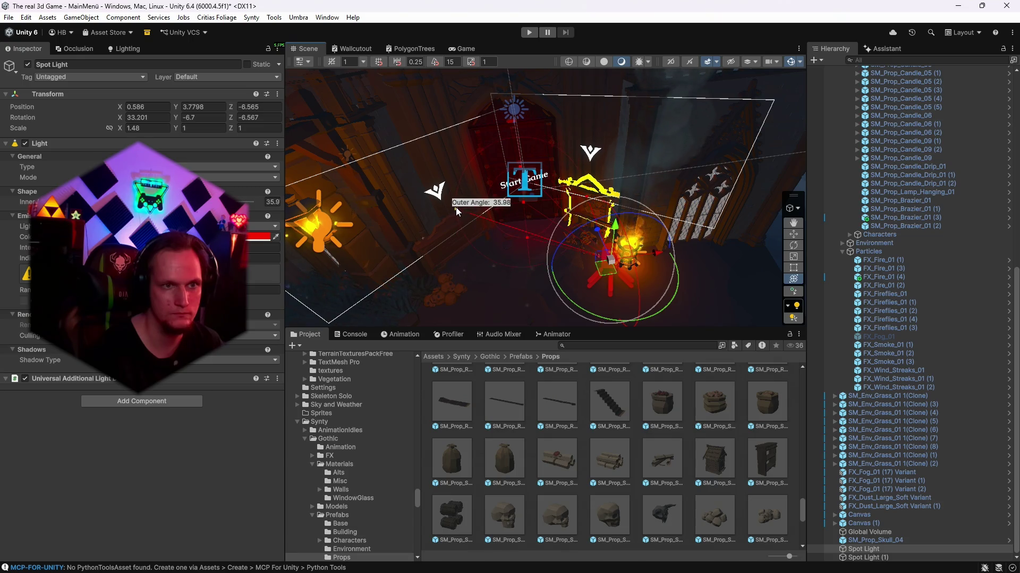
{"action": "left_click", "coordinate": [458, 49]}
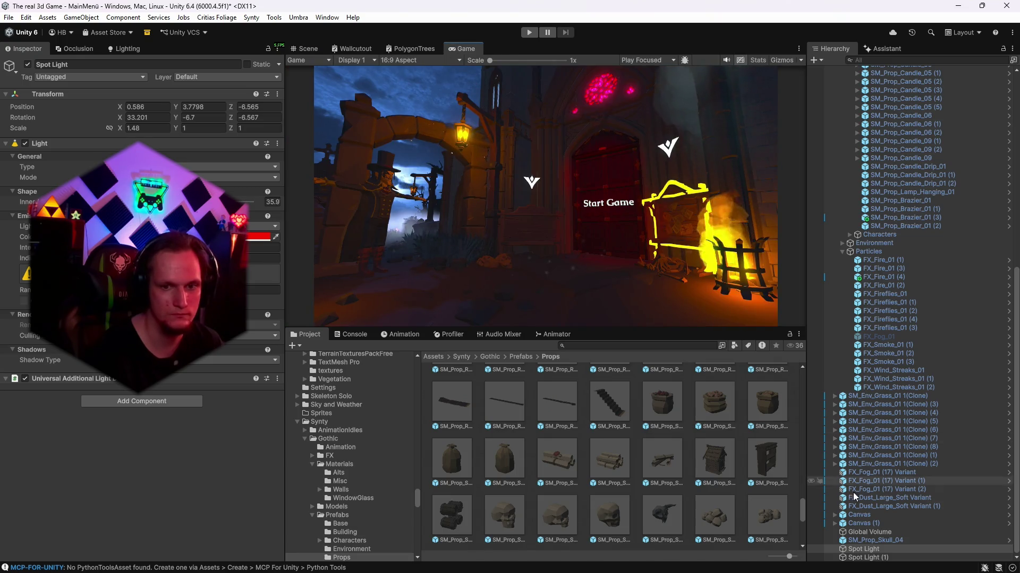
{"action": "type", "text": "8.38"}
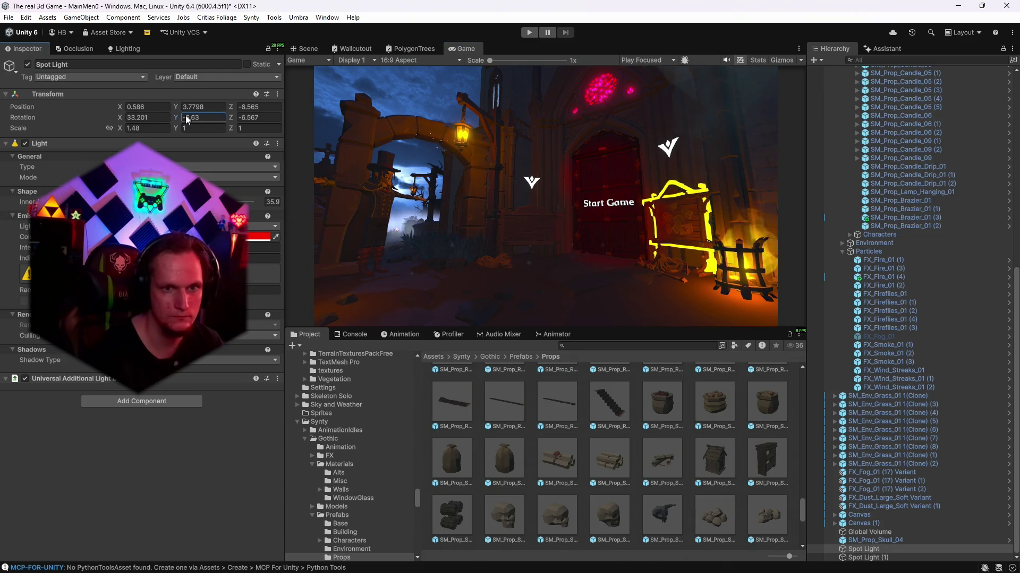
{"action": "key", "text": "Return"}
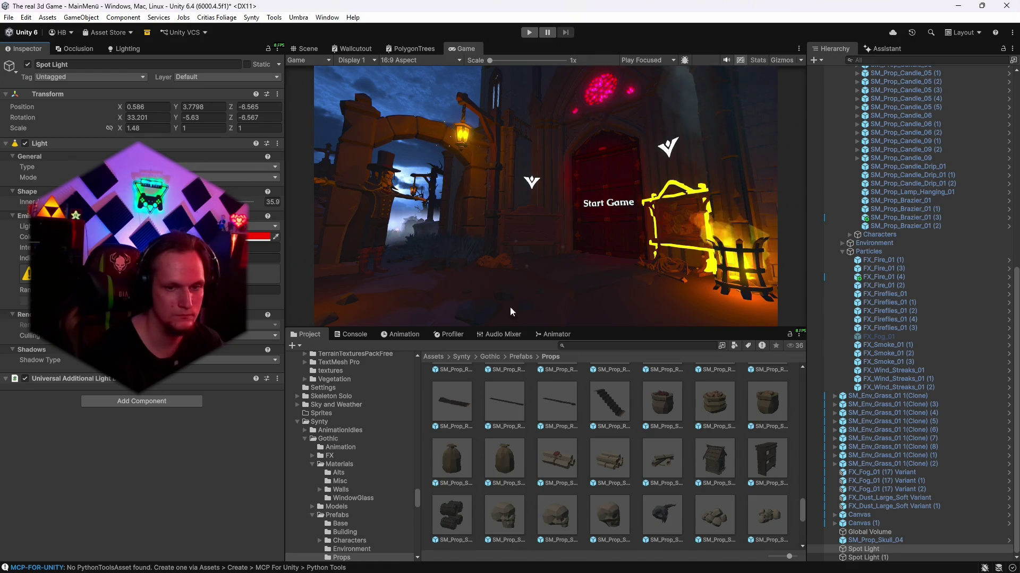
- Turn Spot Light (1) slightly on Y and reduce its X tilt
{"action": "left_click", "coordinate": [863, 557]}
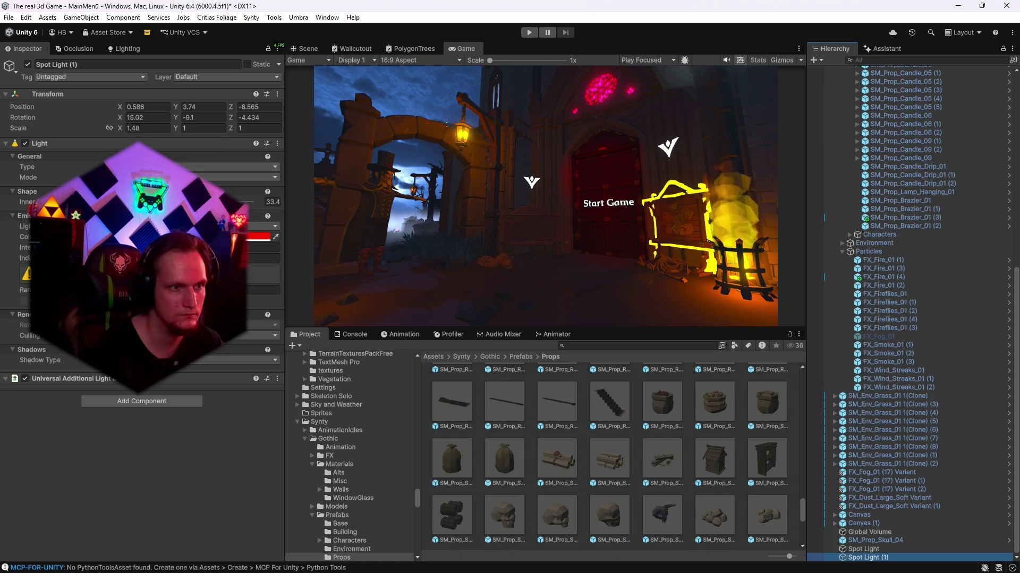
{"action": "left_click", "coordinate": [455, 295]}
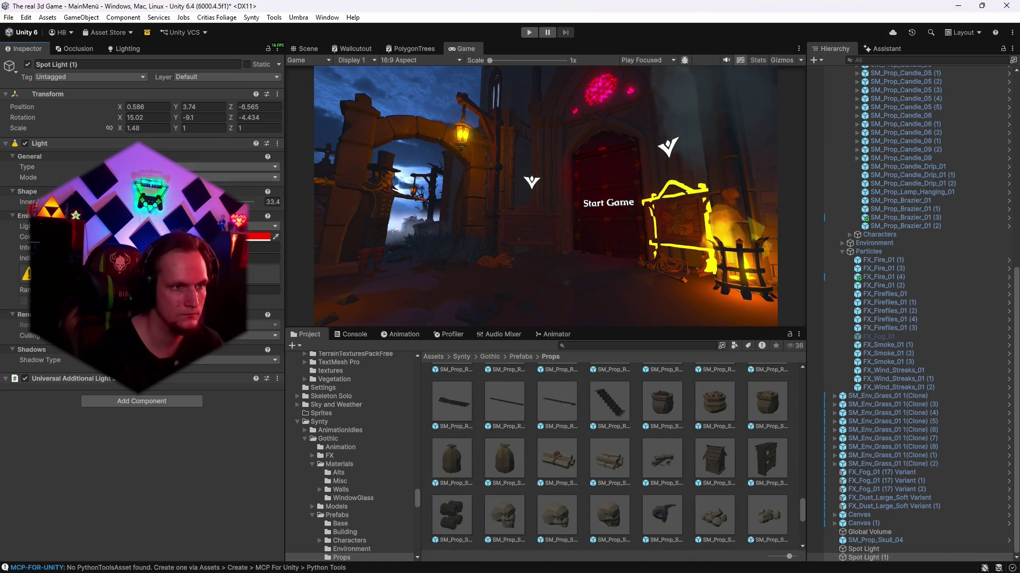
{"action": "left_click_drag", "start_coordinate": [174, 116], "coordinate": [182, 118]}
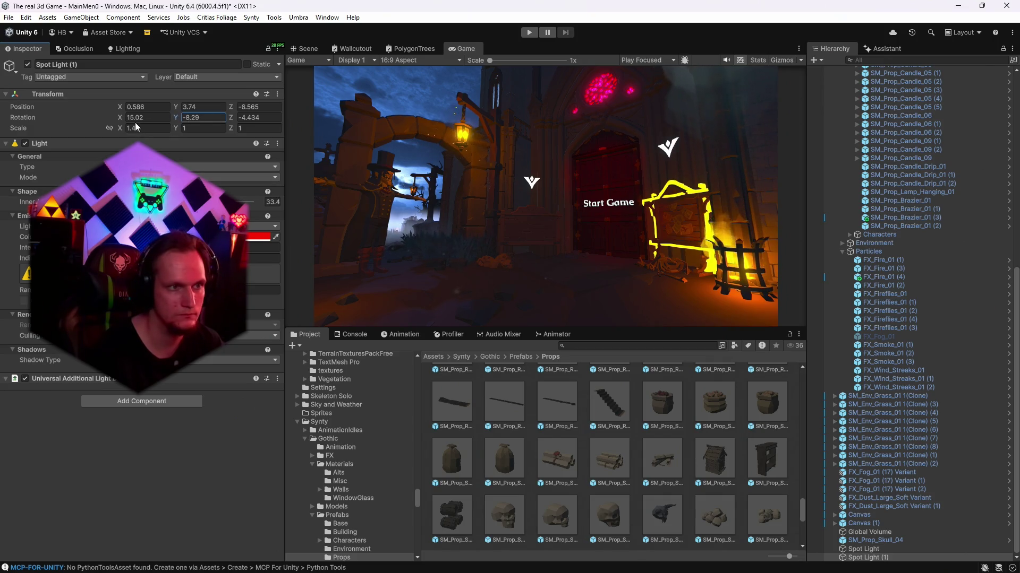
{"action": "left_click_drag", "start_coordinate": [120, 117], "coordinate": [114, 119]}
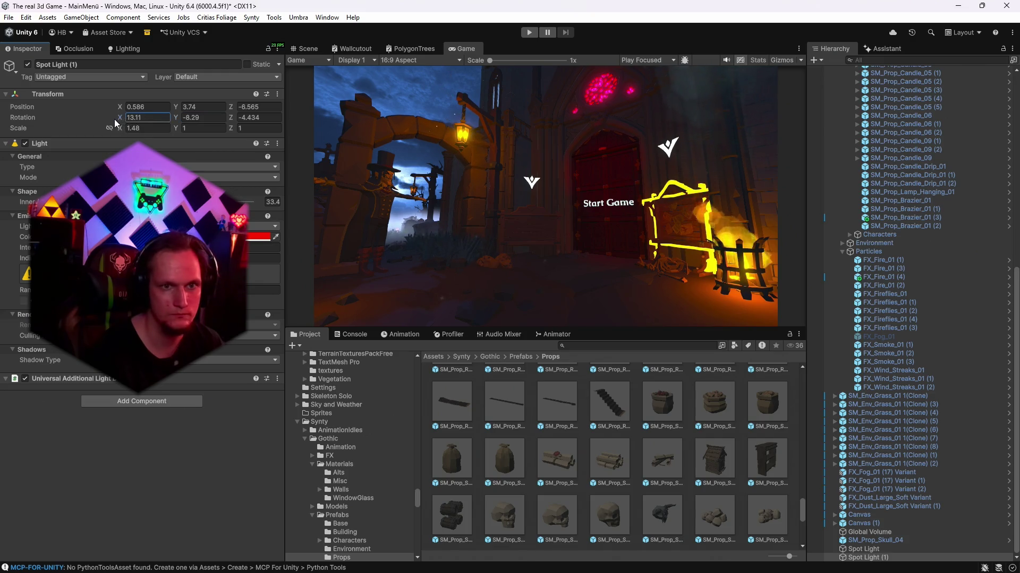
- Reset Spot Light's X scale to 1 and turn it slightly around Y
{"action": "left_click", "coordinate": [828, 549]}
{"action": "mouse_move", "coordinate": [119, 129]}
{"action": "left_mouse_down"}
{"action": "mouse_move", "coordinate": [82, 129]}
{"action": "mouse_move", "coordinate": [168, 134]}
{"action": "mouse_move", "coordinate": [95, 138]}
{"action": "mouse_move", "coordinate": [365, 174]}
{"action": "mouse_move", "coordinate": [69, 164]}
{"action": "mouse_move", "coordinate": [243, 177]}
{"action": "left_mouse_up"}
{"action": "key", "text": "ctrl+z"}
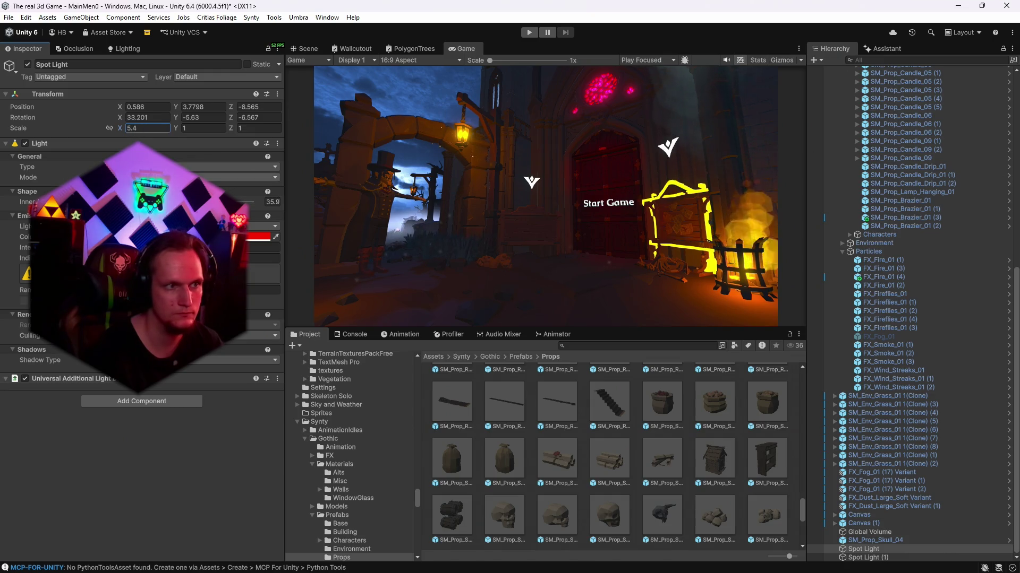
{"action": "left_click", "coordinate": [163, 128]}
{"action": "type", "text": "1"}
{"action": "mouse_move", "coordinate": [175, 118]}
{"action": "left_mouse_down"}
{"action": "mouse_move", "coordinate": [258, 118]}
{"action": "mouse_move", "coordinate": [168, 125]}
{"action": "mouse_move", "coordinate": [193, 118]}
{"action": "left_mouse_up"}
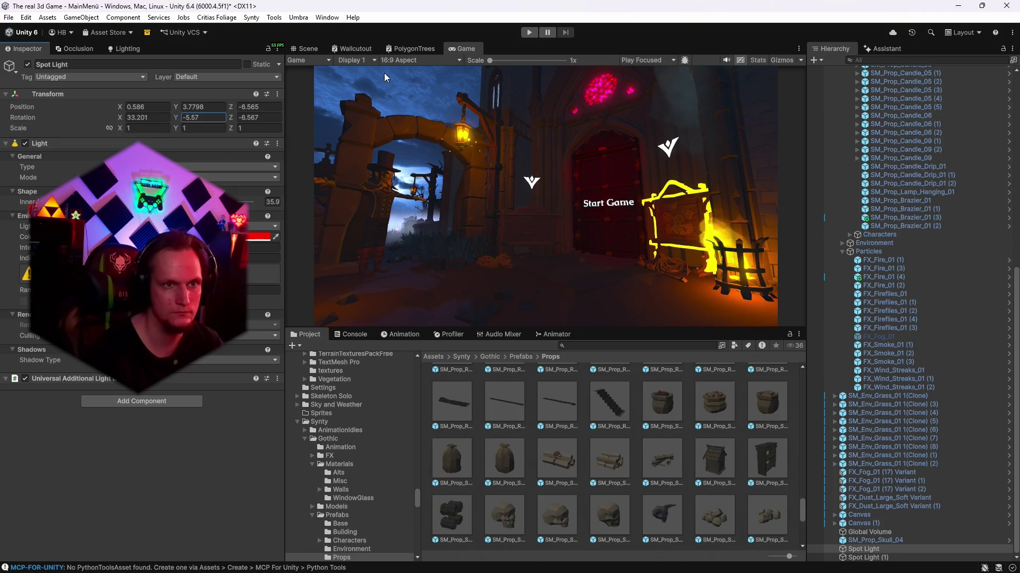
{"action": "left_click", "coordinate": [699, 221]}
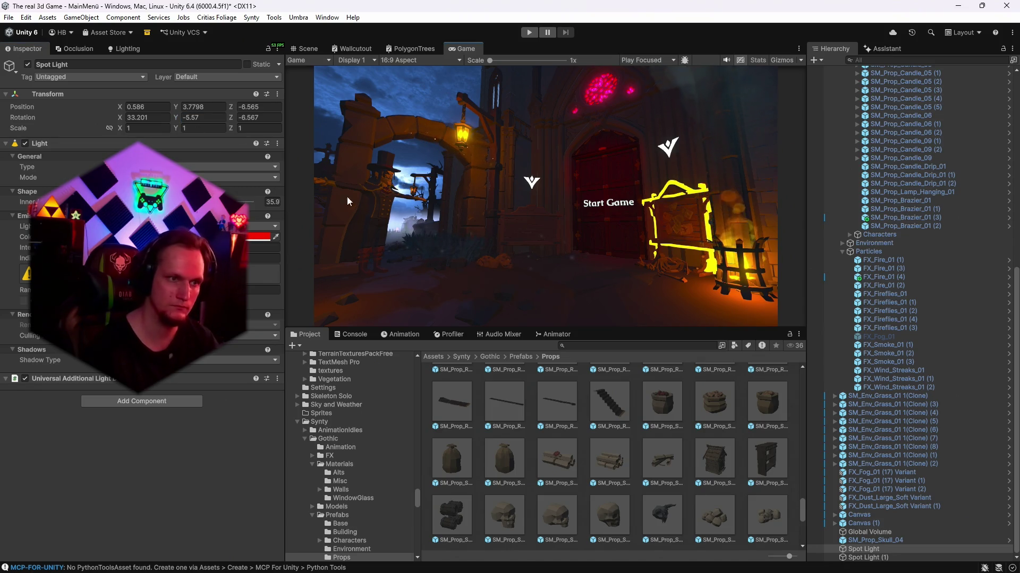
- Widen both lights' inner cones and reduce Spot Light (1)'s tilt slightly
{"action": "left_click", "coordinate": [862, 558]}
{"action": "mouse_move", "coordinate": [212, 201]}
{"action": "left_mouse_down"}
{"action": "mouse_move", "coordinate": [250, 202]}
{"action": "mouse_move", "coordinate": [205, 202]}
{"action": "left_mouse_up"}
{"action": "left_click", "coordinate": [125, 117]}
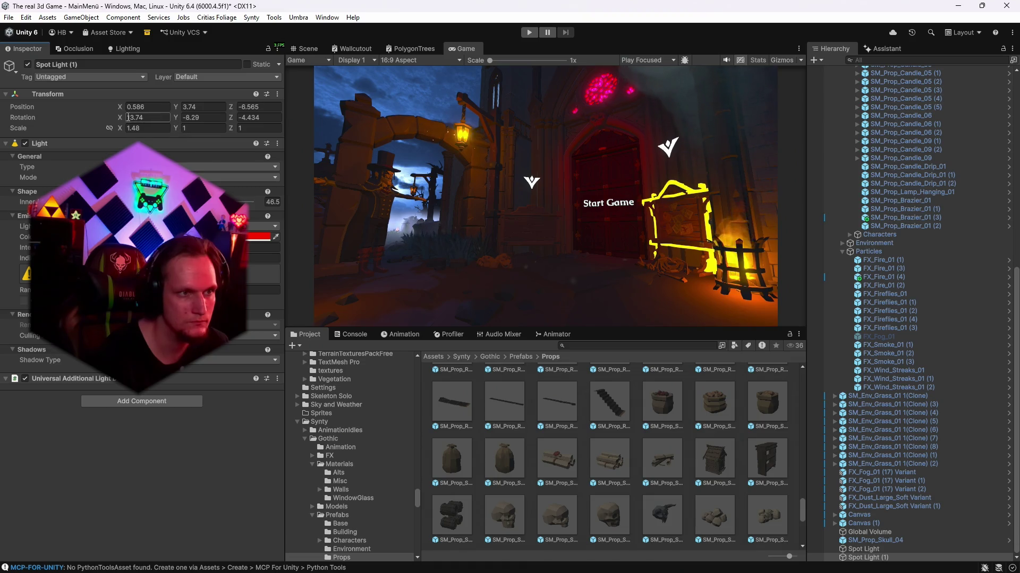
{"action": "left_click_drag", "start_coordinate": [124, 121], "coordinate": [115, 124]}
{"action": "left_click", "coordinate": [864, 549]}
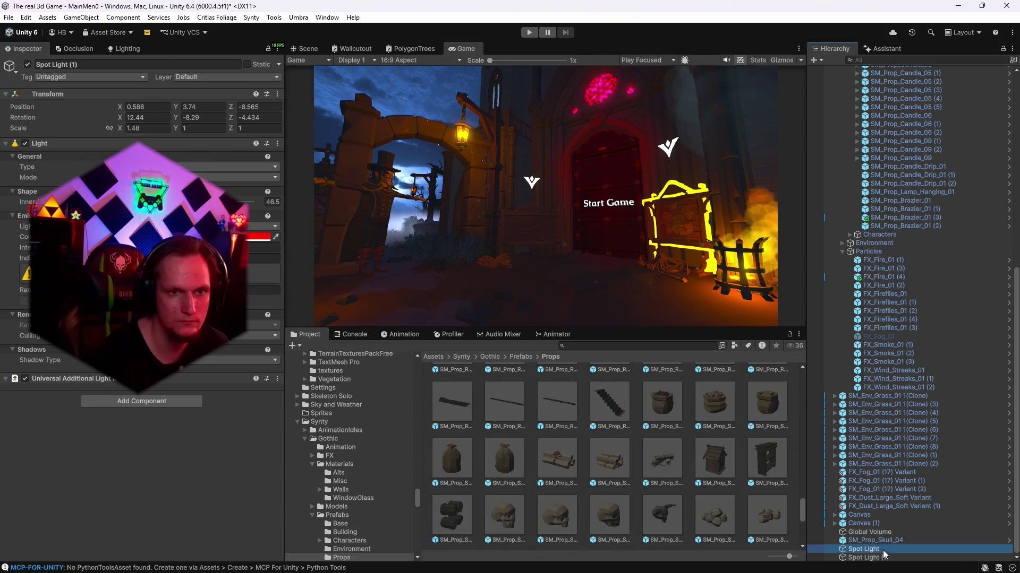
{"action": "left_click_drag", "start_coordinate": [229, 202], "coordinate": [244, 202]}
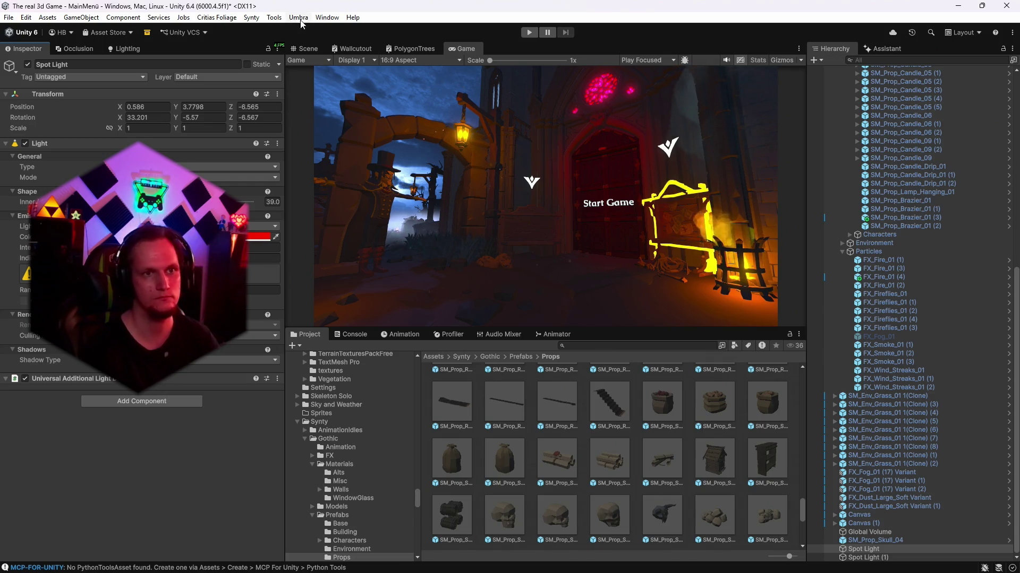
{"action": "left_click", "coordinate": [306, 48]}
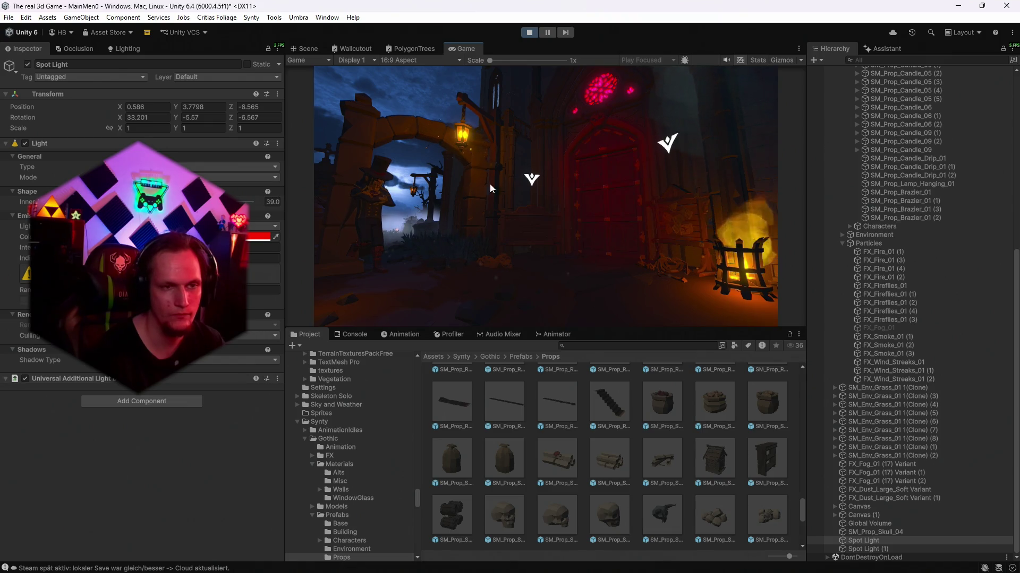
- Stop Play mode, save the MainMenü scene, and select Spot Light (1) in the Hierarchy
{"action": "left_click", "coordinate": [528, 34]}
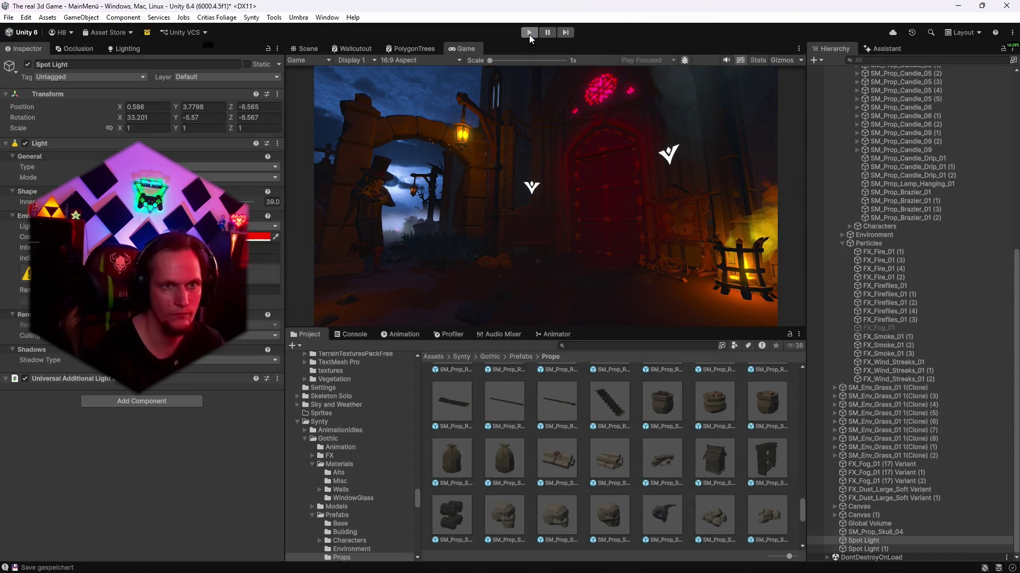
{"action": "left_click", "coordinate": [8, 17]}
{"action": "left_click", "coordinate": [27, 69]}
{"action": "left_click", "coordinate": [10, 17]}
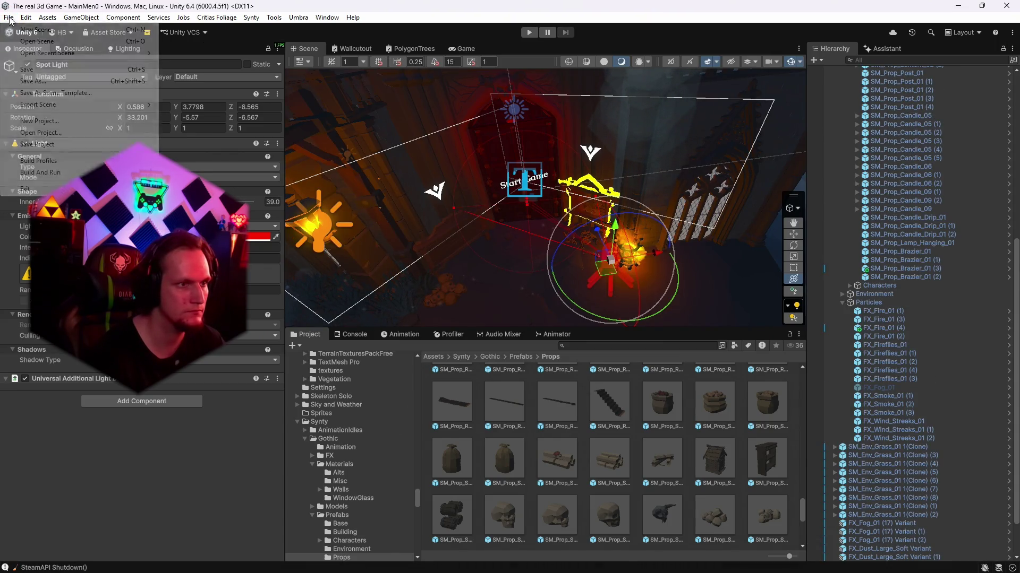
{"action": "left_click", "coordinate": [34, 149]}
{"action": "scroll", "coordinate": [900, 444], "scroll_direction": "down", "scroll_amount": 2}
{"action": "left_click", "coordinate": [865, 558]}
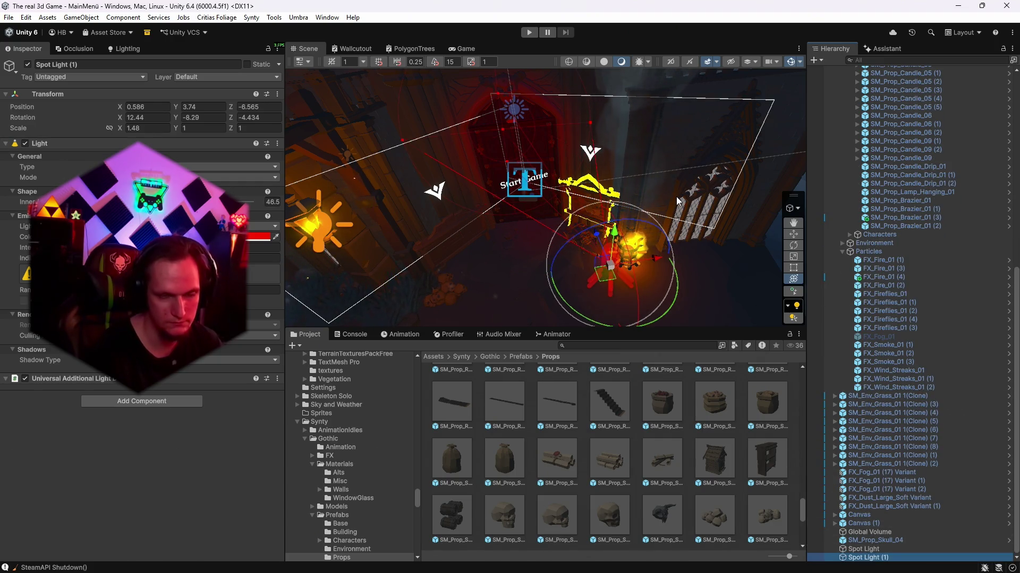
- Duplicate Spot Light (1) as Spot Light (2), tilt it downward, and narrow its outer cone to about 21°
{"action": "key", "text": "ctrl+d"}
{"action": "mouse_move", "coordinate": [677, 196]}
{"action": "left_mouse_down"}
{"action": "mouse_move", "coordinate": [668, 187]}
{"action": "mouse_move", "coordinate": [627, 201]}
{"action": "left_mouse_up"}
{"action": "key", "text": "e"}
{"action": "left_click_drag", "start_coordinate": [581, 319], "coordinate": [611, 305]}
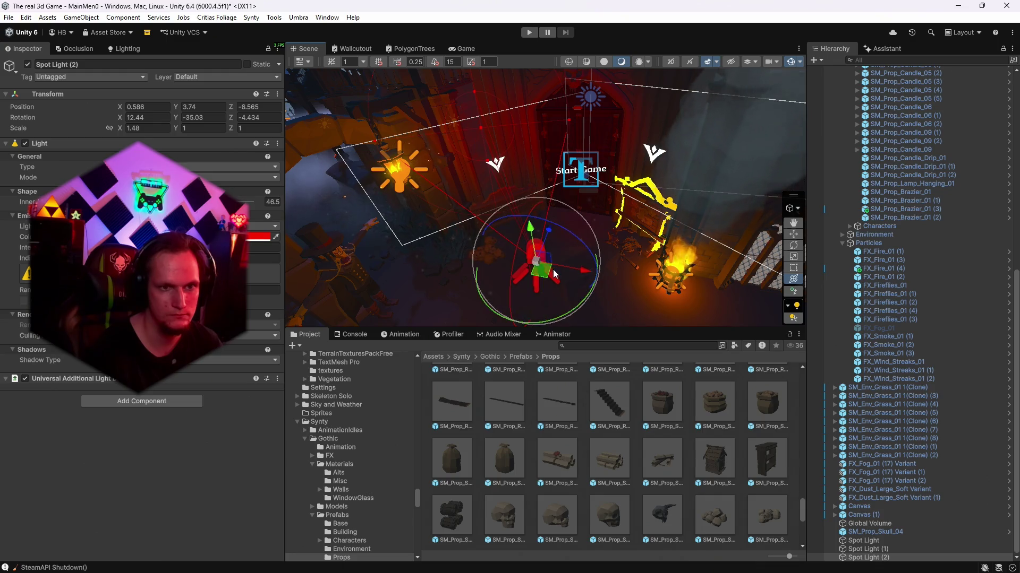
{"action": "left_click_drag", "start_coordinate": [552, 287], "coordinate": [549, 276]}
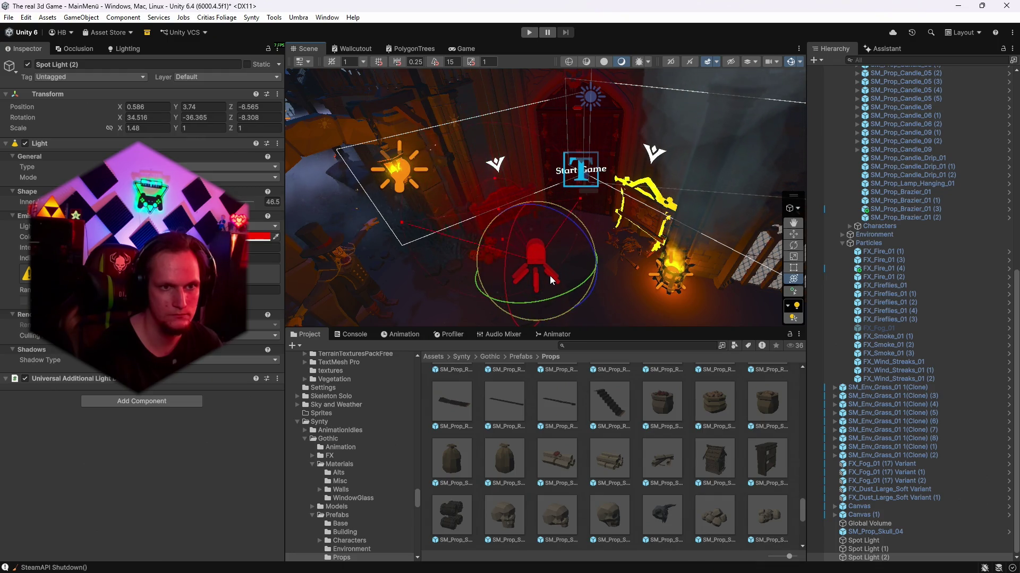
{"action": "key", "text": "y"}
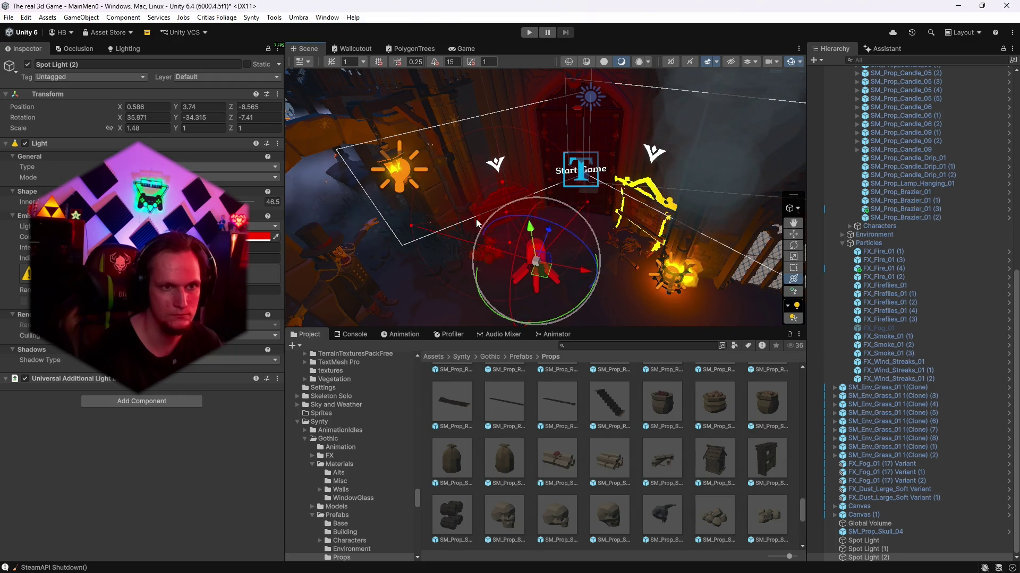
{"action": "left_click_drag", "start_coordinate": [417, 229], "coordinate": [467, 230]}
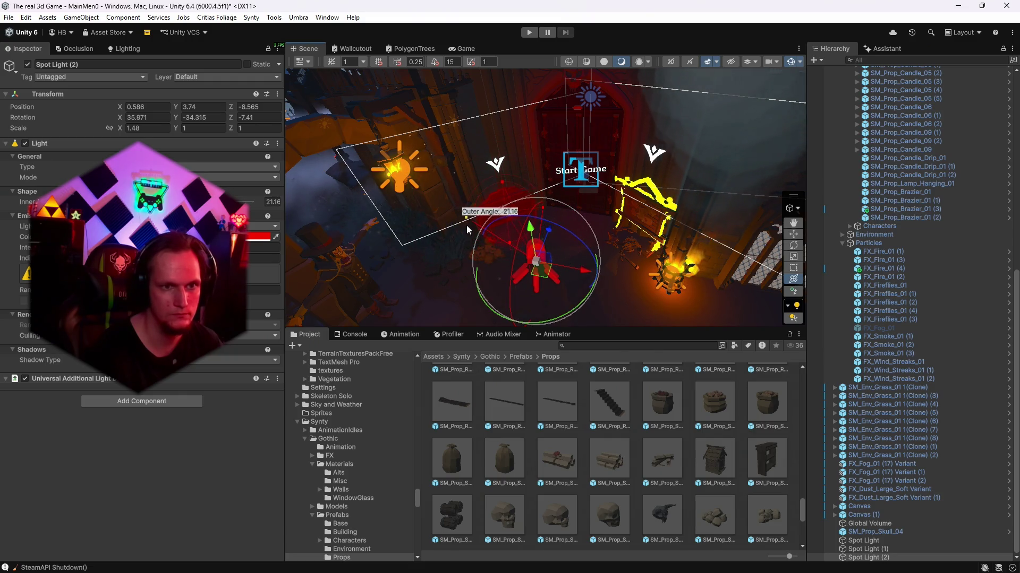
{"action": "left_click", "coordinate": [463, 49]}
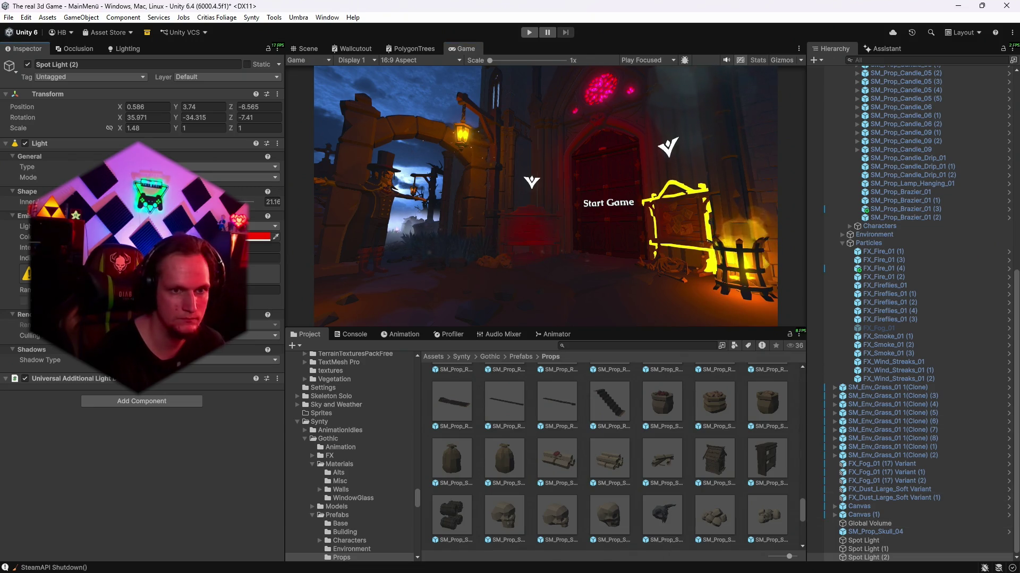
- Set Spot Light (2)'s X rotation to 32.6 and tint its colour light grey AEAEAE
{"action": "left_click", "coordinate": [122, 121]}
{"action": "key", "text": "BackSpace"}
{"action": "key", "text": "BackSpace"}
{"action": "type", "text": "2.6"}
{"action": "left_click", "coordinate": [174, 117]}
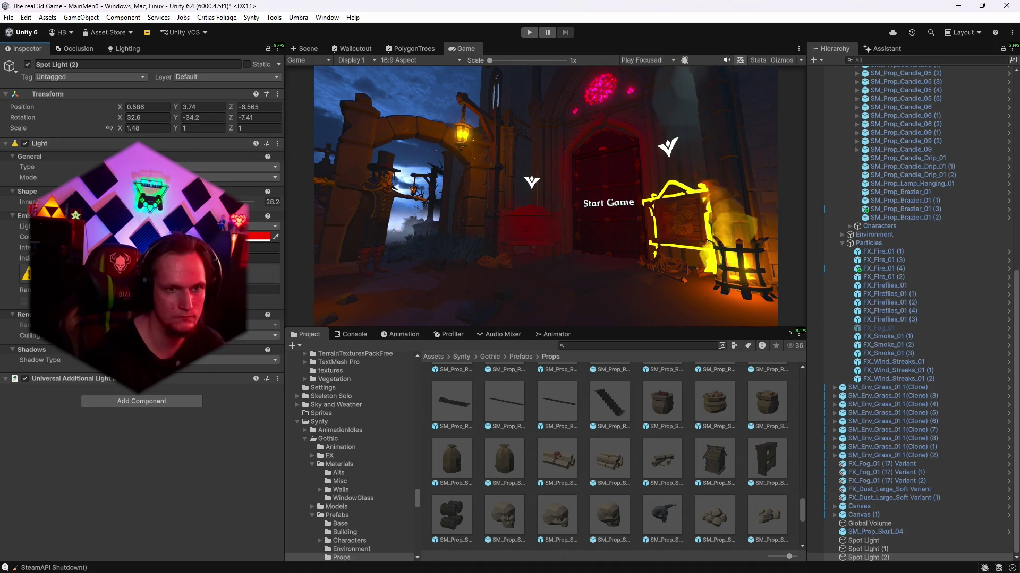
{"action": "left_click", "coordinate": [260, 237]}
{"action": "left_click", "coordinate": [168, 488]}
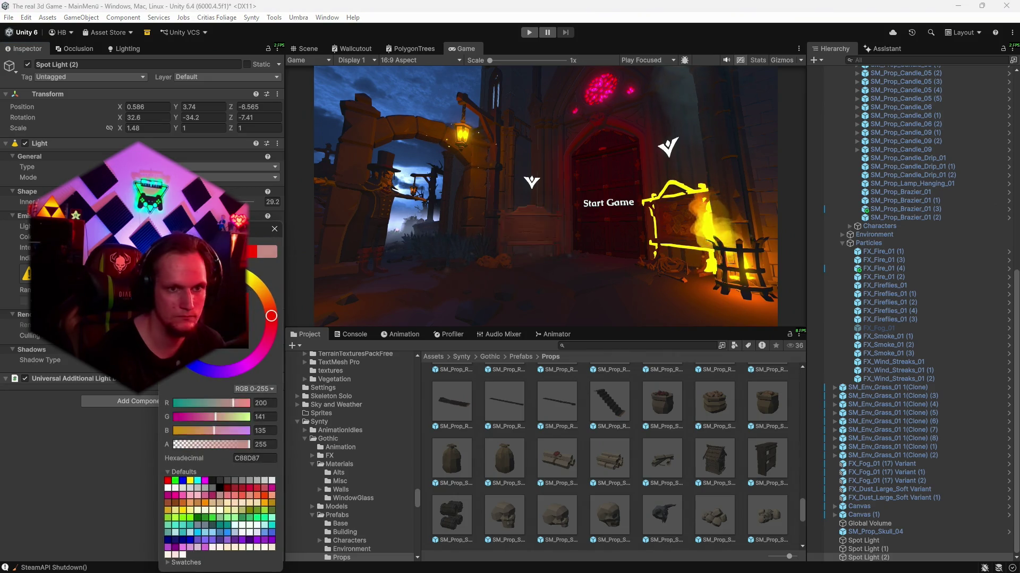
{"action": "left_click_drag", "start_coordinate": [171, 291], "coordinate": [171, 305]}
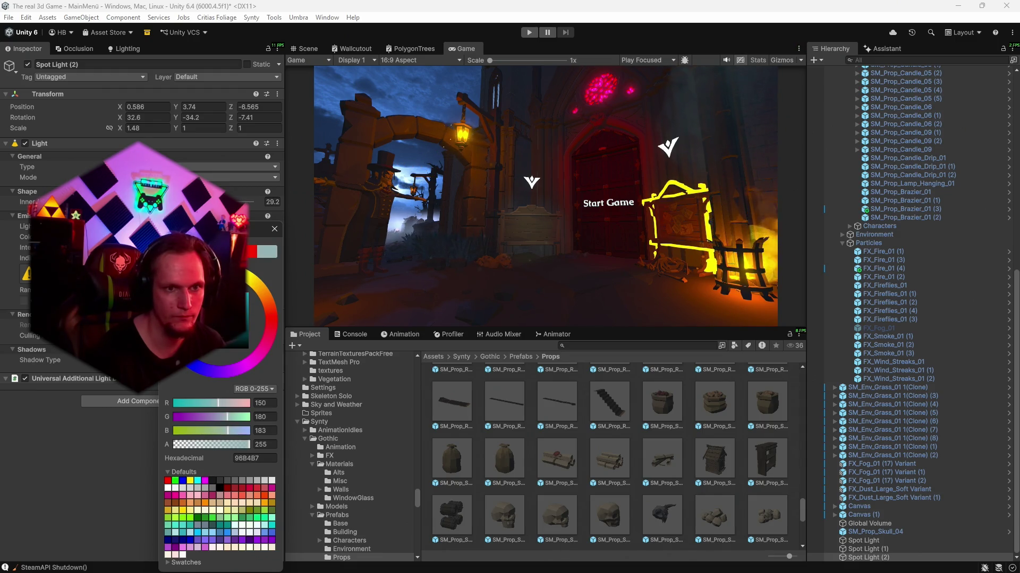
{"action": "left_click", "coordinate": [168, 488]}
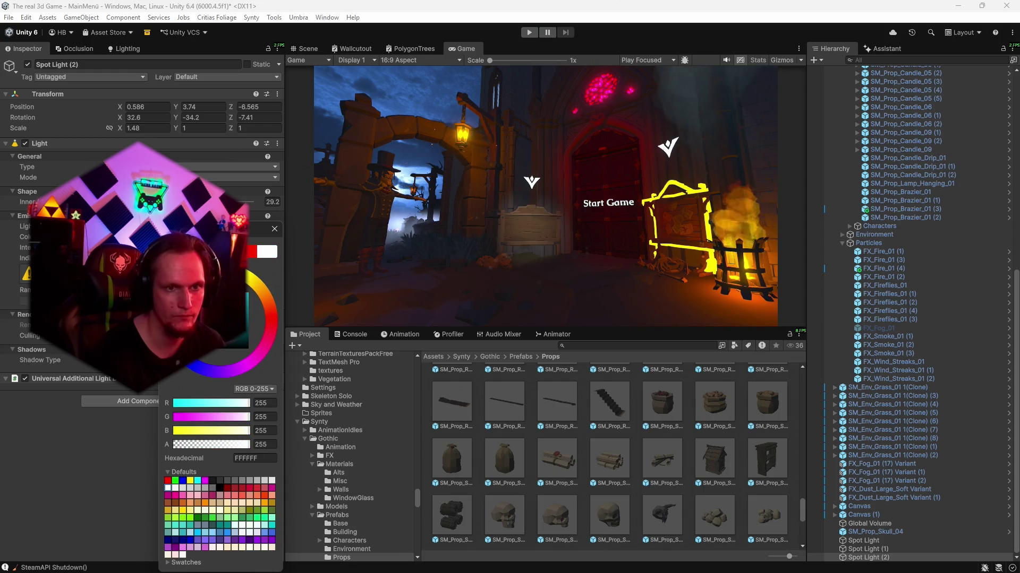
{"action": "left_click_drag", "start_coordinate": [171, 282], "coordinate": [171, 307]}
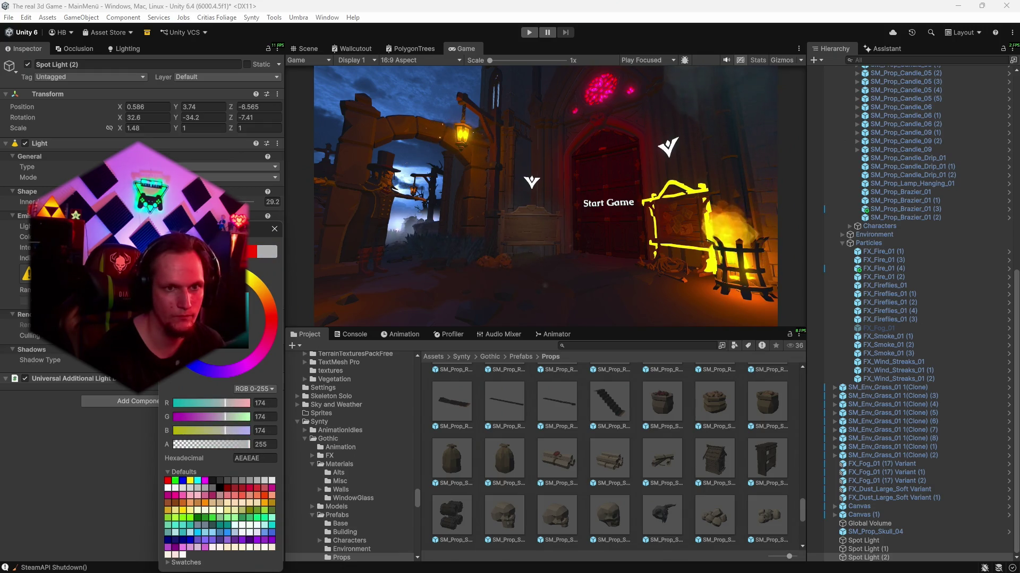
{"action": "key", "text": "Return"}
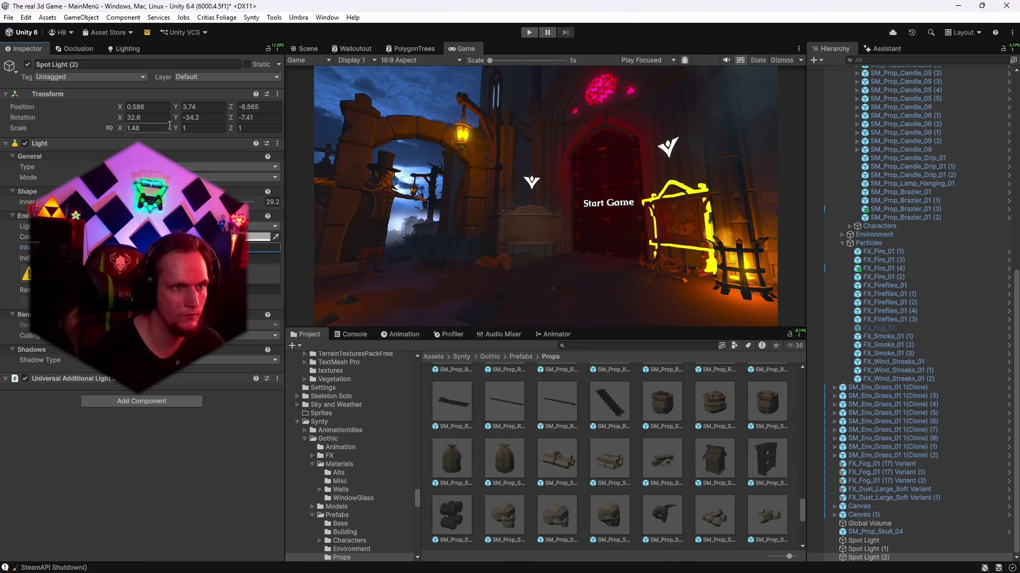
- Set Spot Light (2)'s Y rotation to -34.1 and duplicate it as Spot Light (3)
{"action": "key", "text": "BackSpace"}
{"action": "type", "text": "1"}
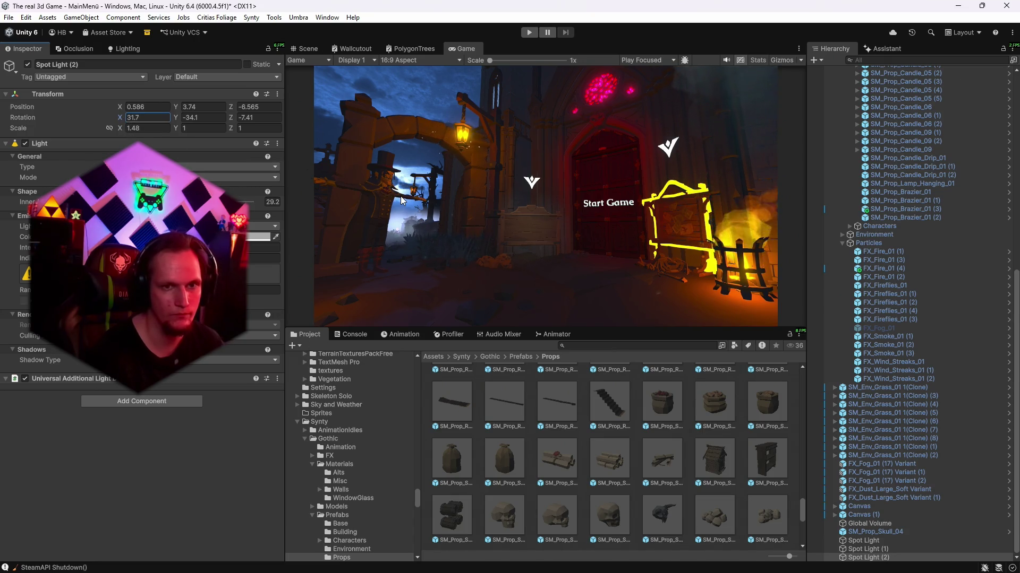
{"action": "key", "text": "ctrl+d"}
{"action": "type", "text": "34.2"}
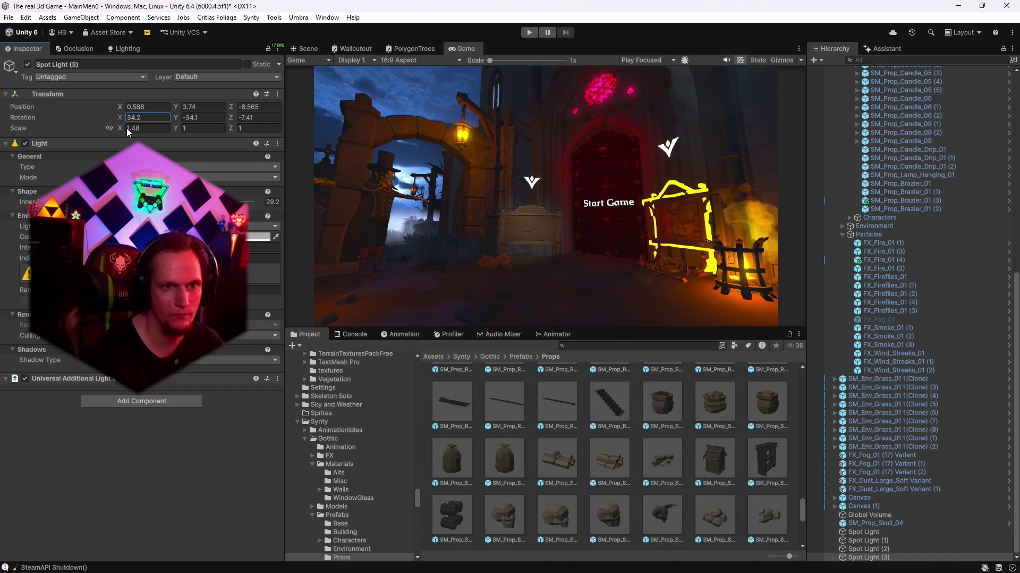
- Re-aim Spot Light (3) and tint its colour pale yellow
{"action": "mouse_move", "coordinate": [177, 118]}
{"action": "left_mouse_down"}
{"action": "mouse_move", "coordinate": [107, 129]}
{"action": "mouse_move", "coordinate": [133, 116]}
{"action": "left_mouse_up"}
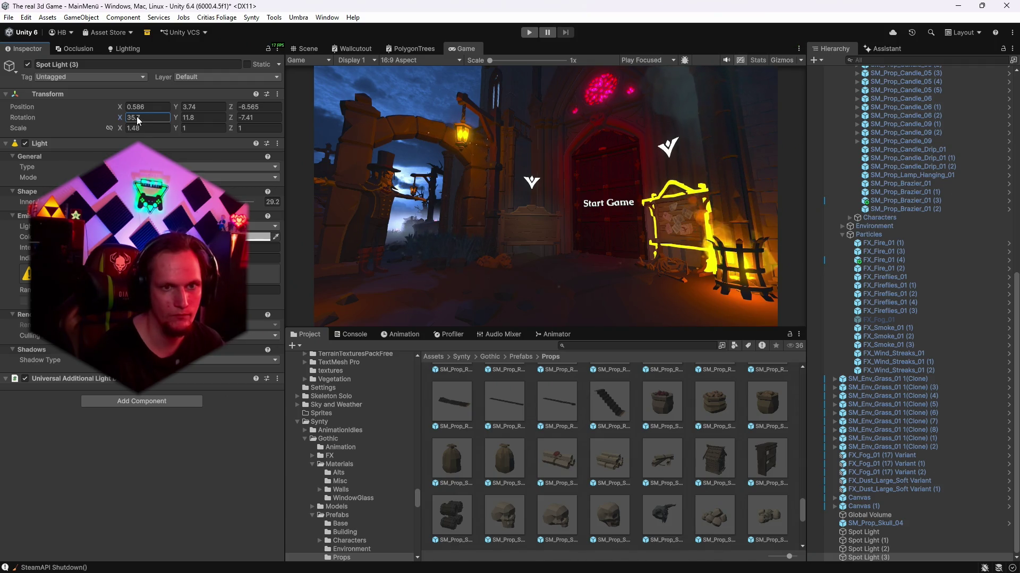
{"action": "left_click", "coordinate": [260, 237]}
{"action": "left_click_drag", "start_coordinate": [251, 319], "coordinate": [234, 273]}
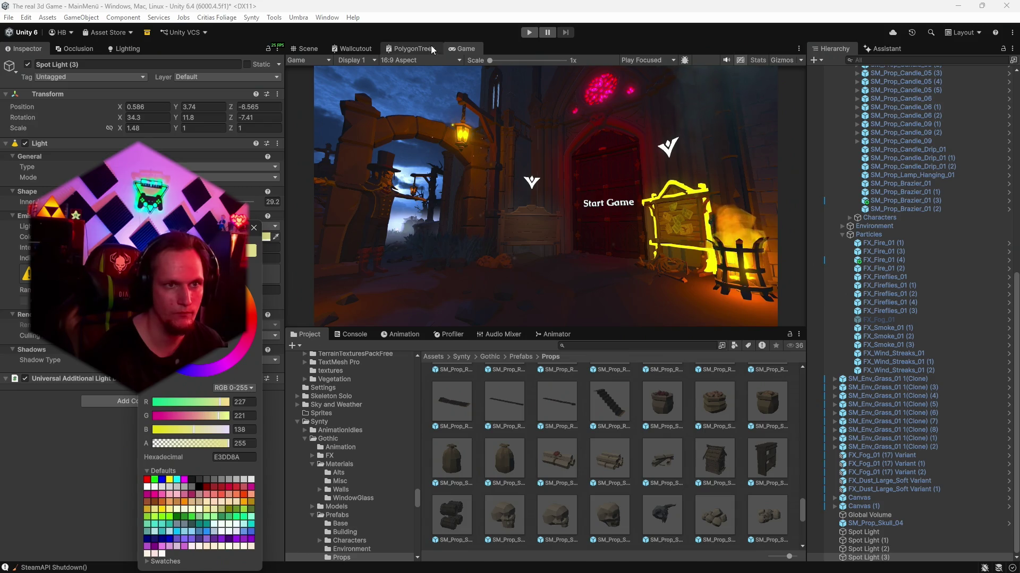
- Preview the scene in a maximized Game view, stop it, and save the scene
{"action": "left_click", "coordinate": [529, 33]}
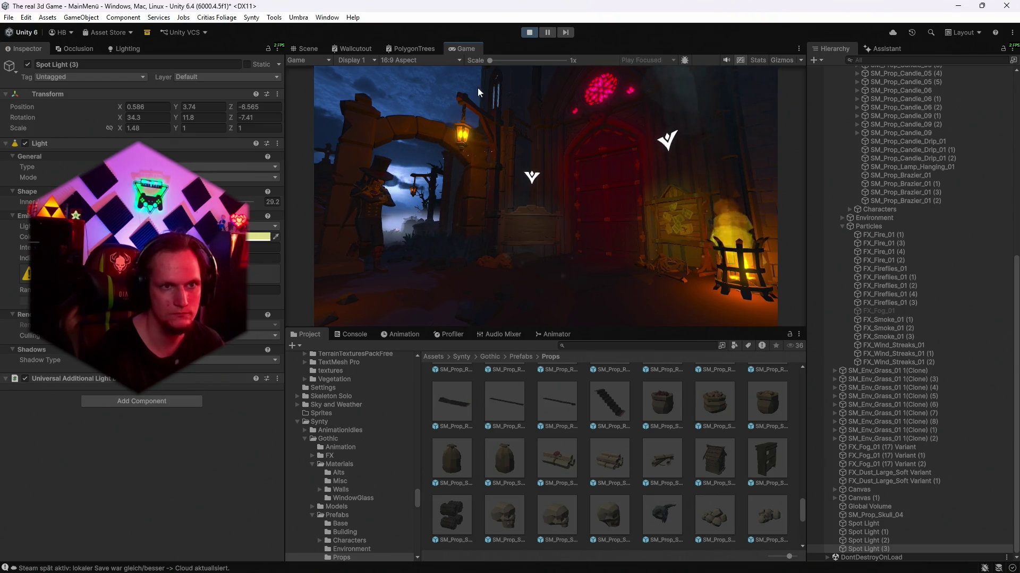
{"action": "key", "text": "shift+space"}
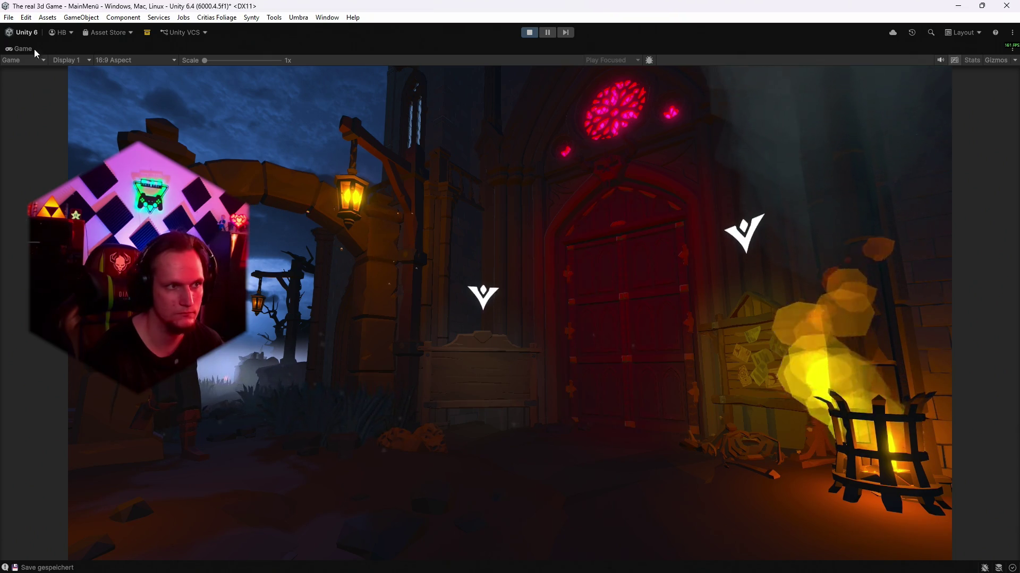
{"action": "left_click", "coordinate": [529, 32]}
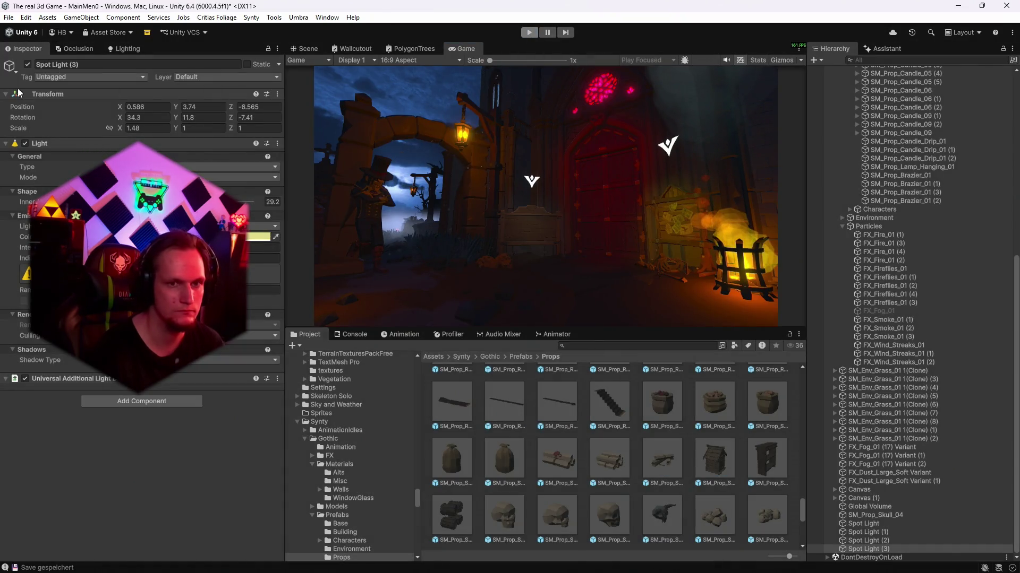
{"action": "left_click", "coordinate": [9, 18]}
{"action": "left_click", "coordinate": [26, 69]}
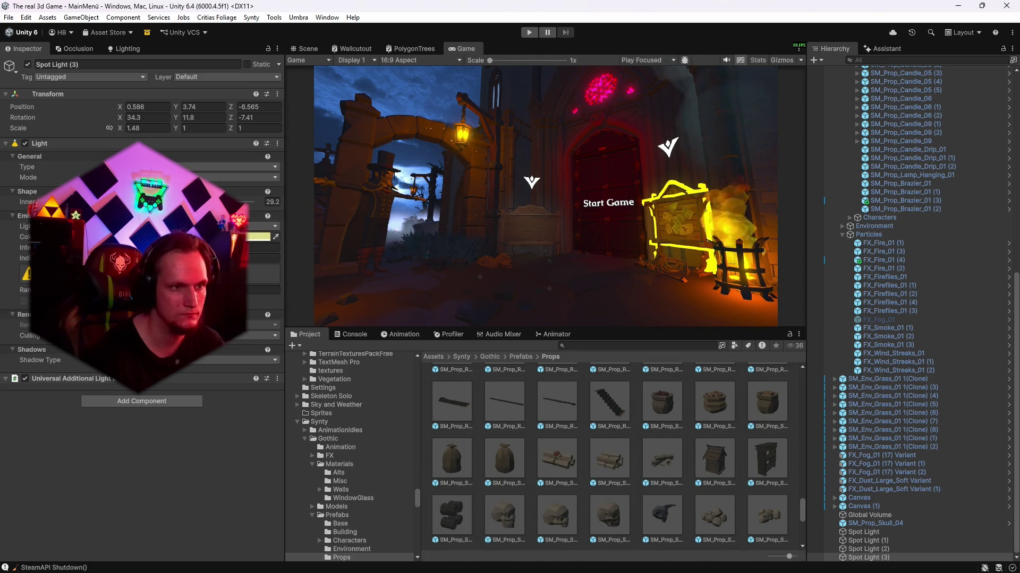
- Narrow Spot Light (3)'s inner cone angle and set its Y rotation to 14
{"action": "left_click_drag", "start_coordinate": [223, 202], "coordinate": [204, 202]}
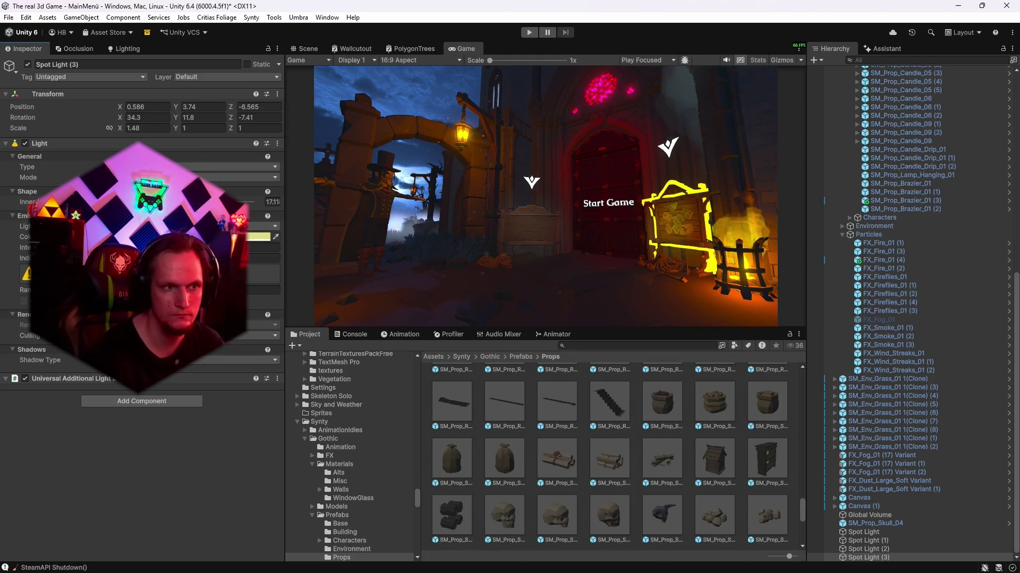
{"action": "left_click", "coordinate": [775, 59]}
{"action": "left_click", "coordinate": [775, 58]}
{"action": "left_click", "coordinate": [183, 118]}
{"action": "type", "text": "14"}
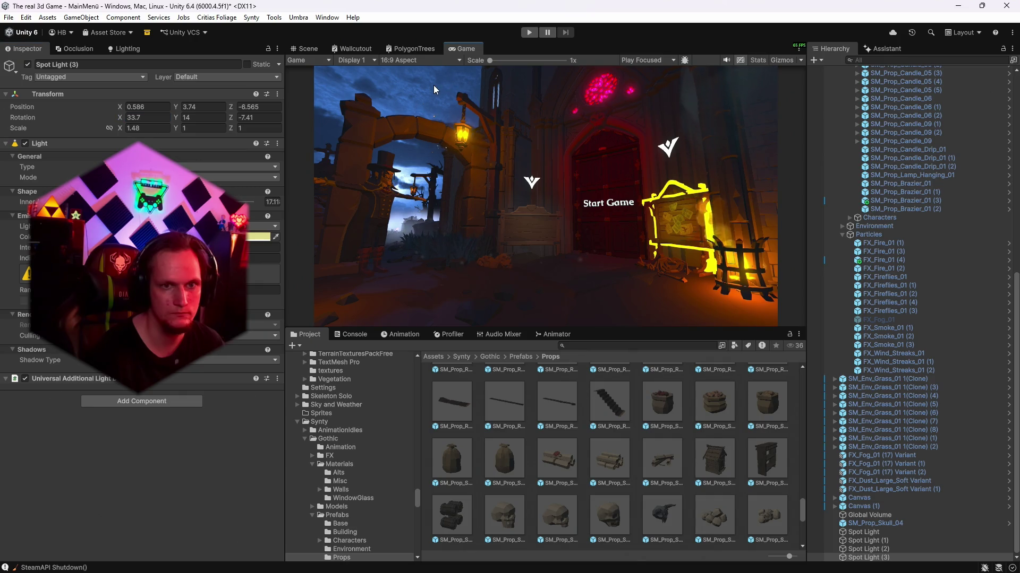
{"action": "scroll", "coordinate": [839, 351], "scroll_direction": "up", "scroll_amount": 10}
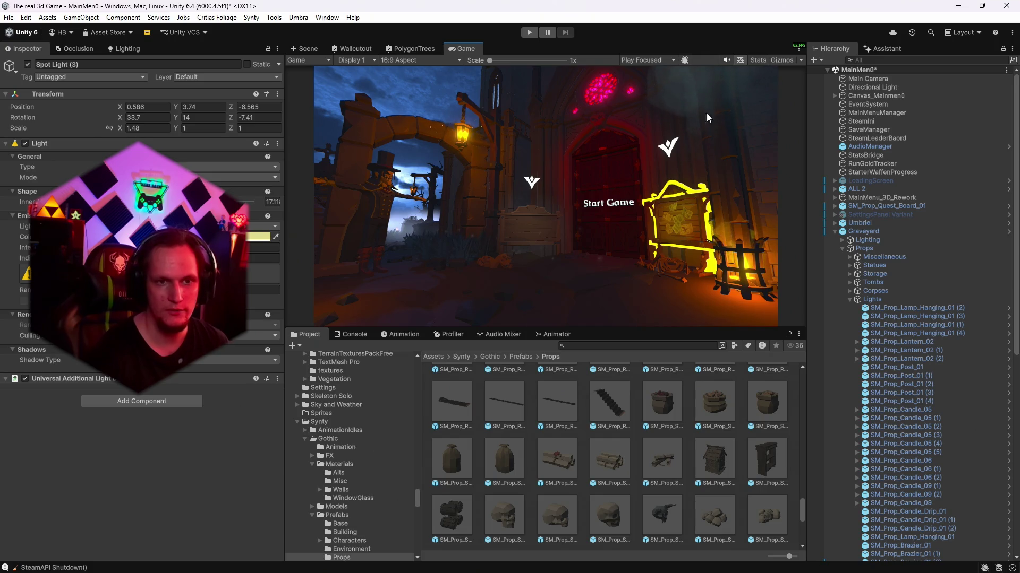
- Expand Interact_DoubleDoor_StartGame down to SM_Bld_Wall_Door_Large_02's door leaves and check the first leaf
{"action": "left_click", "coordinate": [834, 206]}
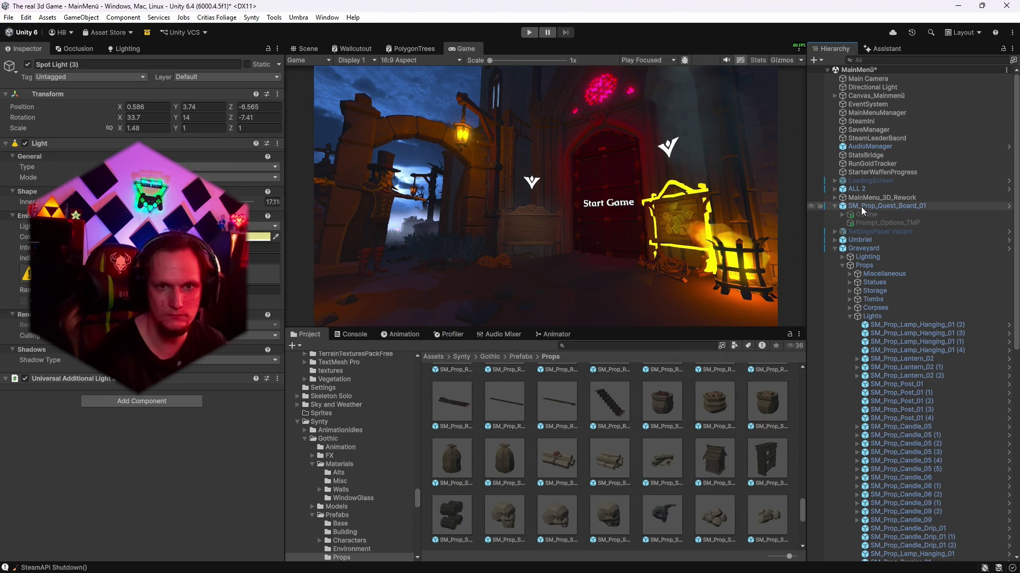
{"action": "left_click", "coordinate": [833, 198]}
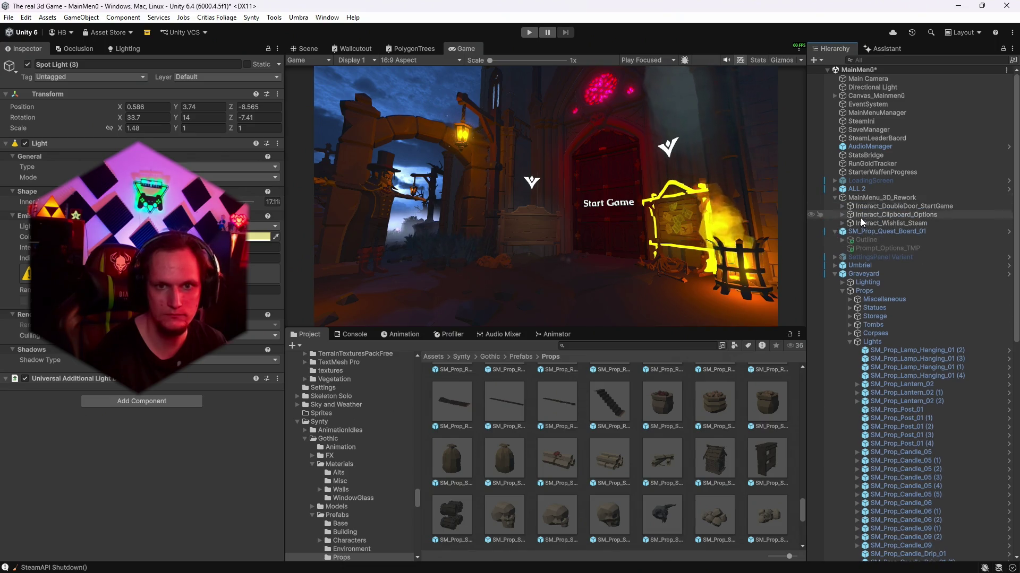
{"action": "left_click", "coordinate": [869, 199]}
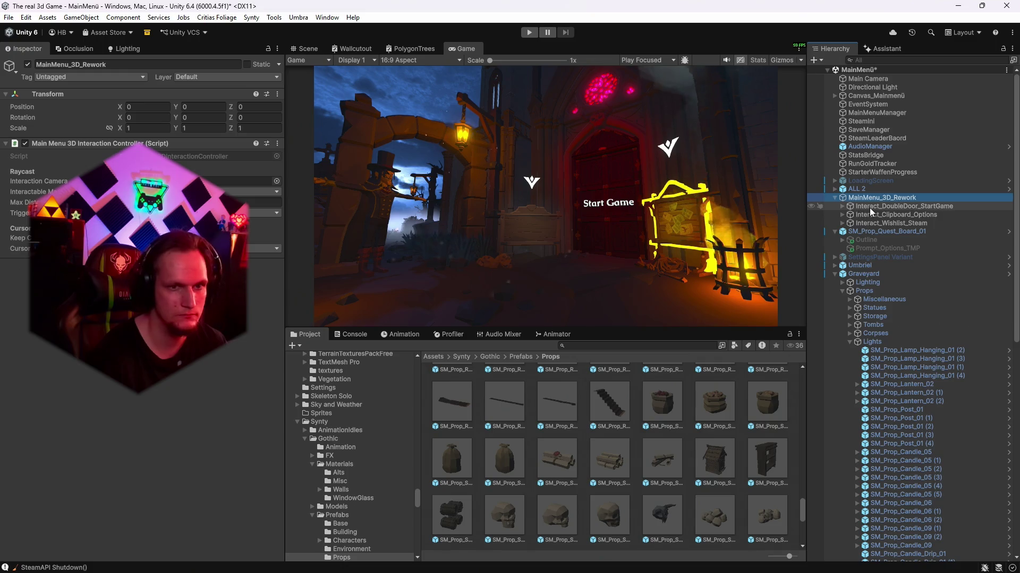
{"action": "left_click", "coordinate": [871, 210]}
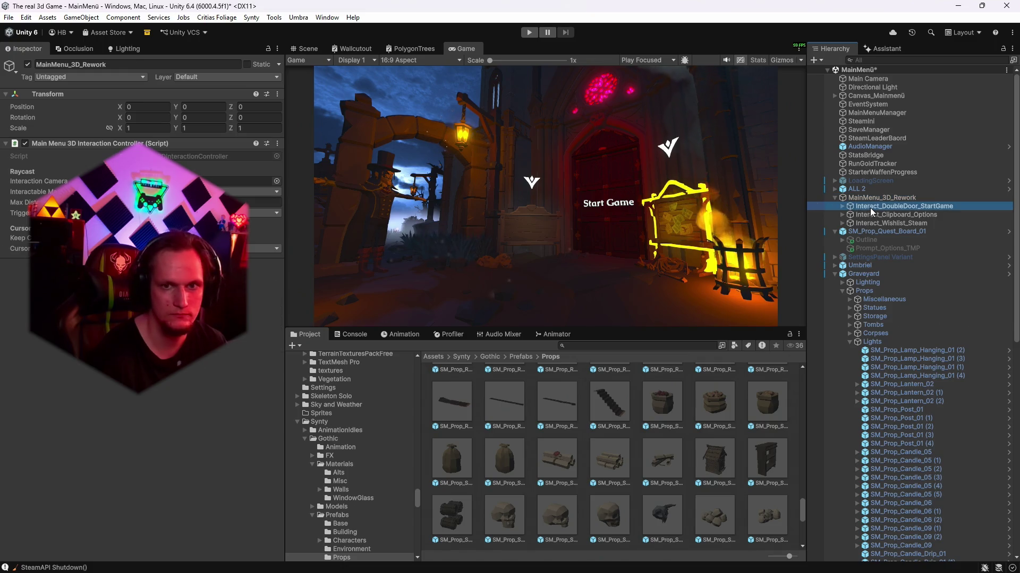
{"action": "left_click", "coordinate": [842, 207]}
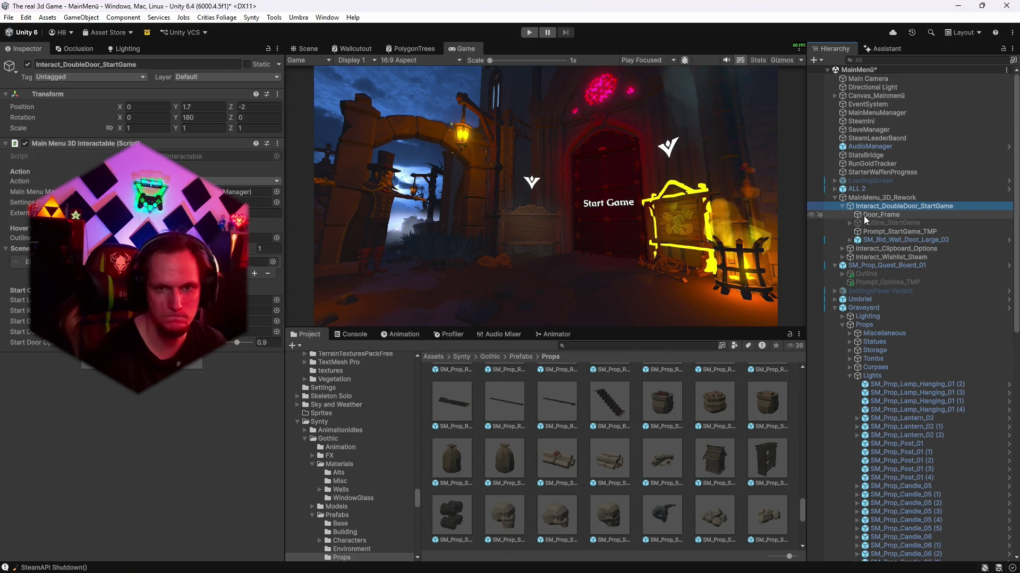
{"action": "left_click", "coordinate": [850, 240]}
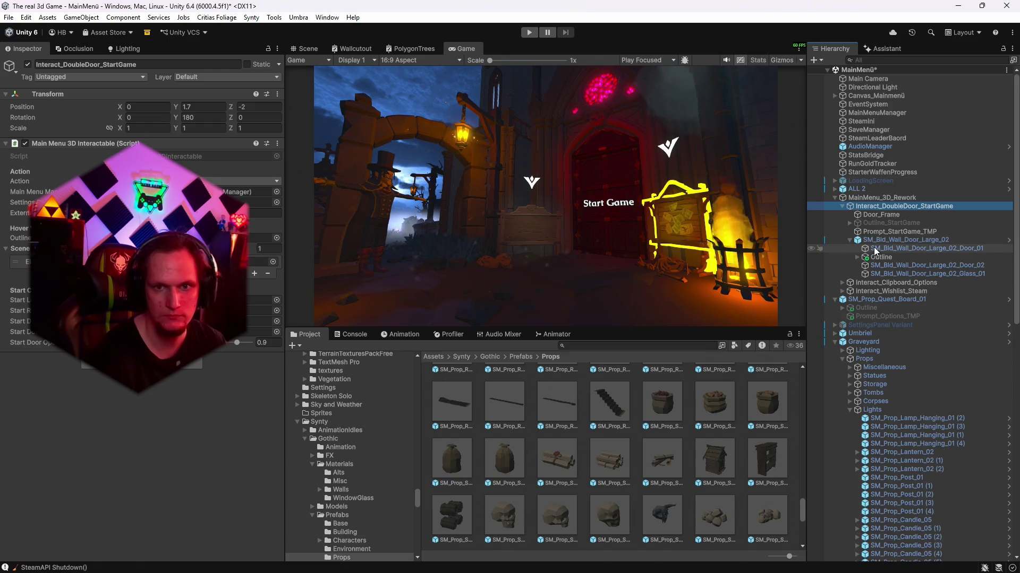
{"action": "left_click", "coordinate": [875, 251]}
{"action": "left_click", "coordinate": [28, 65]}
{"action": "left_click", "coordinate": [28, 65]}
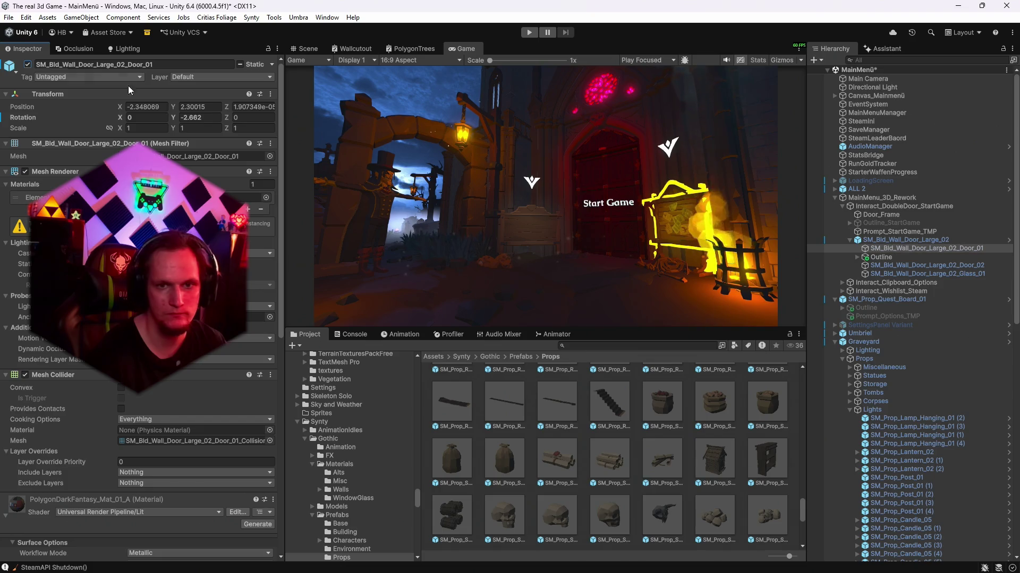
- Assign both door leaves to Interact_DoubleDoor_StartGame, choose the UI mixer group, and set door-open to 0.5
{"action": "left_click", "coordinate": [874, 206]}
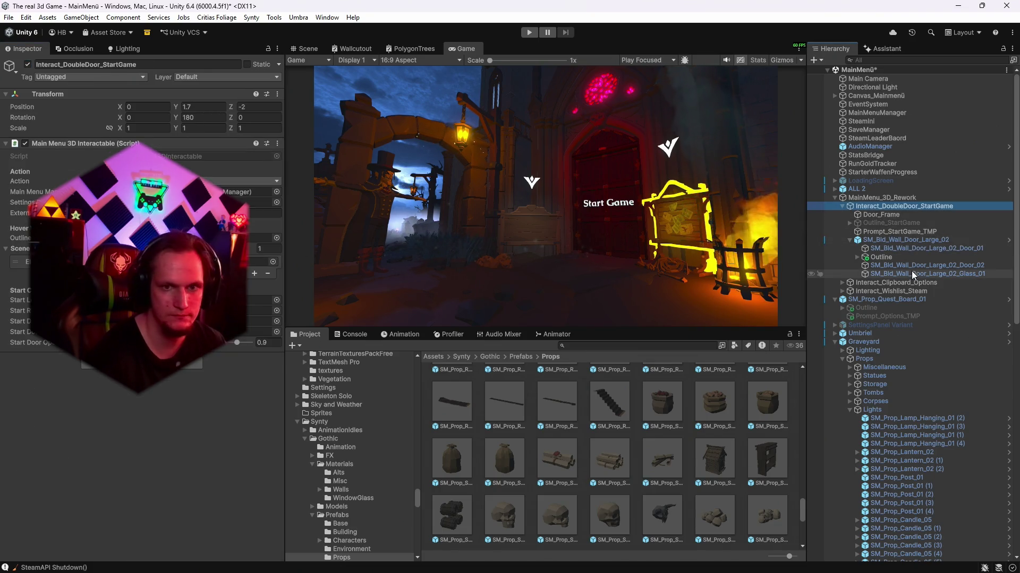
{"action": "mouse_move", "coordinate": [891, 249]}
{"action": "left_mouse_down"}
{"action": "mouse_move", "coordinate": [233, 300]}
{"action": "mouse_move", "coordinate": [249, 298]}
{"action": "left_mouse_up"}
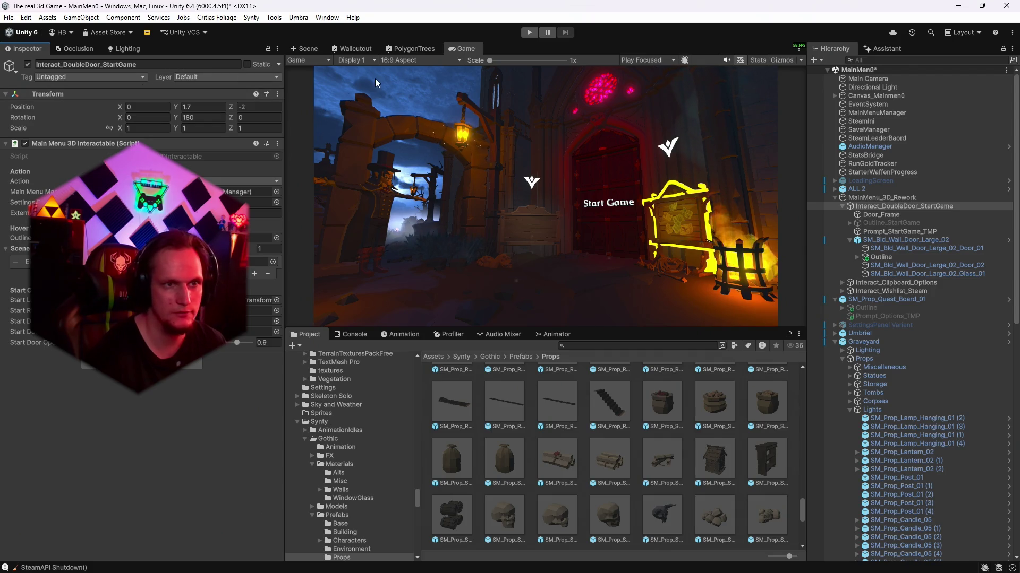
{"action": "left_click", "coordinate": [899, 268]}
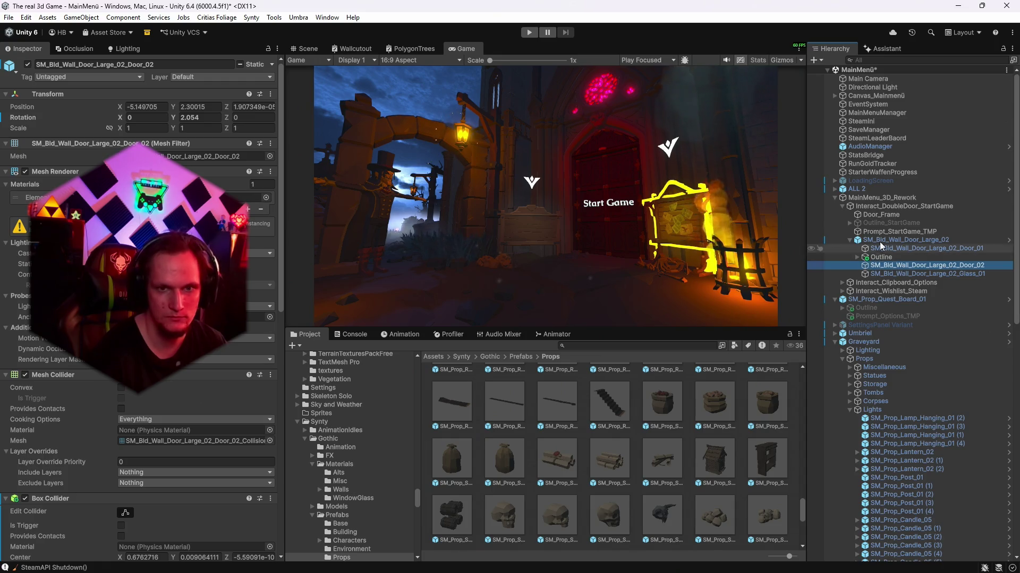
{"action": "left_click", "coordinate": [878, 207]}
{"action": "left_click", "coordinate": [260, 310]}
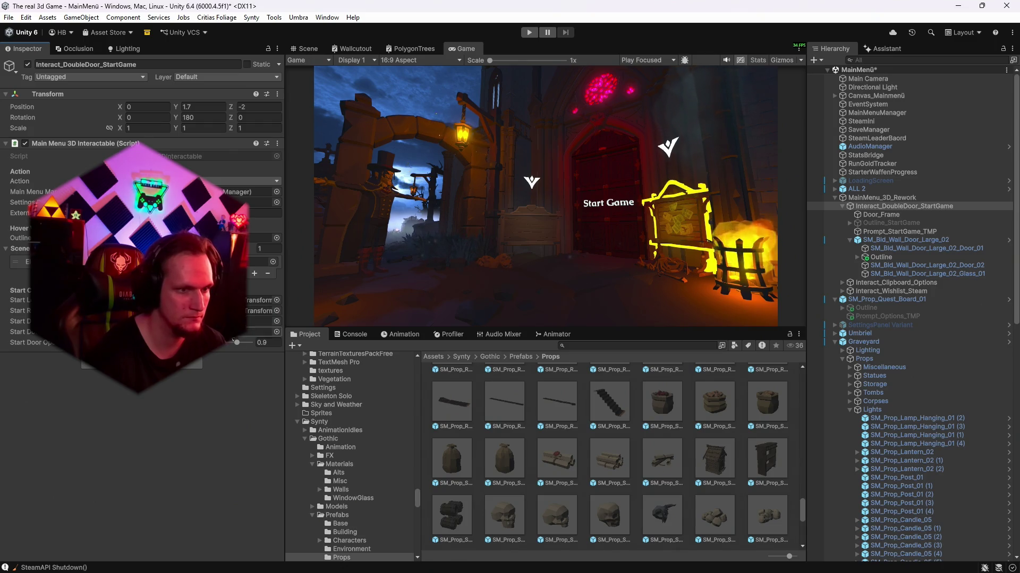
{"action": "left_click", "coordinate": [276, 332]}
{"action": "left_click", "coordinate": [304, 349]}
{"action": "left_click", "coordinate": [272, 345]}
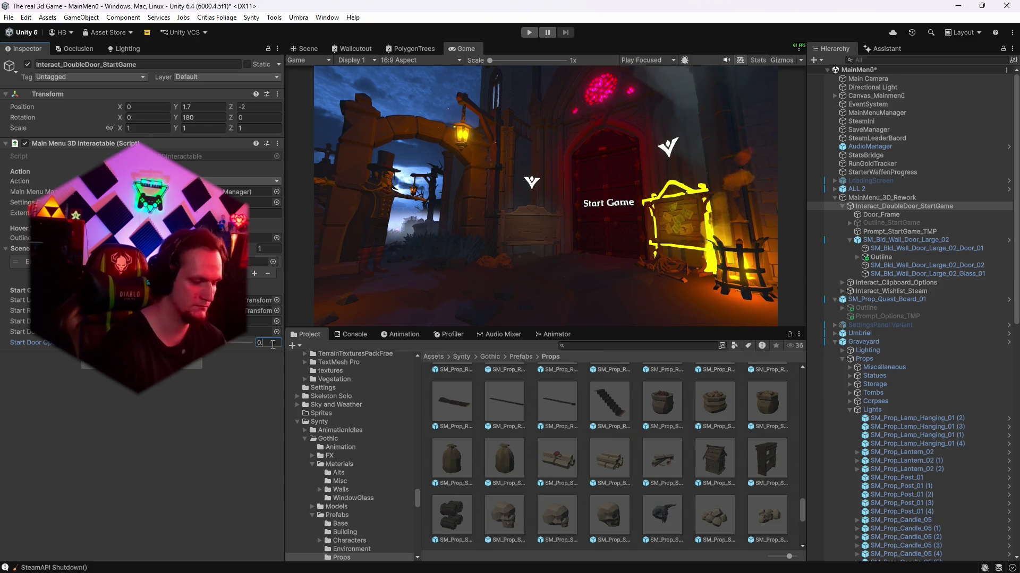
{"action": "type", "text": "0.5"}
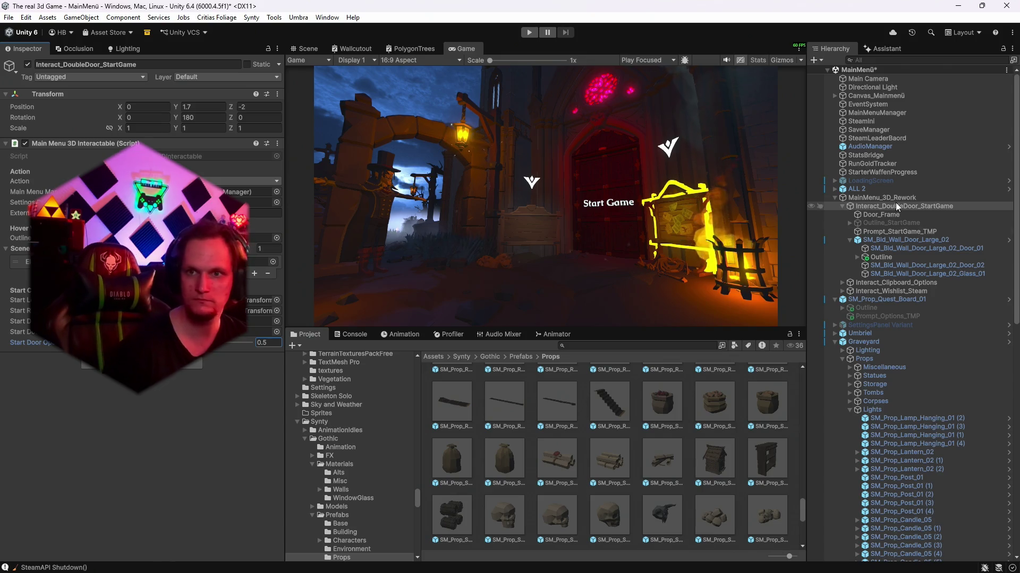
{"action": "left_click", "coordinate": [881, 199]}
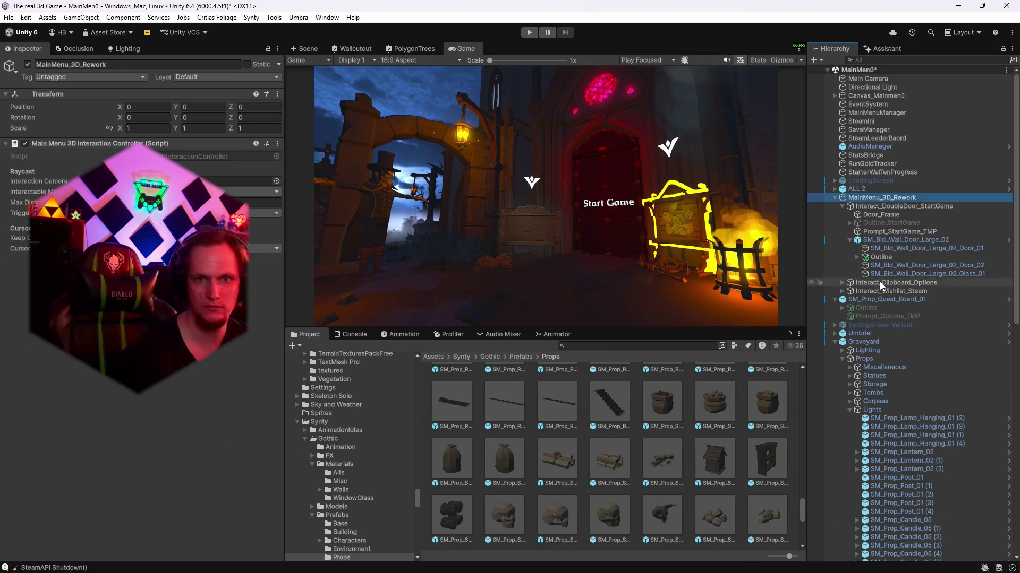
{"action": "left_click", "coordinate": [877, 112]}
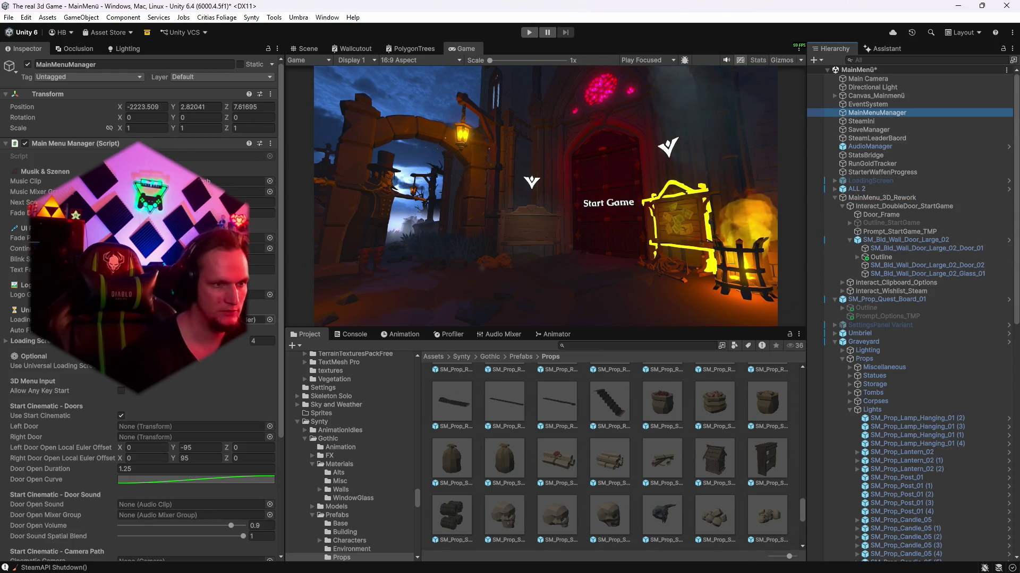
- Put Door_01 in Left Door and Door_02 in Right Door under MainMenuManager's Start Cinematic - Doors
{"action": "scroll", "coordinate": [186, 369], "scroll_direction": "down", "scroll_amount": 3}
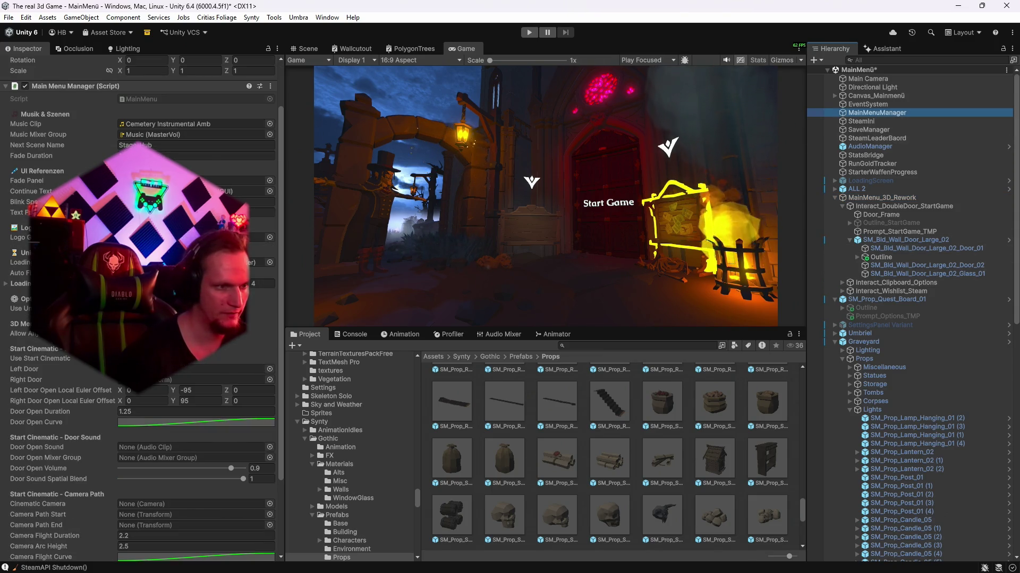
{"action": "scroll", "coordinate": [143, 318], "scroll_direction": "down", "scroll_amount": 2}
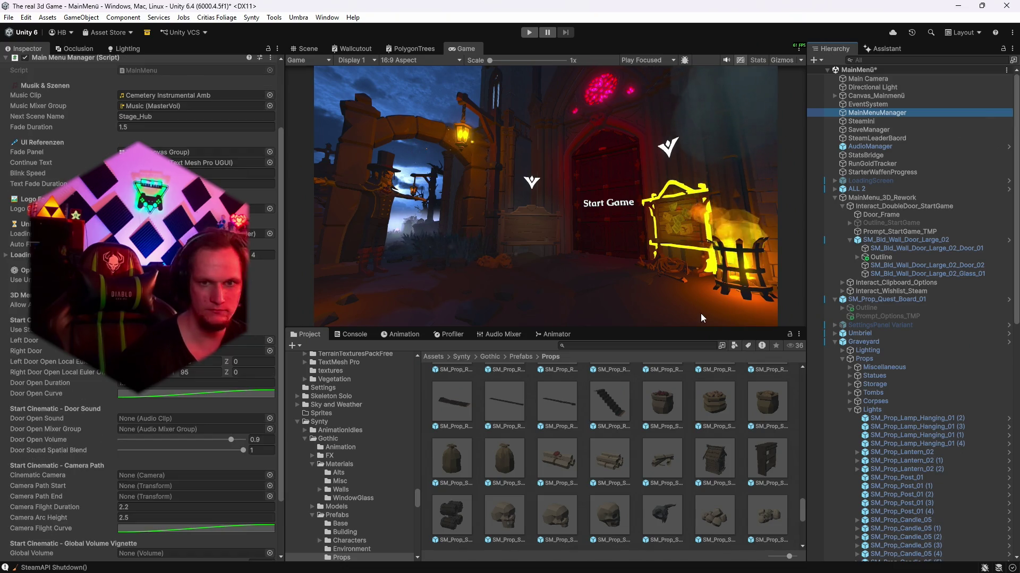
{"action": "mouse_move", "coordinate": [903, 248]}
{"action": "left_mouse_down"}
{"action": "mouse_move", "coordinate": [207, 357]}
{"action": "mouse_move", "coordinate": [233, 341]}
{"action": "left_mouse_up"}
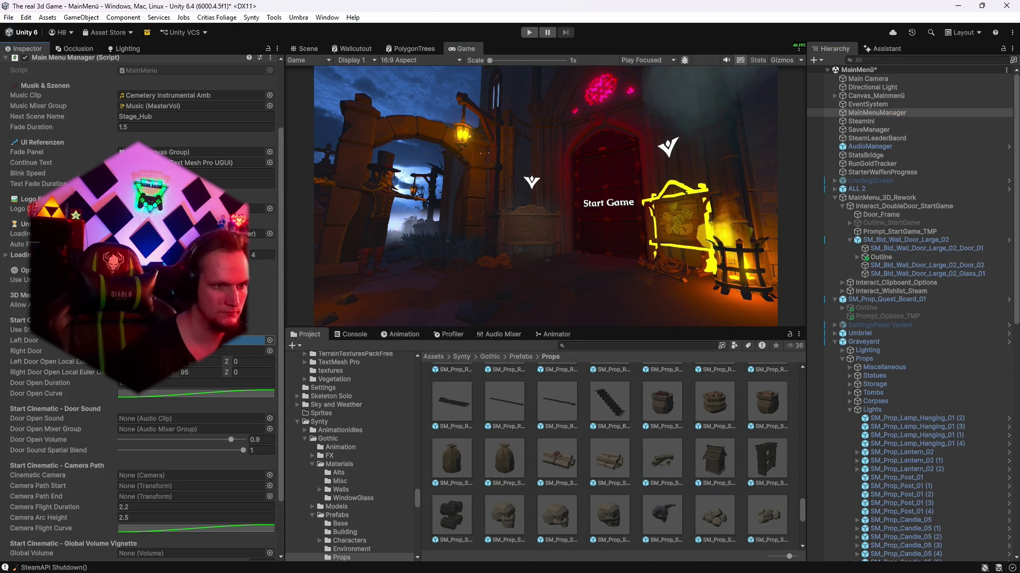
{"action": "mouse_move", "coordinate": [901, 270]}
{"action": "left_mouse_down"}
{"action": "mouse_move", "coordinate": [261, 399]}
{"action": "mouse_move", "coordinate": [239, 351]}
{"action": "left_mouse_up"}
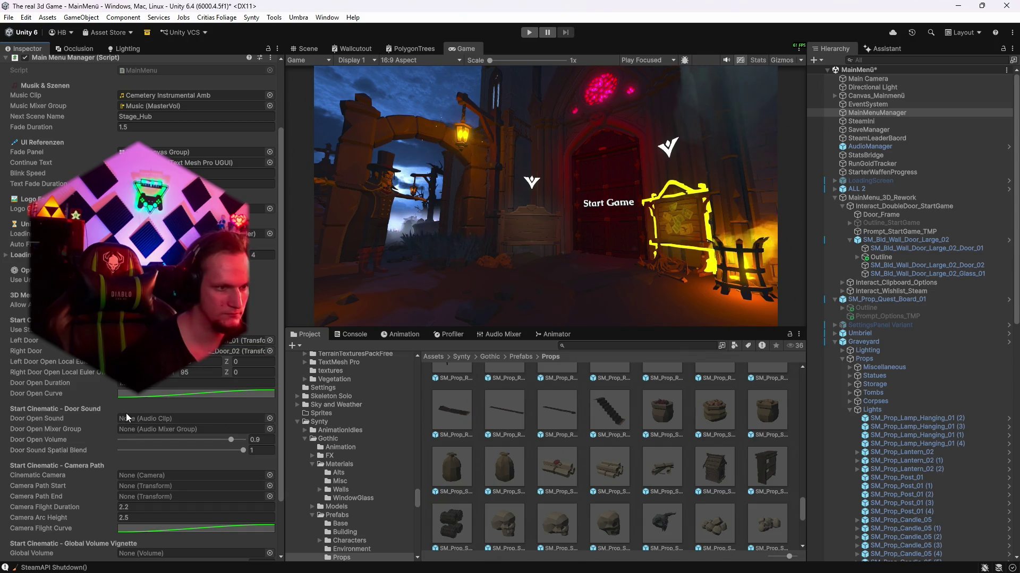
{"action": "scroll", "coordinate": [154, 415], "scroll_direction": "down", "scroll_amount": 3}
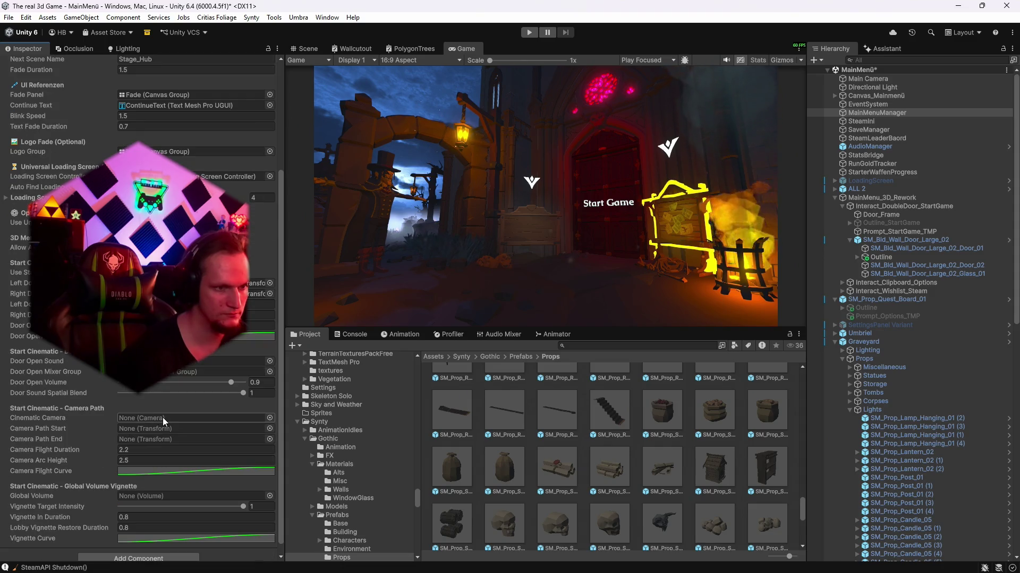
{"action": "scroll", "coordinate": [163, 417], "scroll_direction": "up", "scroll_amount": 2}
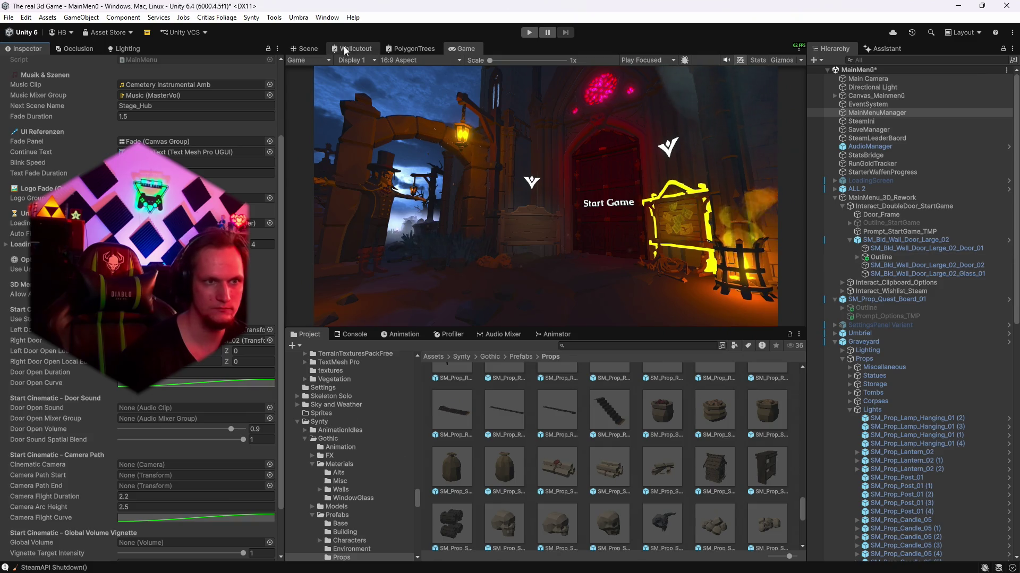
{"action": "key", "text": "ctrl+1"}
- Run and stop a Play-mode test of the menu, then frame Main Camera in the Scene view
{"action": "left_click", "coordinate": [530, 34]}
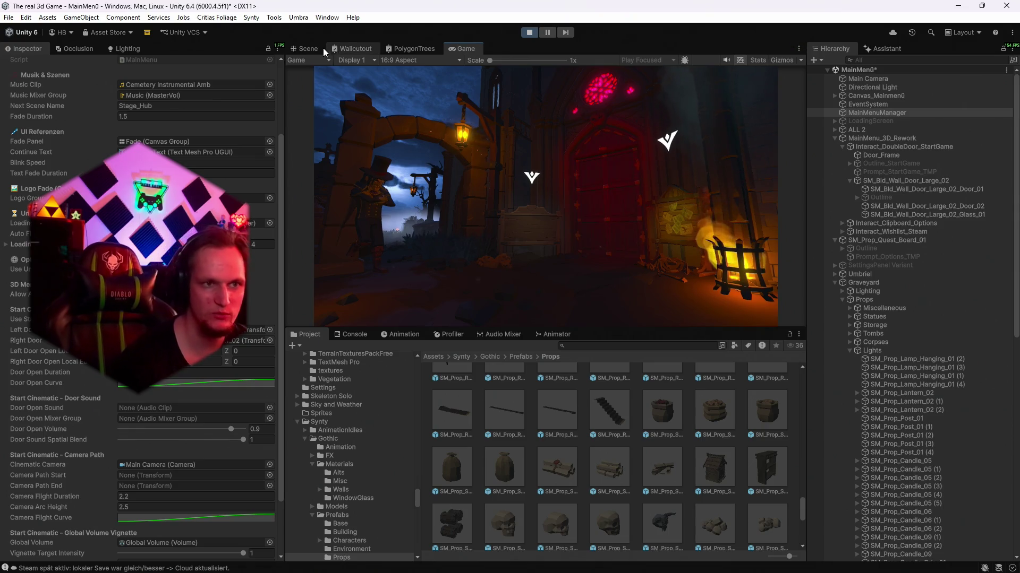
{"action": "left_click", "coordinate": [529, 33]}
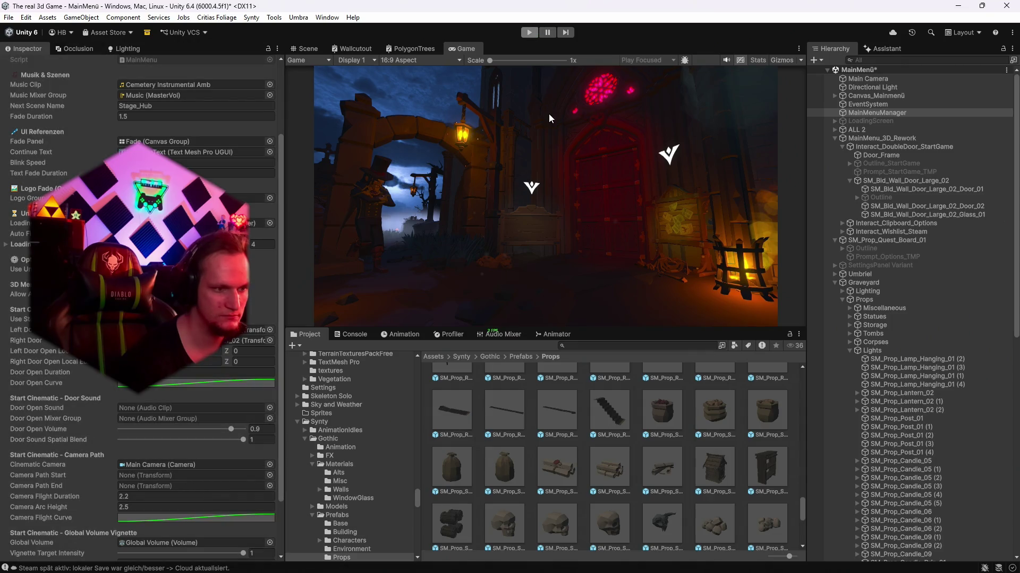
{"action": "mouse_move", "coordinate": [530, 199]}
{"action": "left_mouse_down"}
{"action": "mouse_move", "coordinate": [644, 201]}
{"action": "mouse_move", "coordinate": [642, 177]}
{"action": "left_mouse_up"}
{"action": "double_click", "coordinate": [868, 78]}
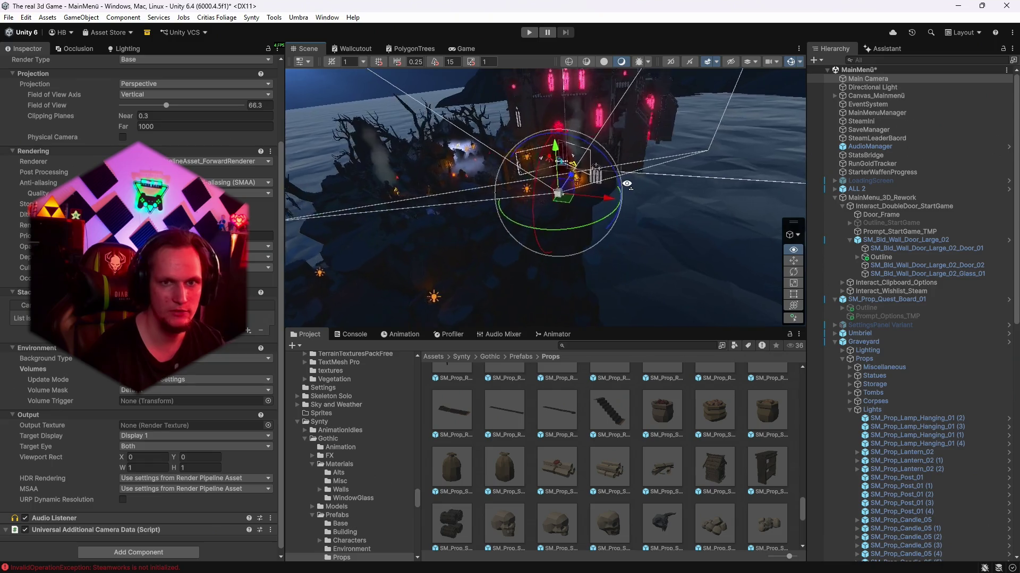
- Create an empty child of Main Camera named Start
{"action": "right_click", "coordinate": [850, 87]}
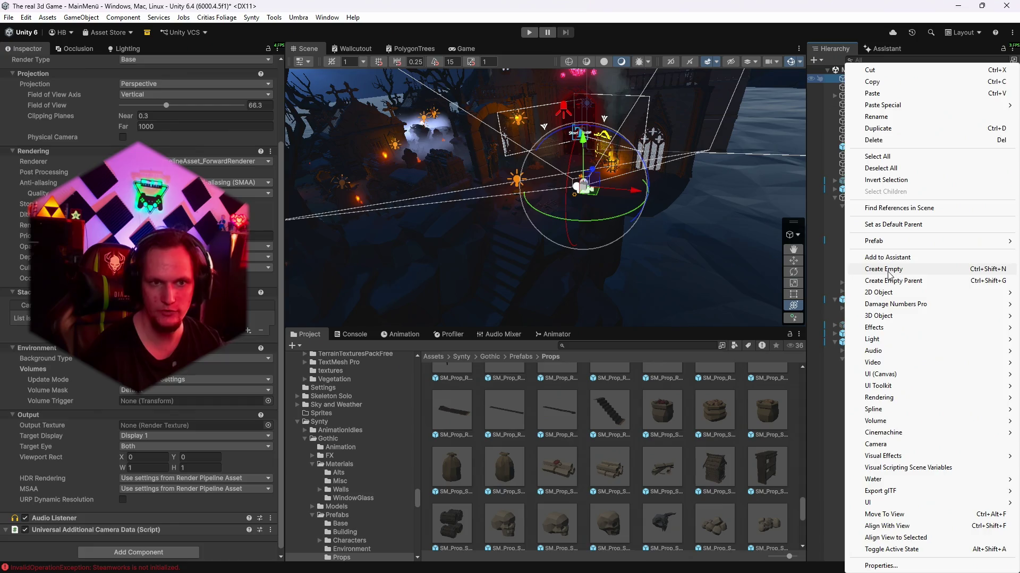
{"action": "left_click", "coordinate": [889, 270]}
{"action": "right_click", "coordinate": [870, 87]}
{"action": "left_click", "coordinate": [887, 109]}
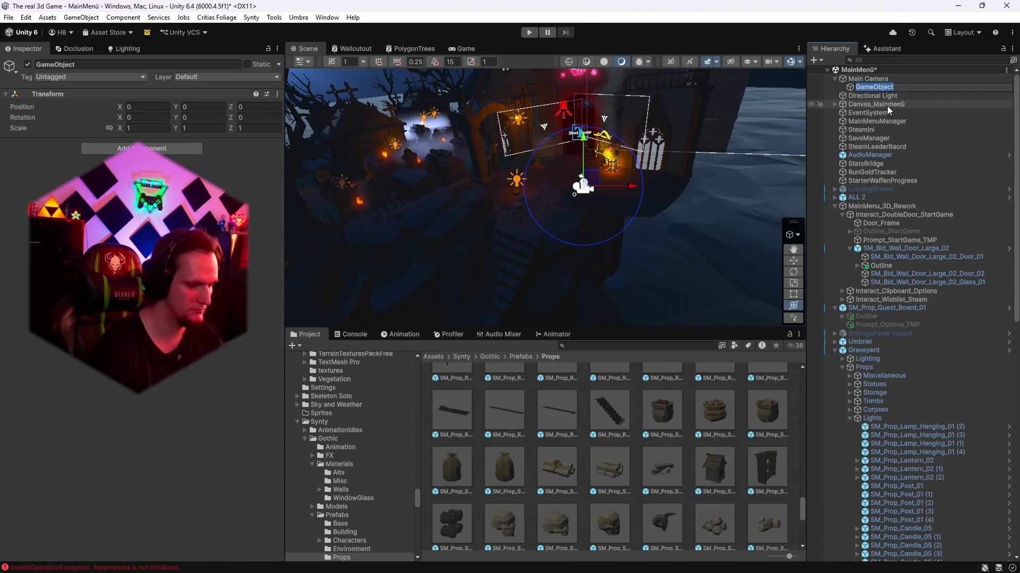
{"action": "type", "text": "Start"}
{"action": "key", "text": "Return"}
{"action": "left_click_drag", "start_coordinate": [627, 186], "coordinate": [672, 186]}
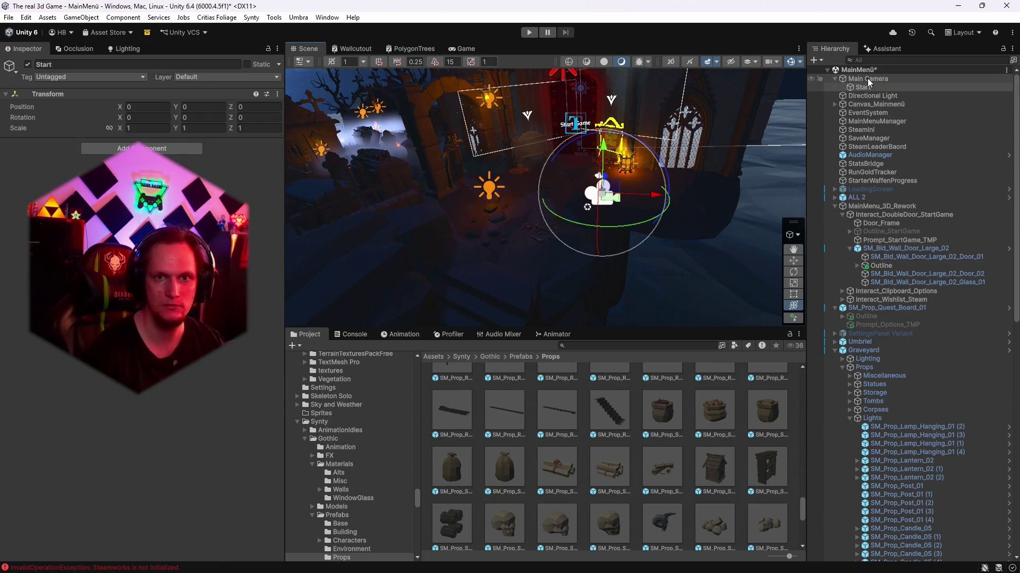
- In MainMenuManager, set Start as Camera Path Start and Main Camera as Cinematic Camera
{"action": "left_click", "coordinate": [879, 122]}
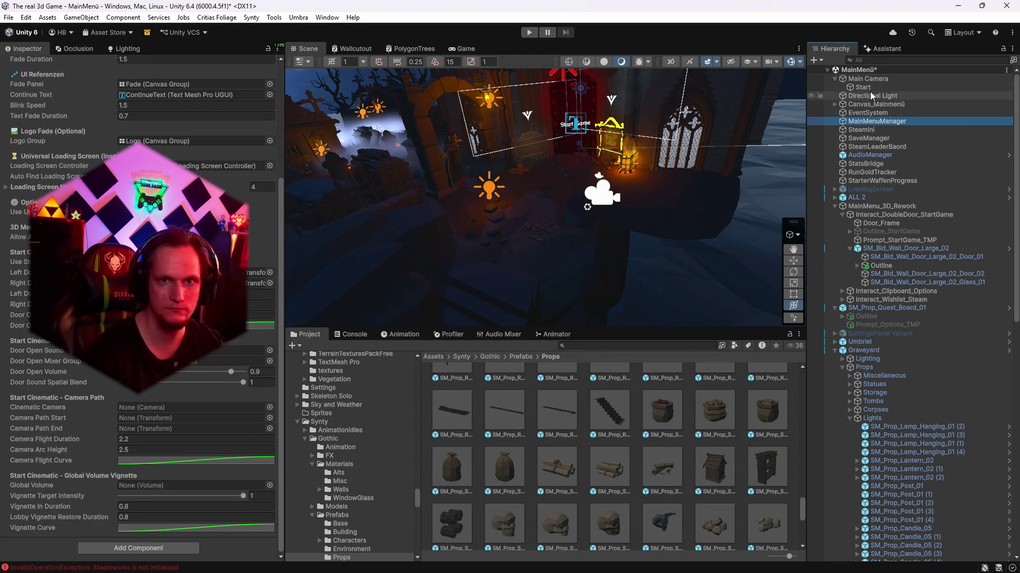
{"action": "left_click_drag", "start_coordinate": [871, 95], "coordinate": [350, 306]}
{"action": "left_click_drag", "start_coordinate": [147, 413], "coordinate": [138, 419]}
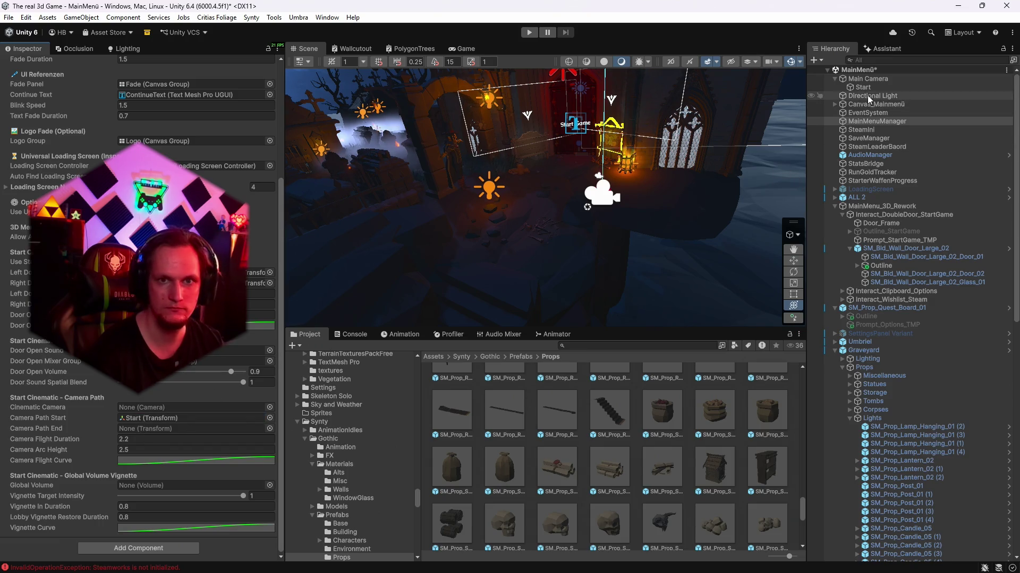
{"action": "left_click_drag", "start_coordinate": [864, 83], "coordinate": [145, 404]}
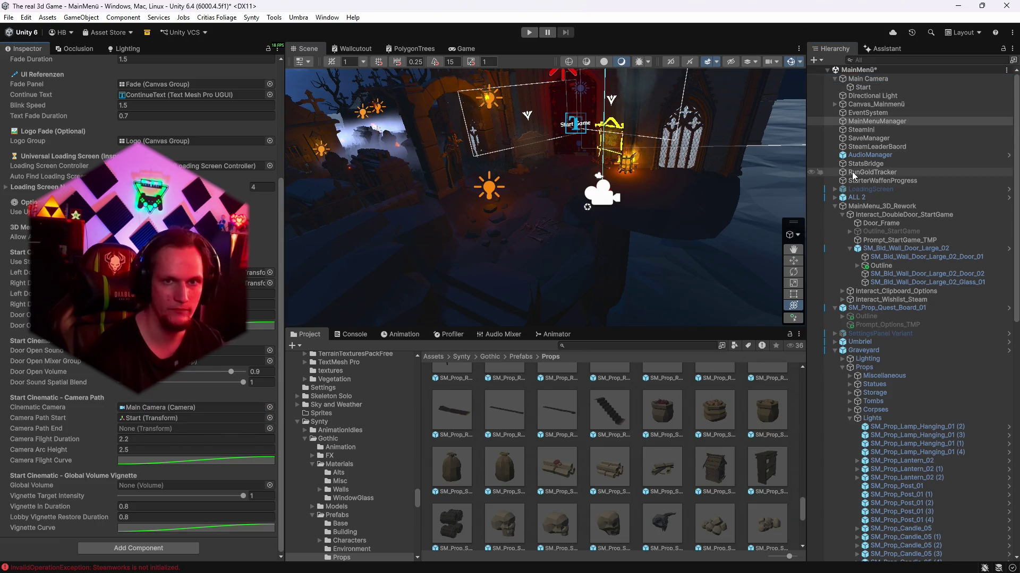
{"action": "scroll", "coordinate": [715, 97], "scroll_direction": "up", "scroll_amount": 6}
{"action": "scroll", "coordinate": [715, 97], "scroll_direction": "up", "scroll_amount": 5}
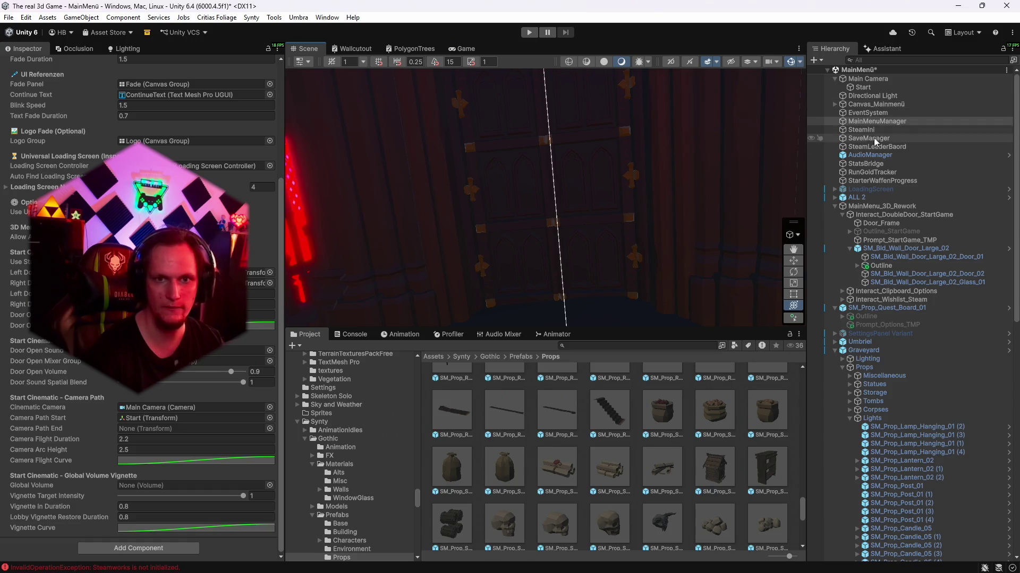
- Add an empty End child under Main Camera and position it at 2.066, -0.140, 6.181
{"action": "left_click", "coordinate": [860, 88]}
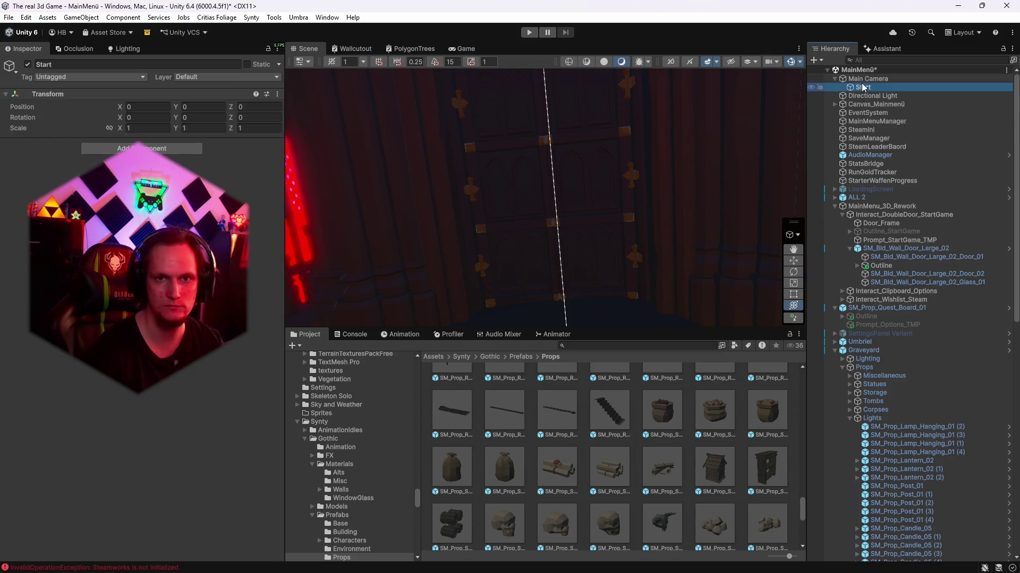
{"action": "right_click", "coordinate": [866, 79]}
{"action": "left_click", "coordinate": [899, 269]}
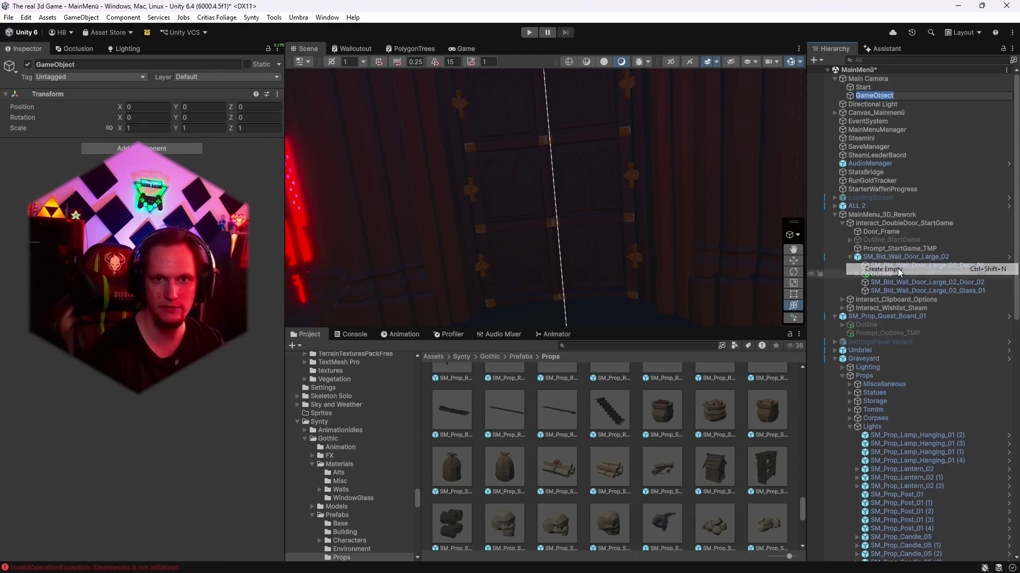
{"action": "type", "text": "End"}
{"action": "key", "text": "Return"}
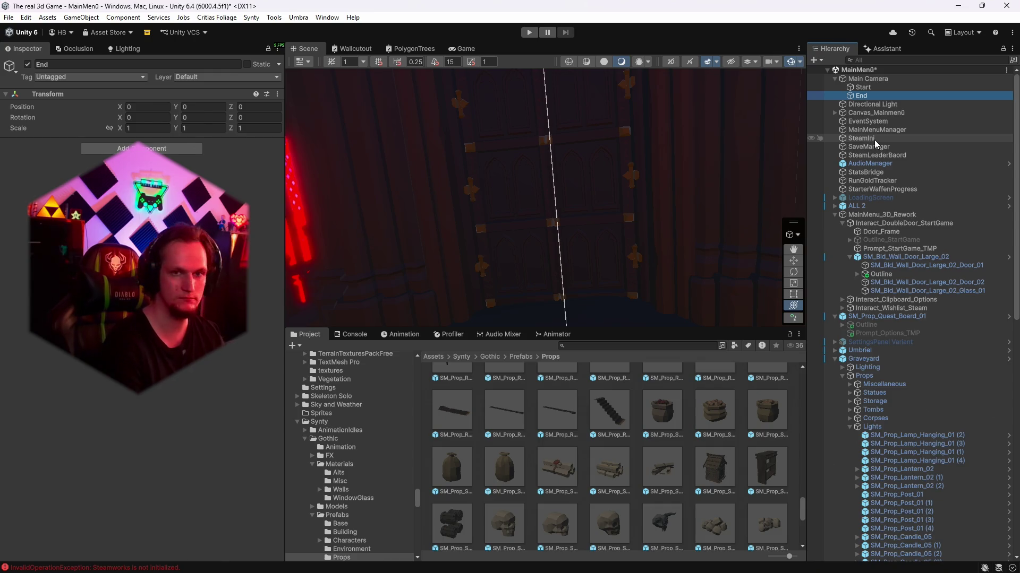
{"action": "mouse_move", "coordinate": [603, 155]}
{"action": "left_mouse_down"}
{"action": "mouse_move", "coordinate": [450, 158]}
{"action": "mouse_move", "coordinate": [364, 140]}
{"action": "mouse_move", "coordinate": [653, 154]}
{"action": "left_mouse_up"}
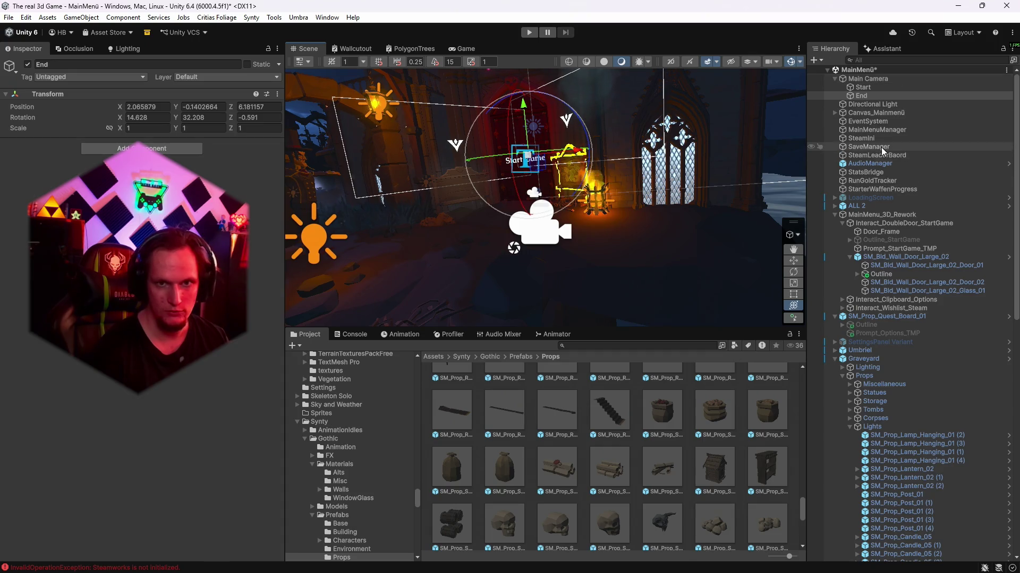
{"action": "left_click", "coordinate": [876, 113]}
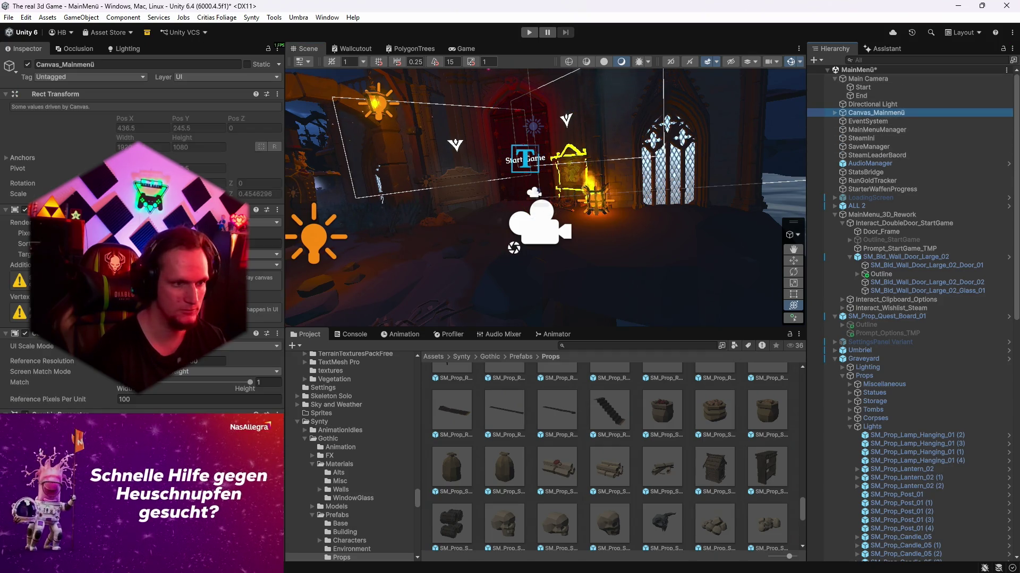
- Choose Global Volume for MainMenuManager's vignette volume field
{"action": "left_click", "coordinate": [877, 129]}
{"action": "scroll", "coordinate": [144, 223], "scroll_direction": "down", "scroll_amount": 10}
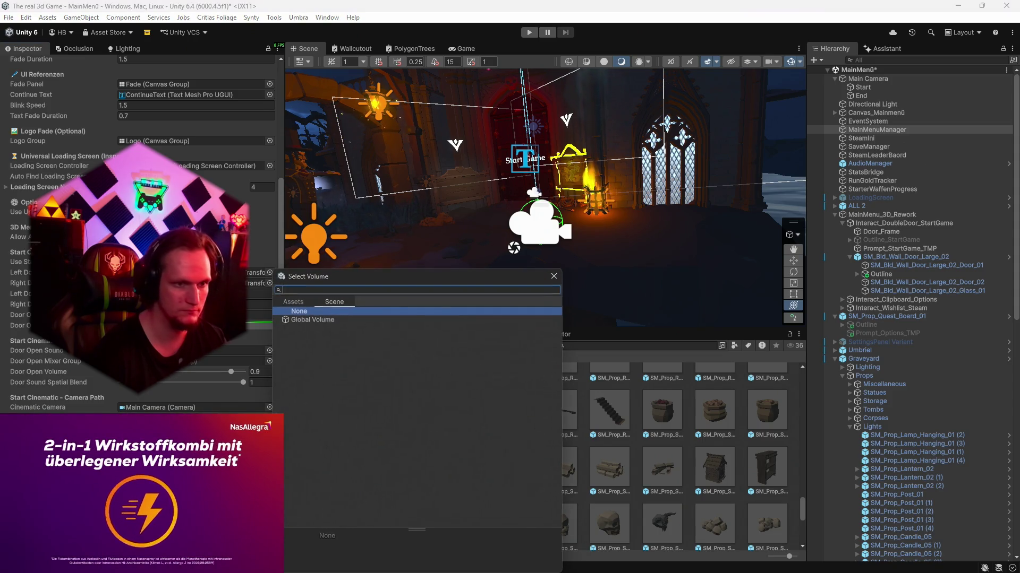
{"action": "key", "text": "Escape"}
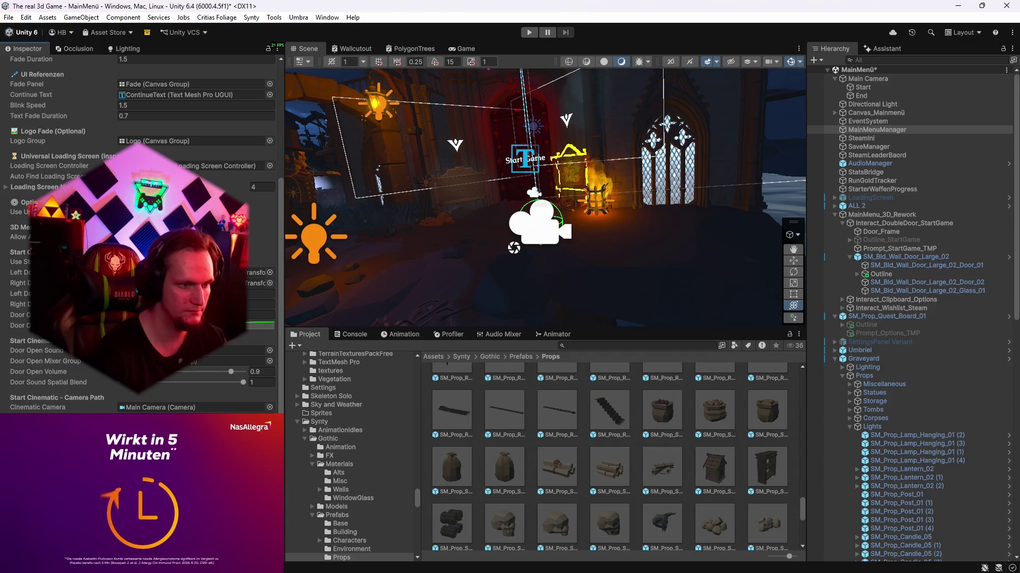
- Save the main menu scene and the project, then enter Play mode
{"action": "left_click", "coordinate": [8, 17]}
{"action": "left_click", "coordinate": [27, 69]}
{"action": "left_click", "coordinate": [9, 18]}
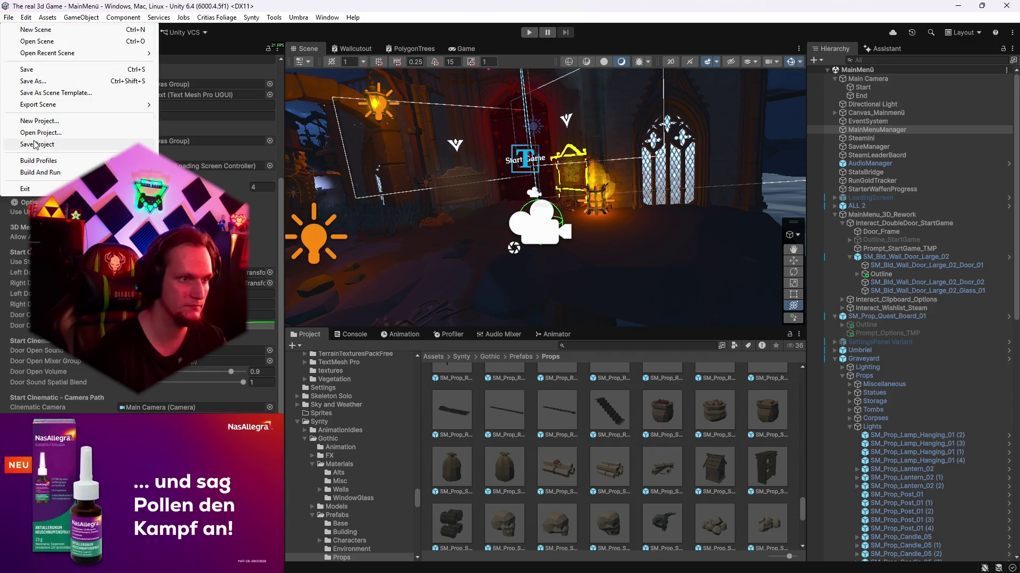
{"action": "left_click", "coordinate": [34, 144]}
{"action": "left_click", "coordinate": [529, 32]}
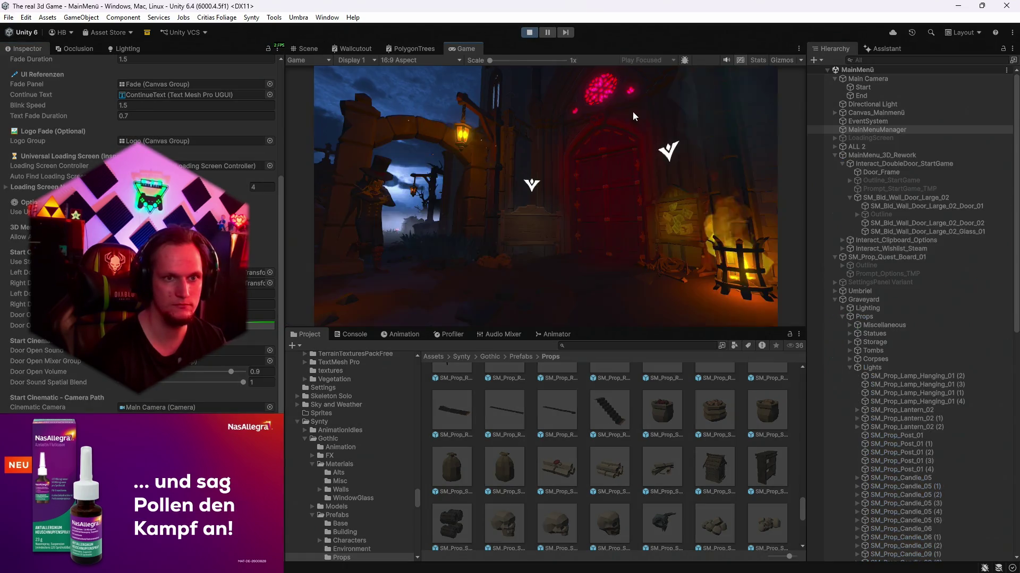
- Run the Start Game door cinematic, then quit the out-of-memory Fatal Error dialog
{"action": "left_click", "coordinate": [614, 211]}
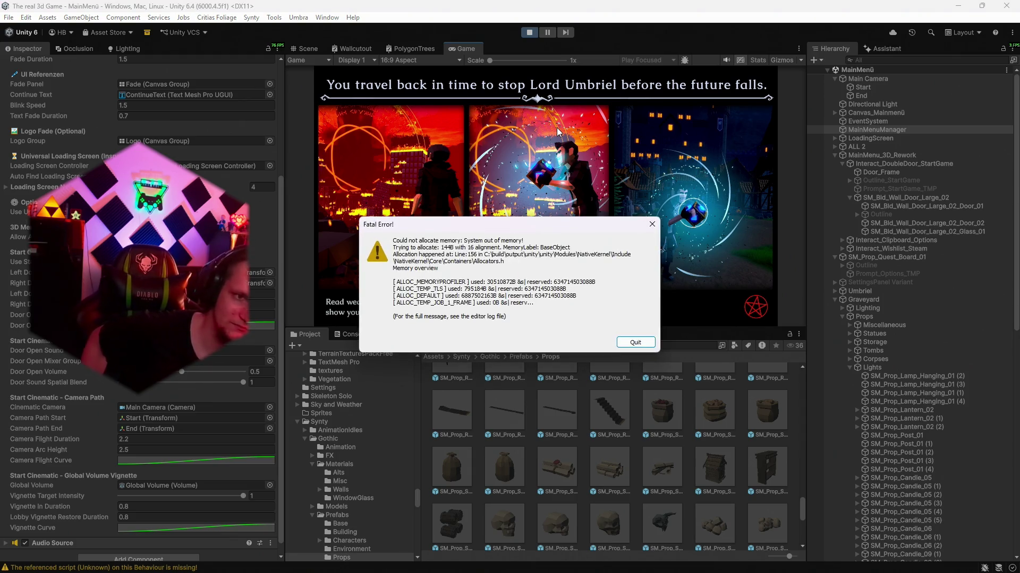
{"action": "left_click", "coordinate": [635, 342]}
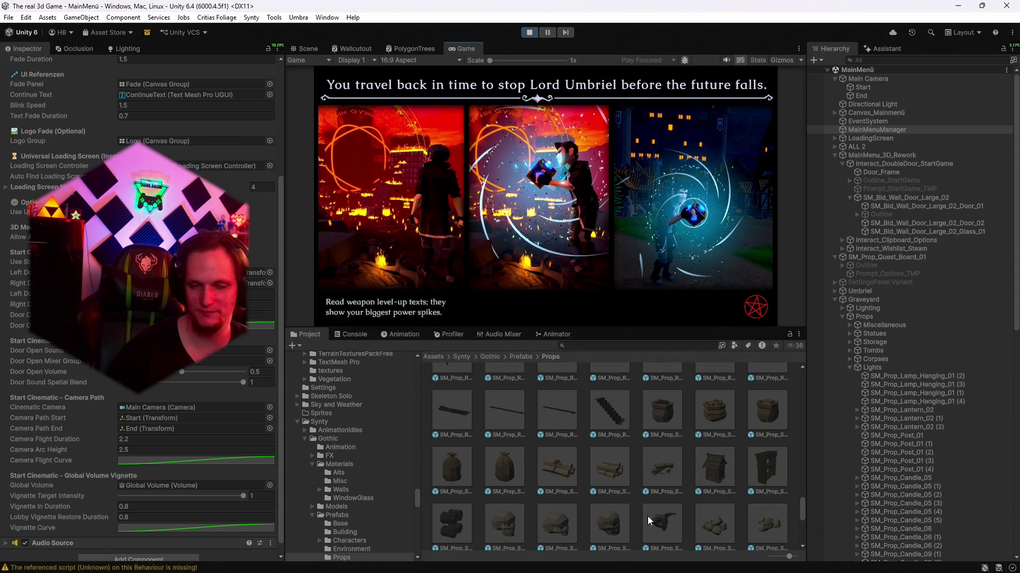
{"action": "key", "text": "ctrl+shift+Escape"}
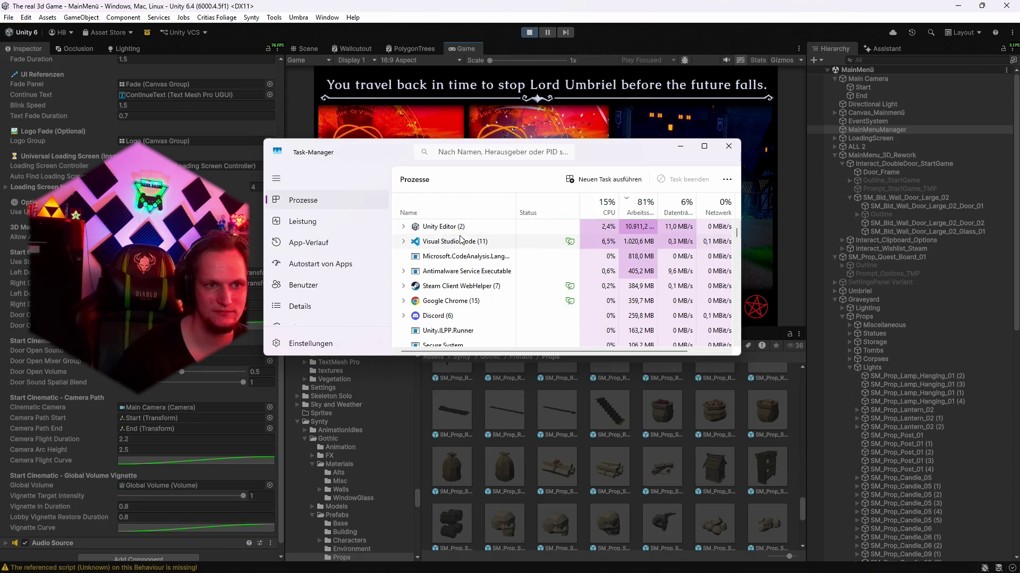
- End the frozen Unity Editor task in Task Manager, then close Task Manager
{"action": "right_click", "coordinate": [454, 227]}
{"action": "left_click", "coordinate": [475, 259]}
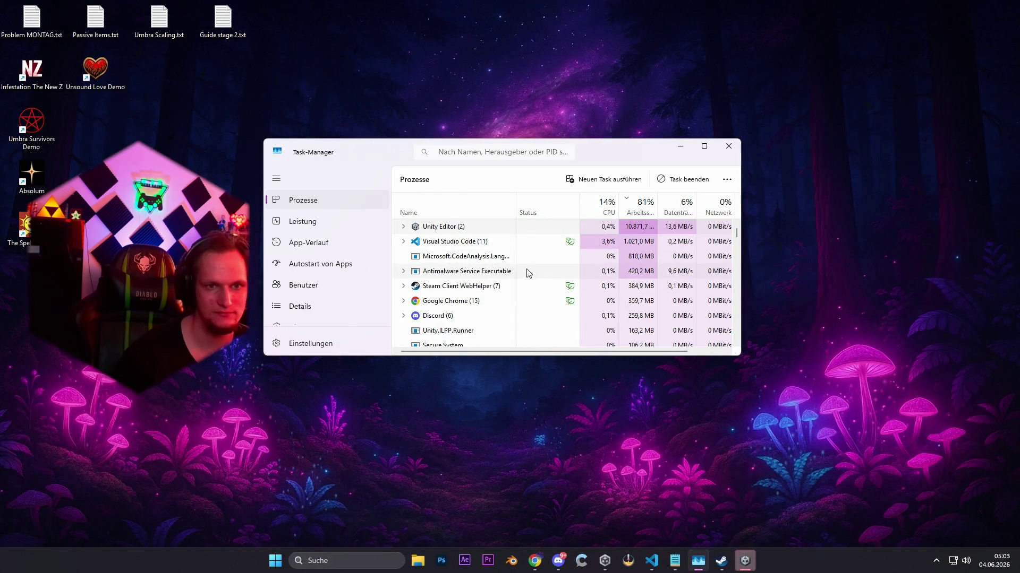
{"action": "mouse_move", "coordinate": [570, 177]}
{"action": "left_mouse_down"}
{"action": "mouse_move", "coordinate": [553, 233]}
{"action": "mouse_move", "coordinate": [571, 338]}
{"action": "left_mouse_up"}
{"action": "left_click", "coordinate": [571, 274]}
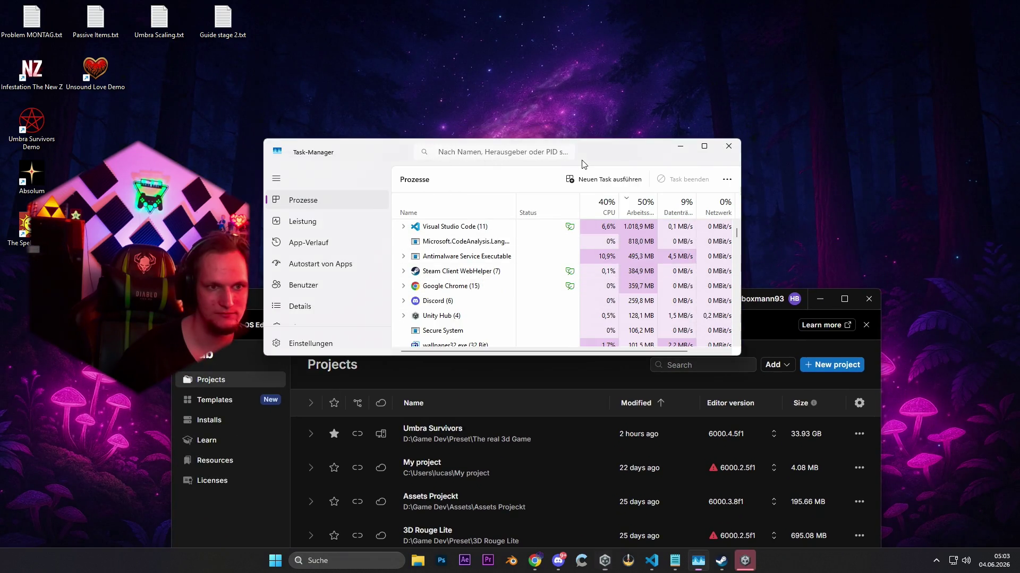
{"action": "left_click", "coordinate": [729, 146]}
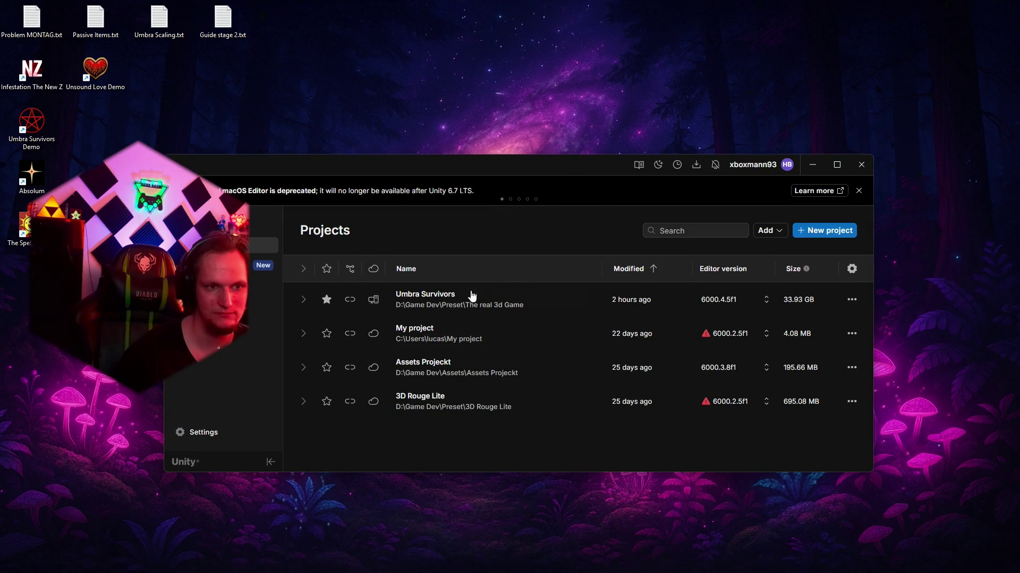
- Dismiss the Recovering Scene Backups prompt so Umbra Survivors loads in Unity 6000.4.5f1
{"action": "left_click", "coordinate": [581, 319]}
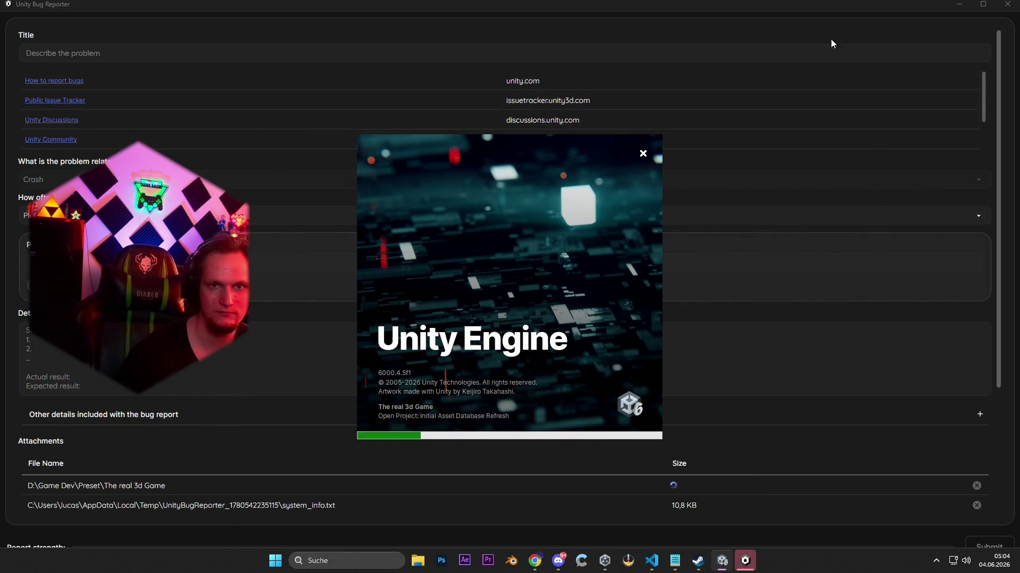
- Review the Unity Bug Reporter crash report, then close it unsent
{"action": "left_click", "coordinate": [818, 23]}
{"action": "scroll", "coordinate": [606, 360], "scroll_direction": "down", "scroll_amount": 3}
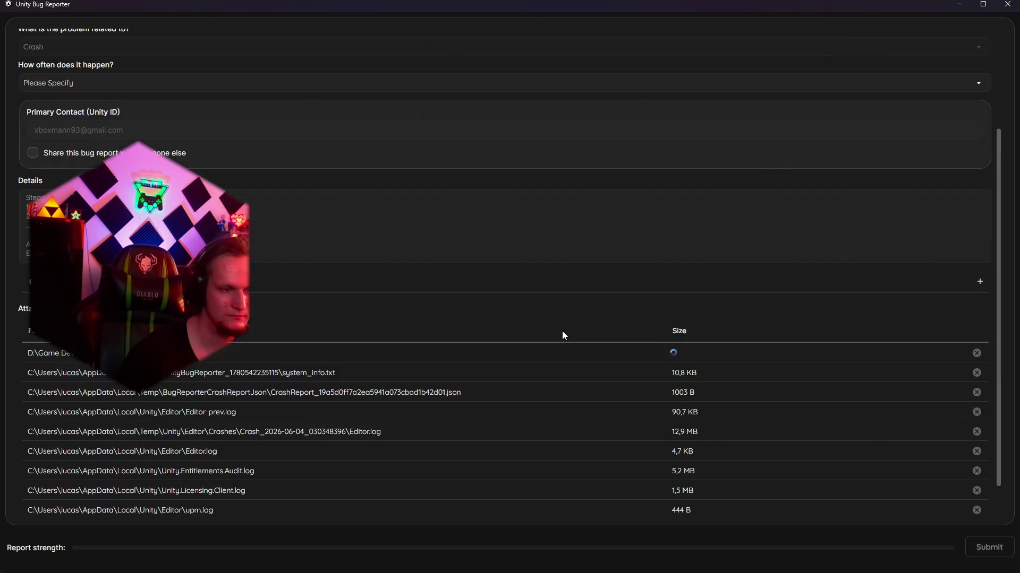
{"action": "scroll", "coordinate": [578, 299], "scroll_direction": "up", "scroll_amount": 2}
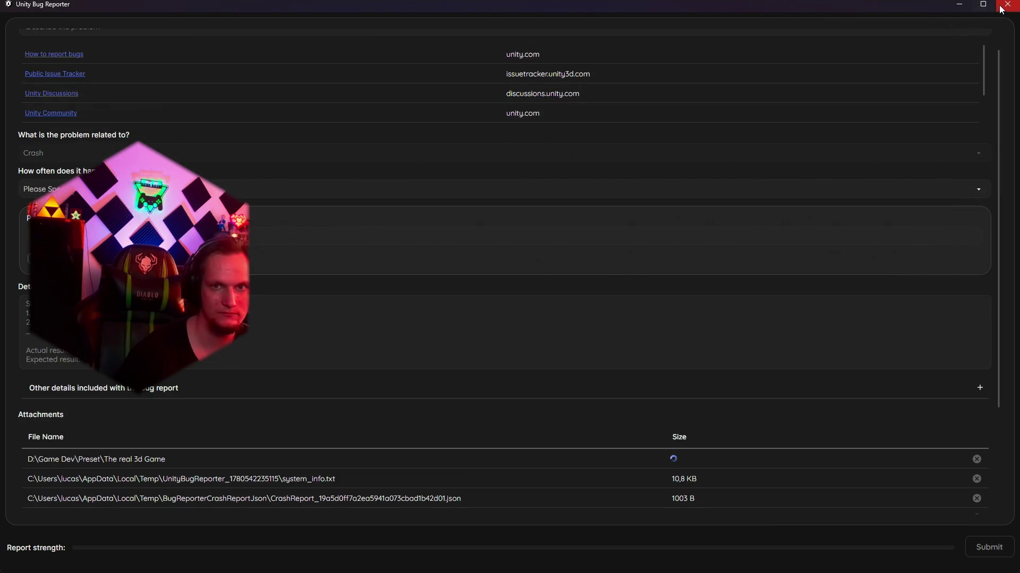
{"action": "left_click", "coordinate": [959, 4]}
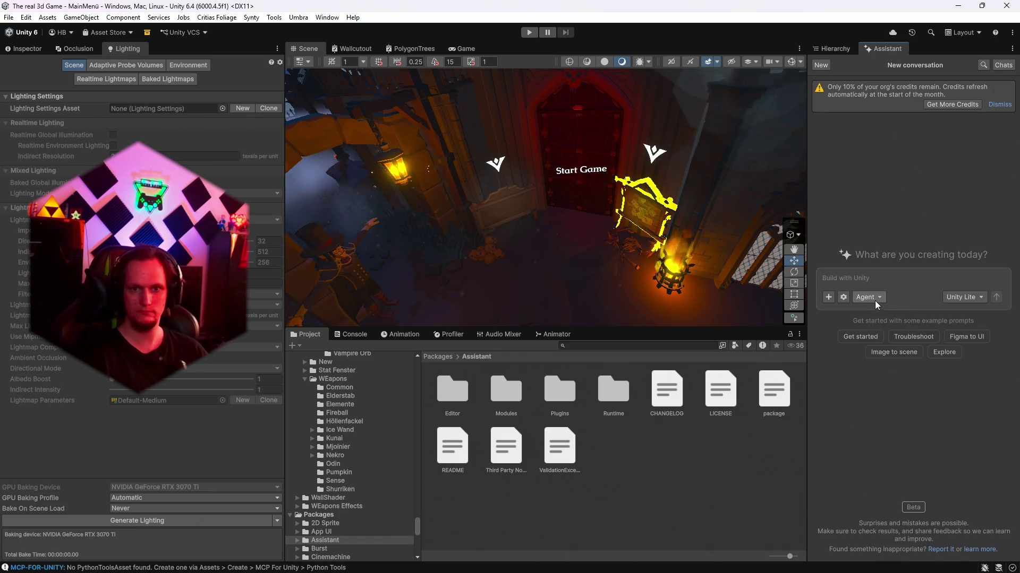
- Set the Assistant model to Codex, show the Hierarchy, and view the main menu through the Game camera
{"action": "left_click", "coordinate": [962, 291]}
{"action": "left_click", "coordinate": [956, 272]}
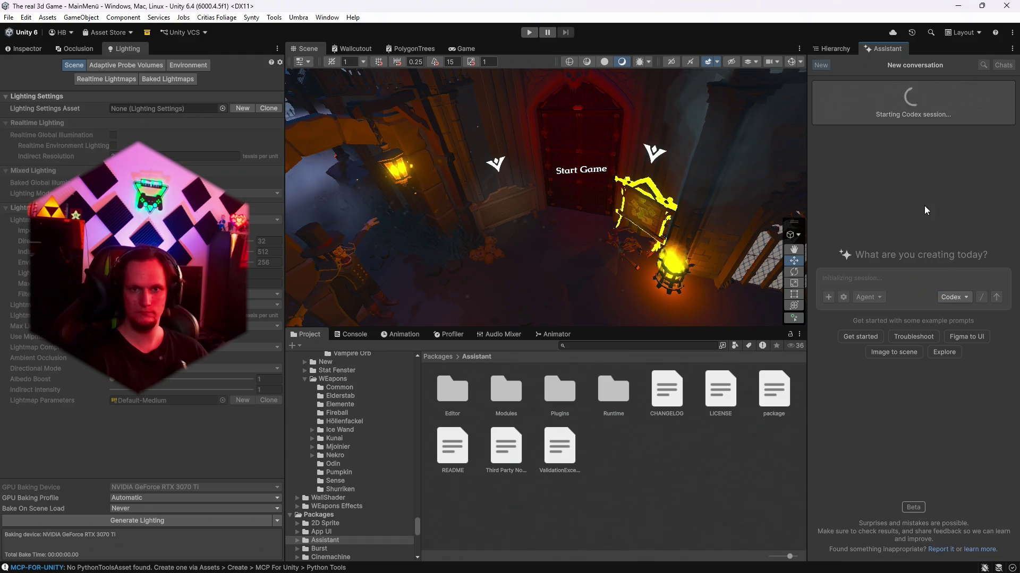
{"action": "left_click", "coordinate": [833, 49]}
{"action": "mouse_move", "coordinate": [669, 213]}
{"action": "left_mouse_down"}
{"action": "mouse_move", "coordinate": [636, 221]}
{"action": "mouse_move", "coordinate": [648, 116]}
{"action": "mouse_move", "coordinate": [611, 159]}
{"action": "mouse_move", "coordinate": [584, 170]}
{"action": "mouse_move", "coordinate": [558, 159]}
{"action": "left_mouse_up"}
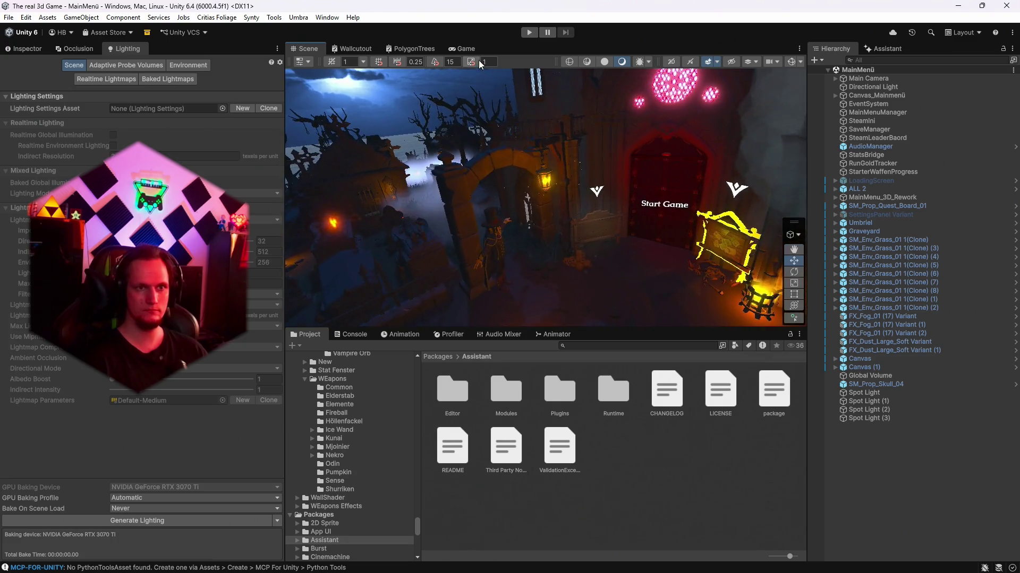
{"action": "left_click", "coordinate": [463, 49]}
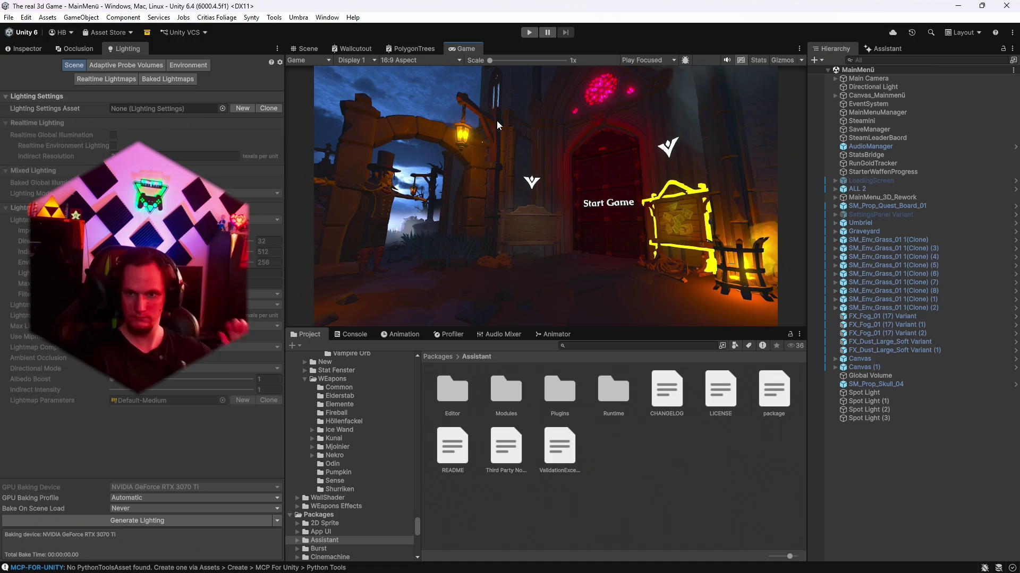